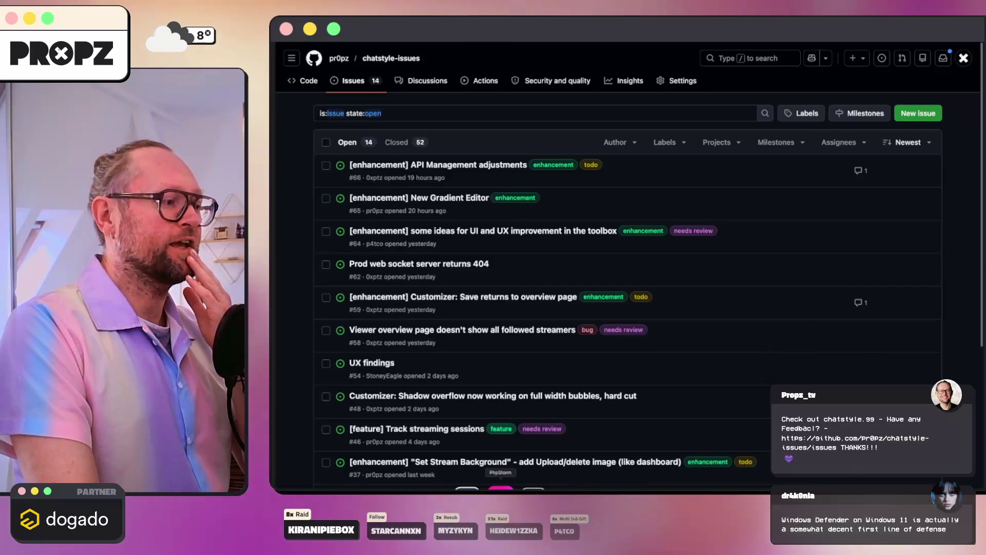
# - Append 'Dont forget the translations.' to item 3 of 015-fixes.md in PhpStorm
pyautogui.moveTo(500, 488)
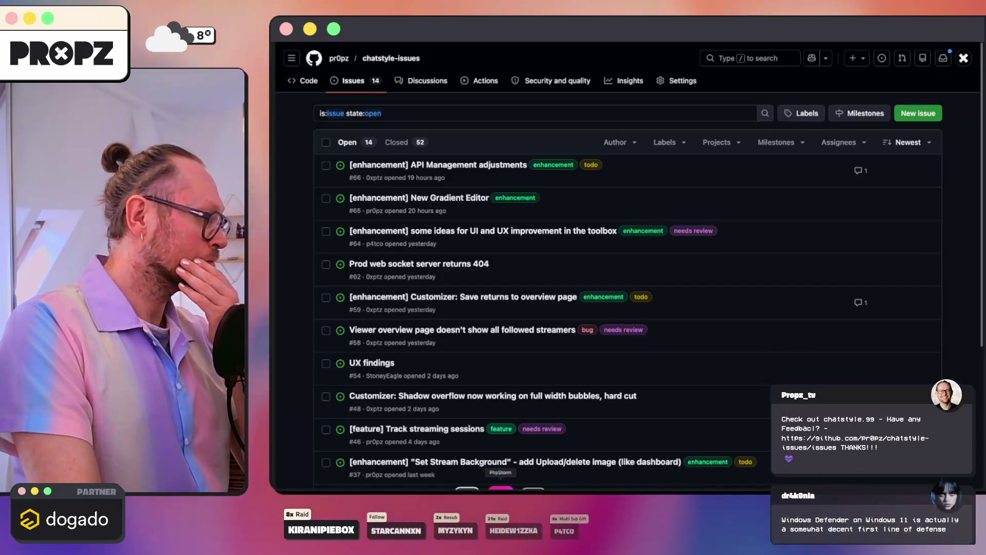
pyautogui.click(500, 488)
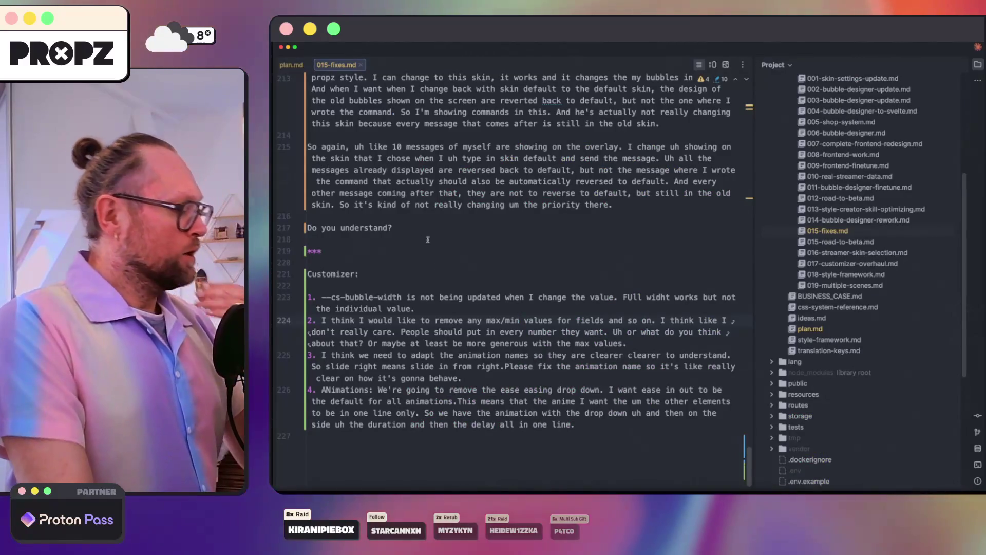
pyautogui.click(533, 374)
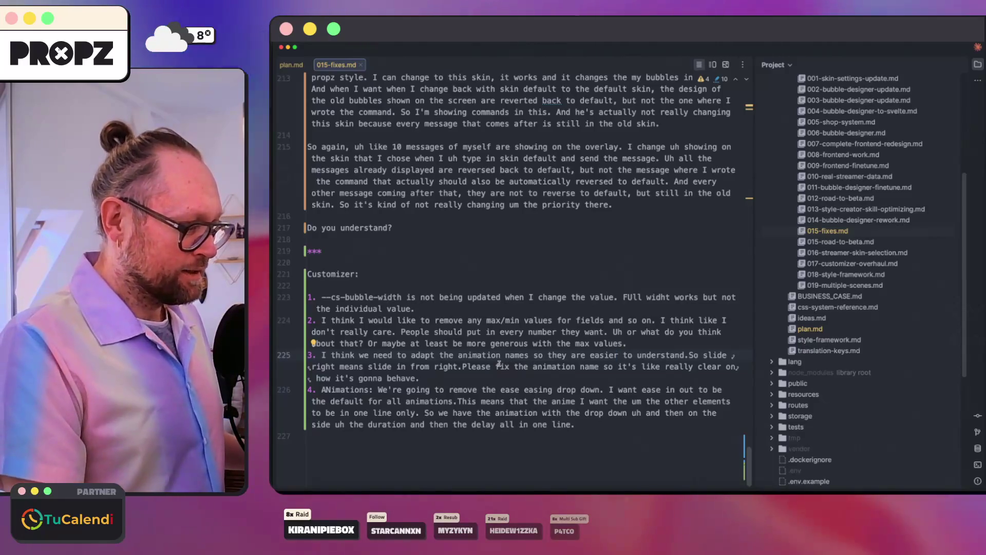
pyautogui.write('Do')
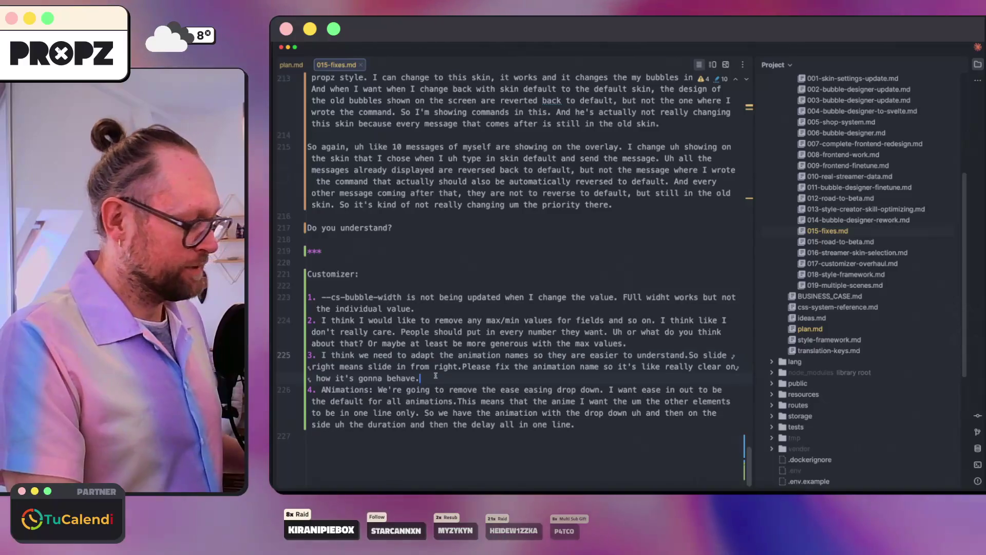
pyautogui.write('nt forget ')
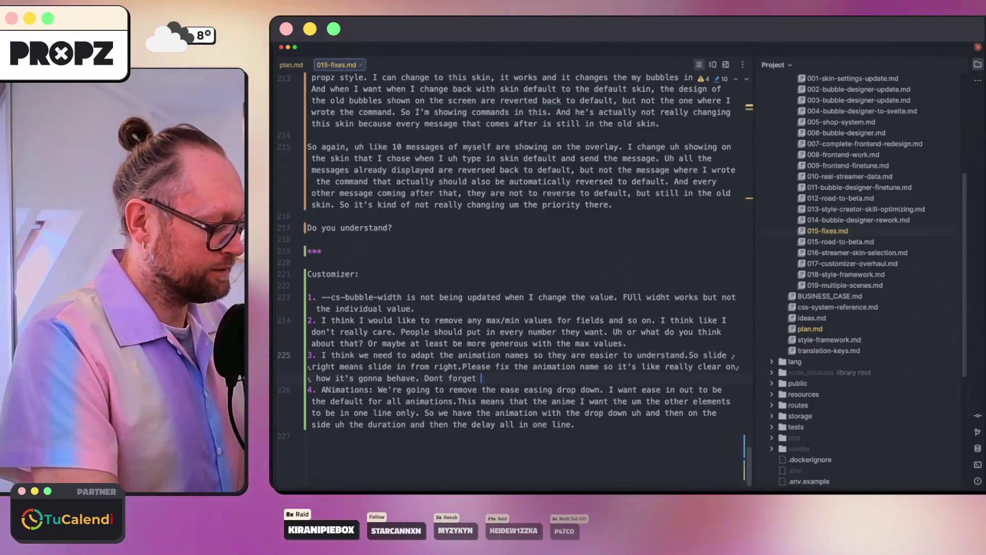
pyautogui.write('the translat')
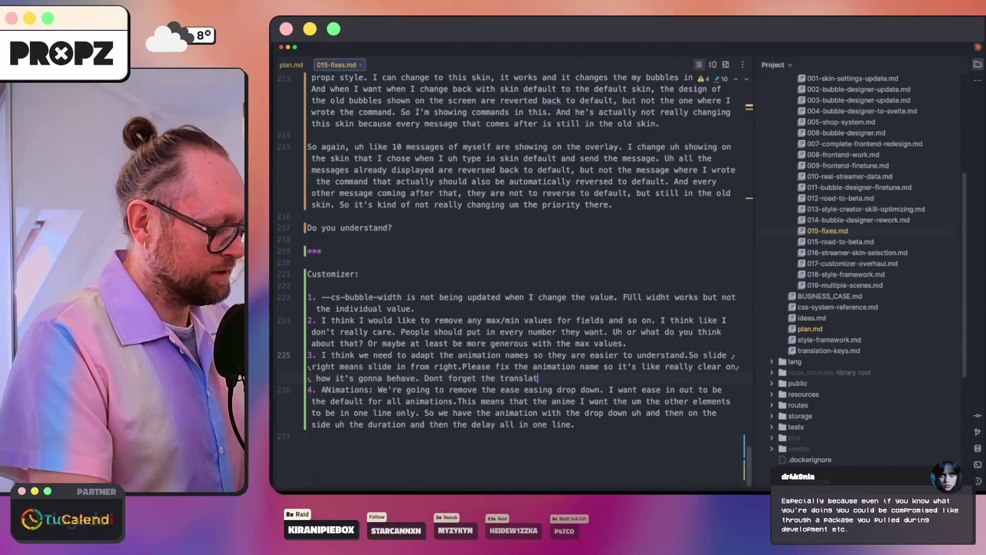
pyautogui.write('ions.')
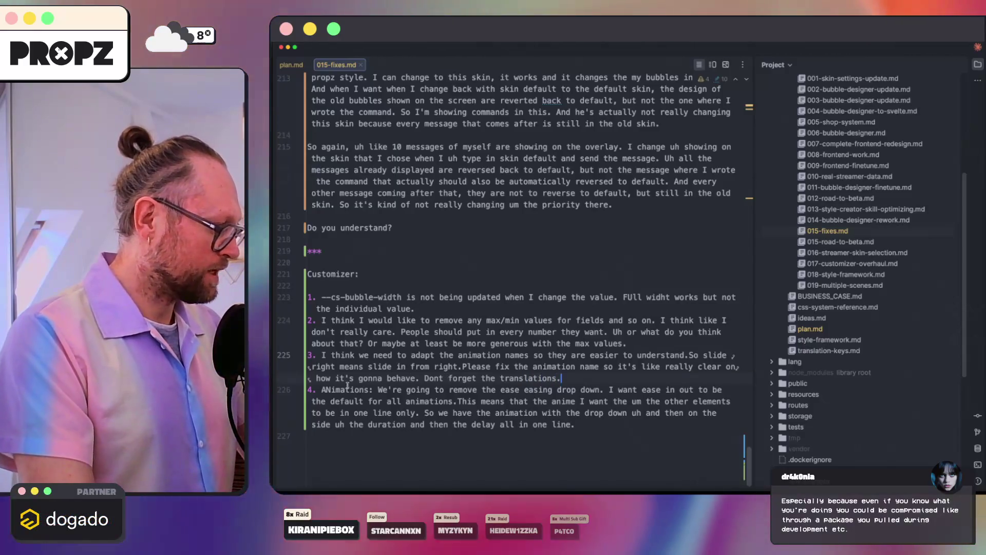
pyautogui.moveTo(566, 439)
pyautogui.mouseDown()
pyautogui.moveTo(318, 366)
pyautogui.moveTo(368, 343)
pyautogui.mouseUp()
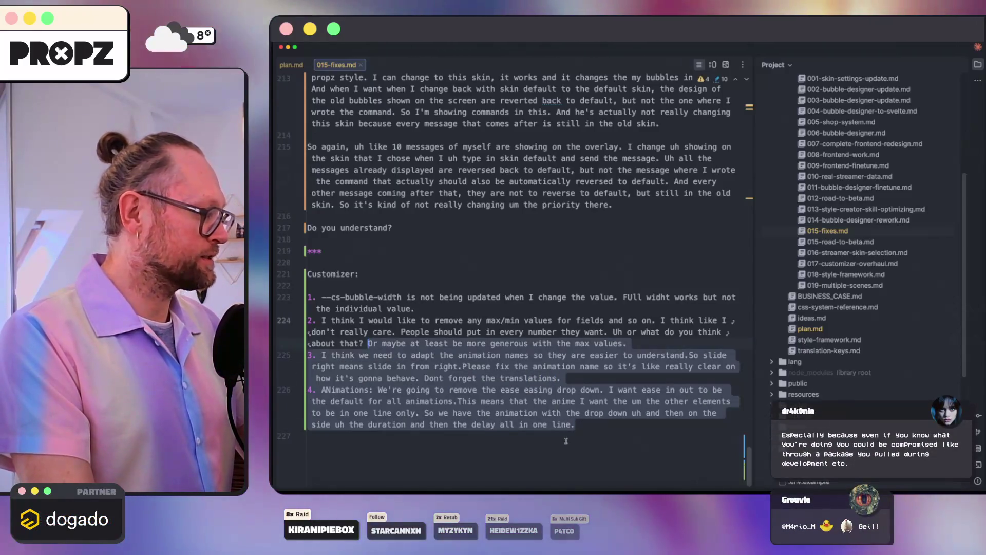
pyautogui.press('super+Tab')
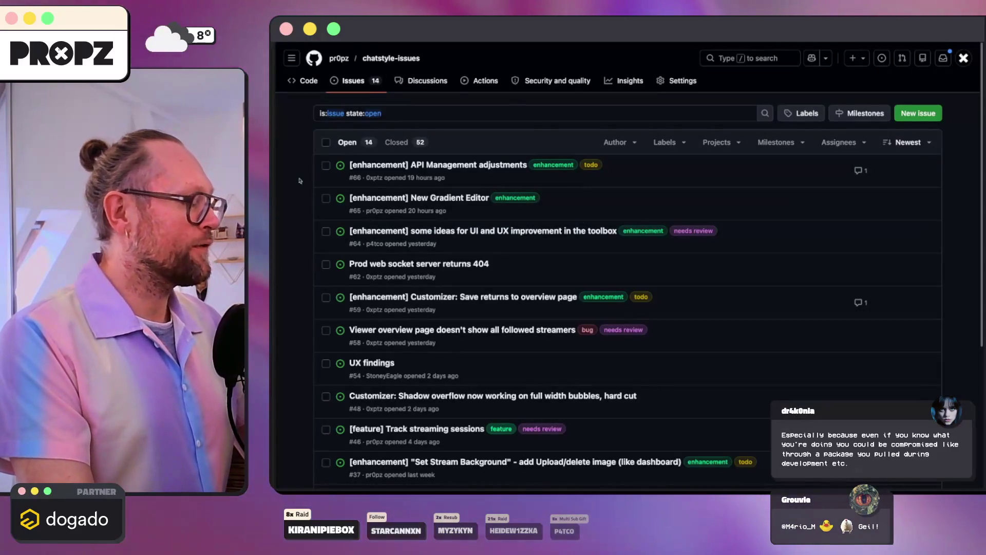
# - Copy the Customizer list, then clear the Claude Code conversation and switch to plan mode
pyautogui.moveTo(276, 303)
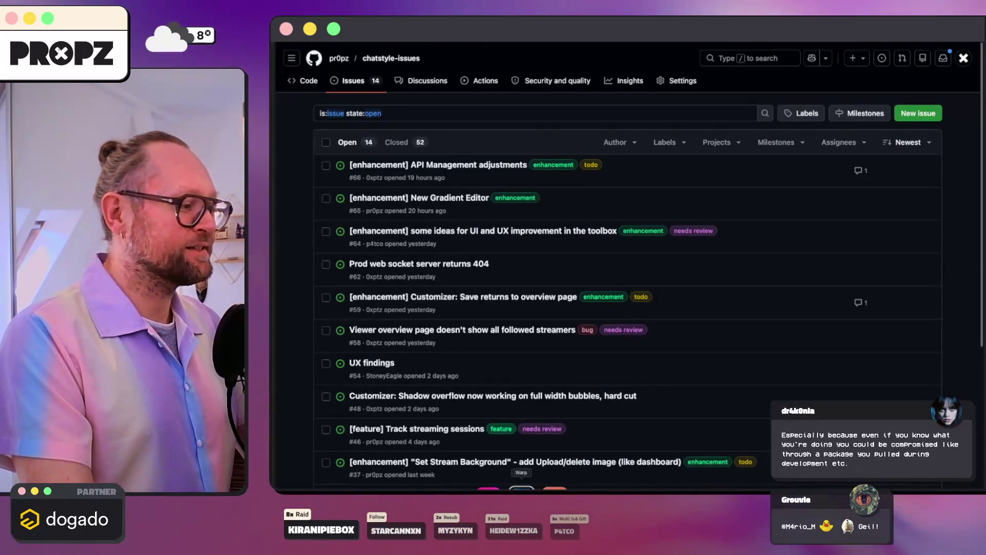
pyautogui.press('super+Tab')
pyautogui.moveTo(576, 428)
pyautogui.mouseDown()
pyautogui.moveTo(314, 331)
pyautogui.moveTo(303, 275)
pyautogui.mouseUp()
pyautogui.press('super+Tab')
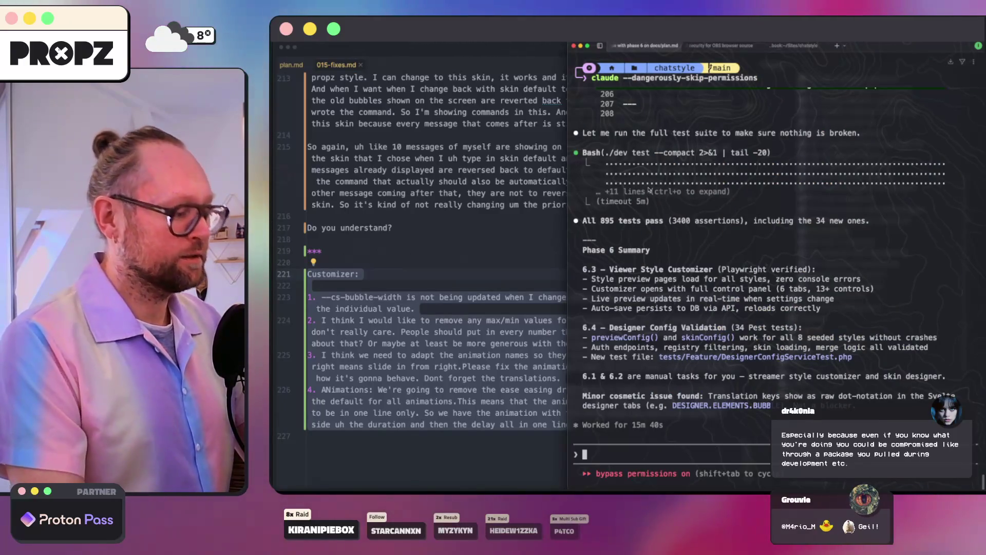
pyautogui.write('/cle')
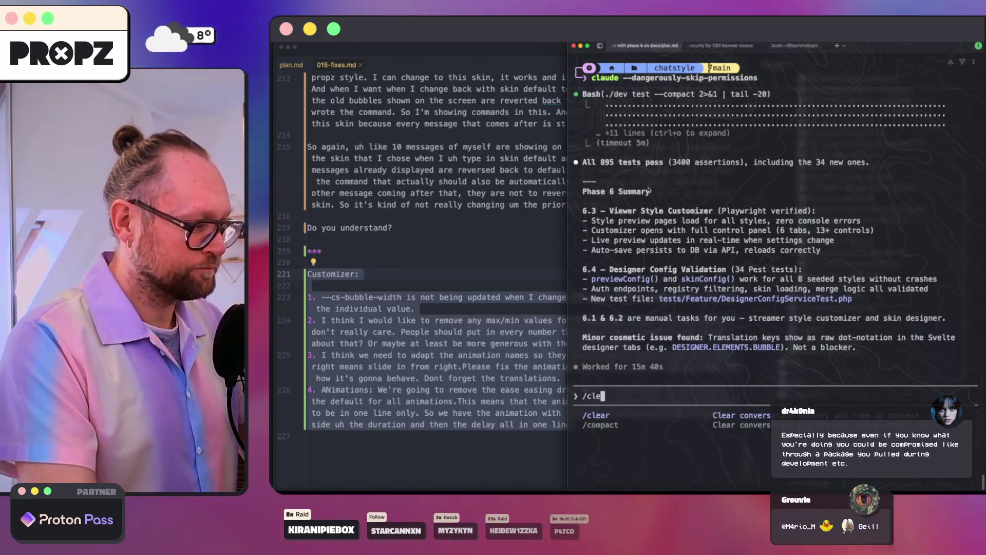
pyautogui.press('Return')
pyautogui.hotkey('shift', 'Tab')
pyautogui.hotkey('shift', 'Tab')
pyautogui.hotkey('shift', 'Tab')
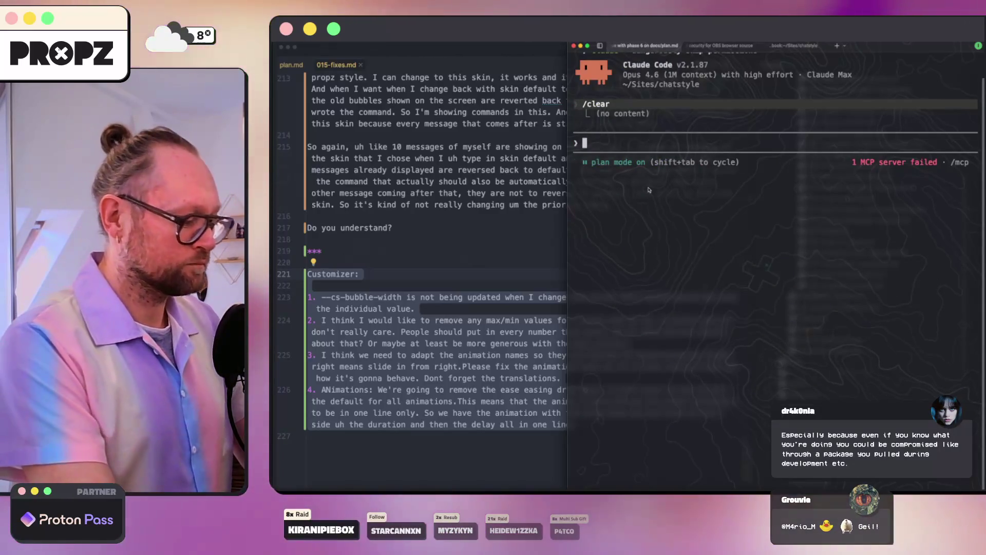
# - Reconnect the failed laravel-boost MCP server through /mcp
pyautogui.write('/mcp')
pyautogui.press('Return')
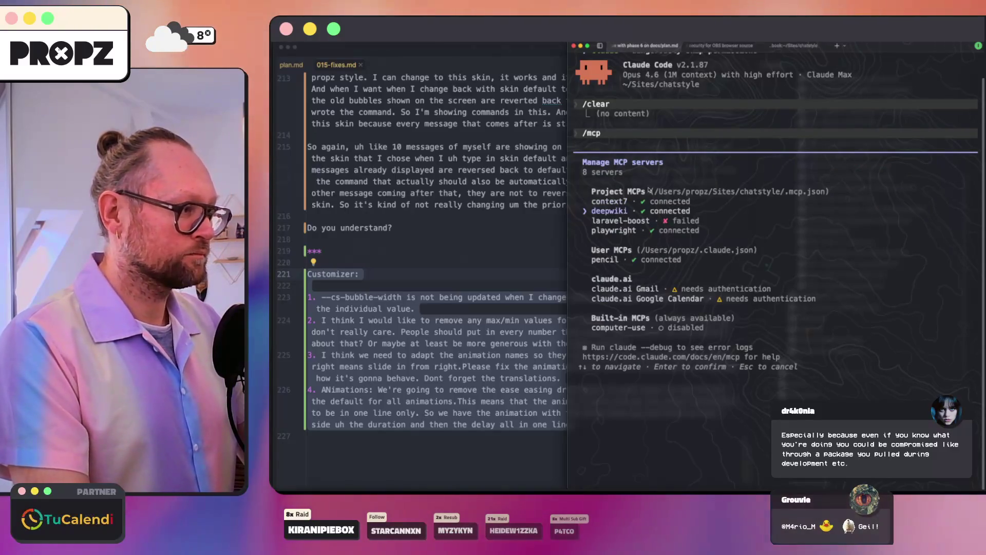
pyautogui.press('Down')
pyautogui.press('Return')
pyautogui.press('Return')
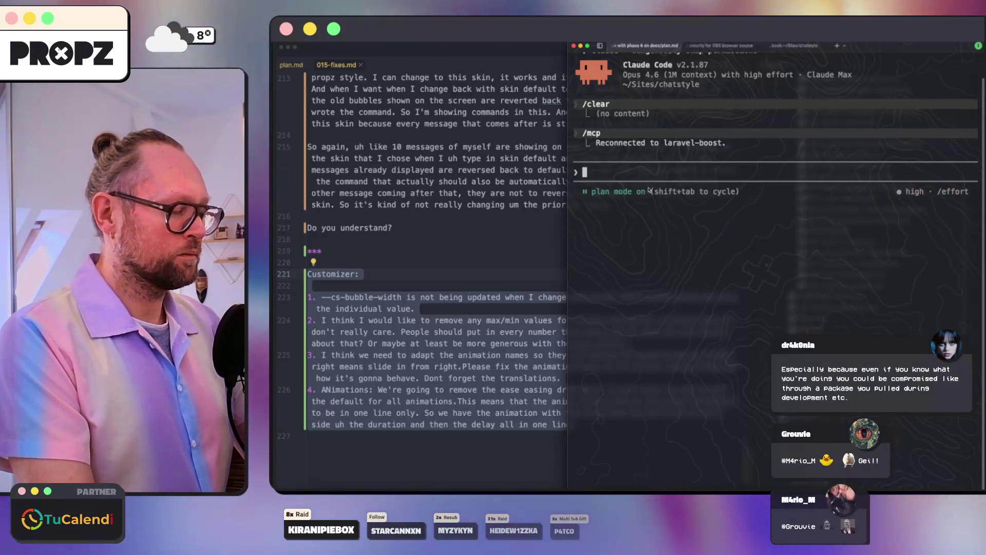
# - Paste the four-point Customizer list into the prompt and send it to Claude
pyautogui.press('super+v')
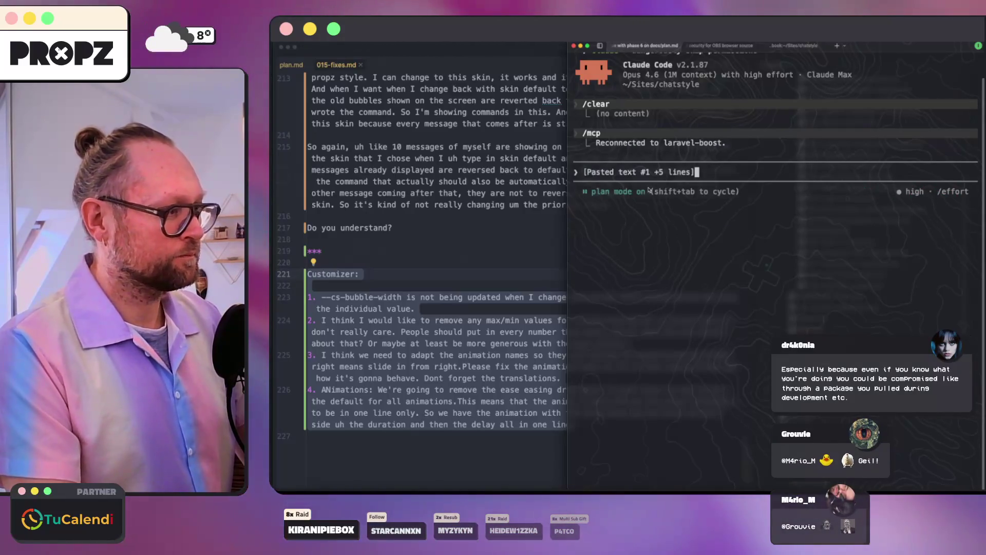
pyautogui.press('Return')
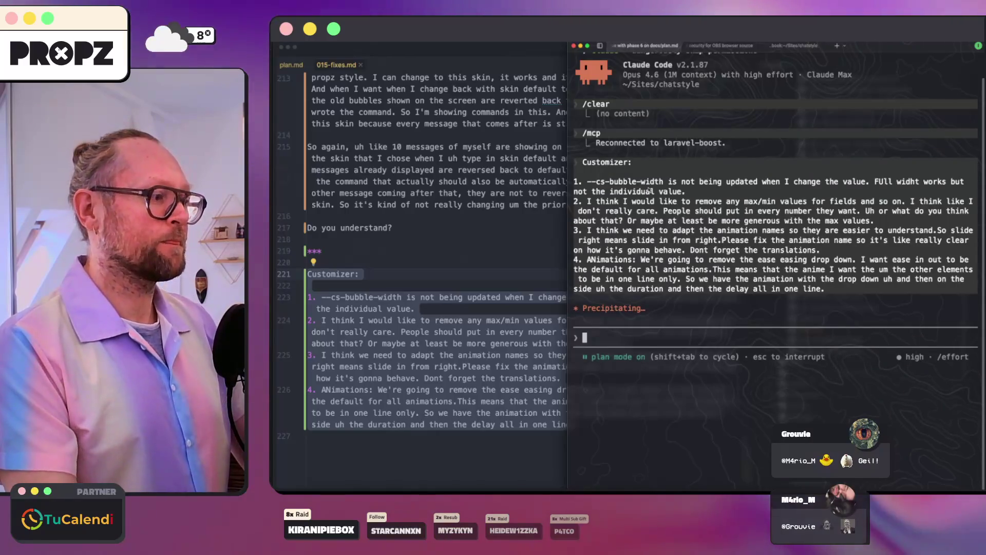
pyautogui.click(719, 45)
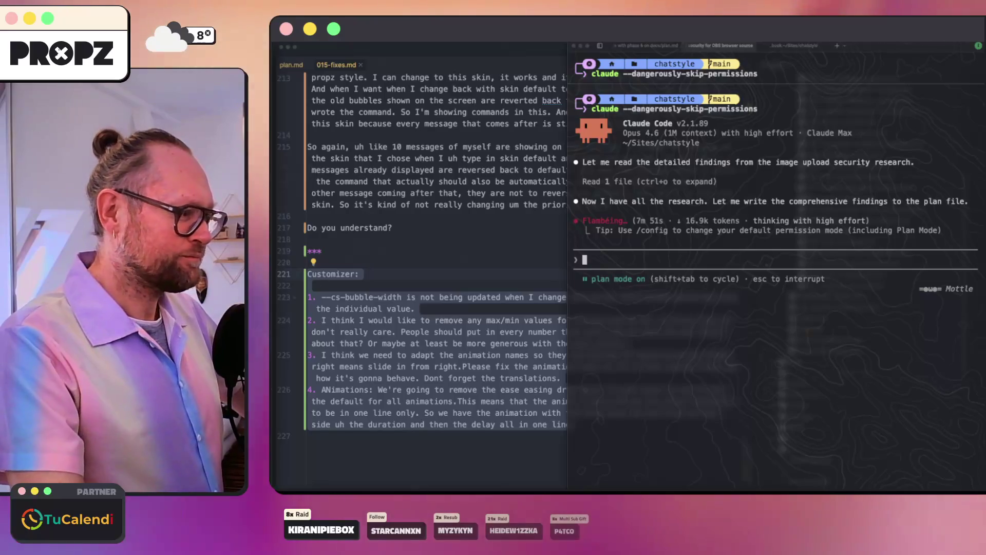
# - Leave the security session planning and return to the browser's chatstyle-issues list
pyautogui.click(333, 488)
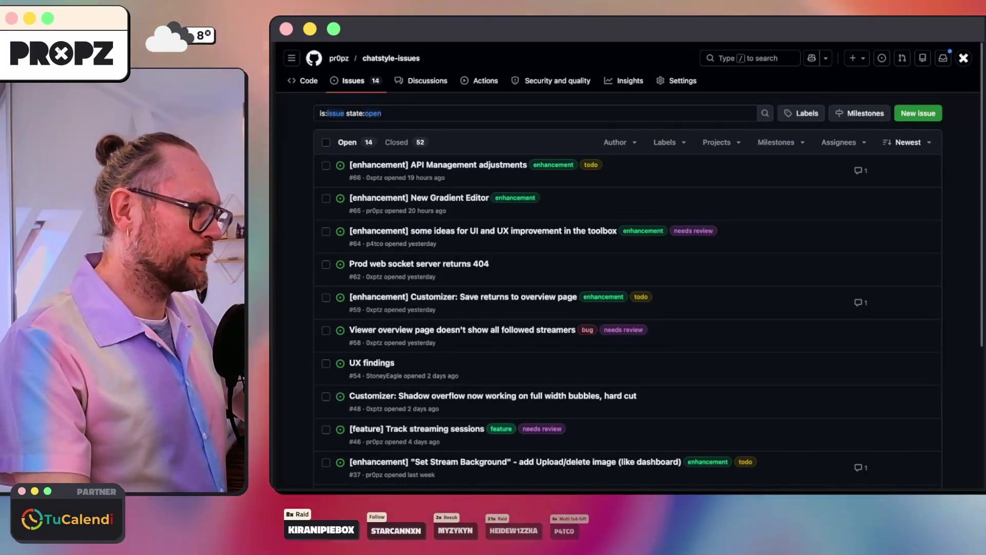
# - View the Propz — Chat Style overlay designer tab in Zen Browser, then switch to Figma
pyautogui.moveTo(306, 383)
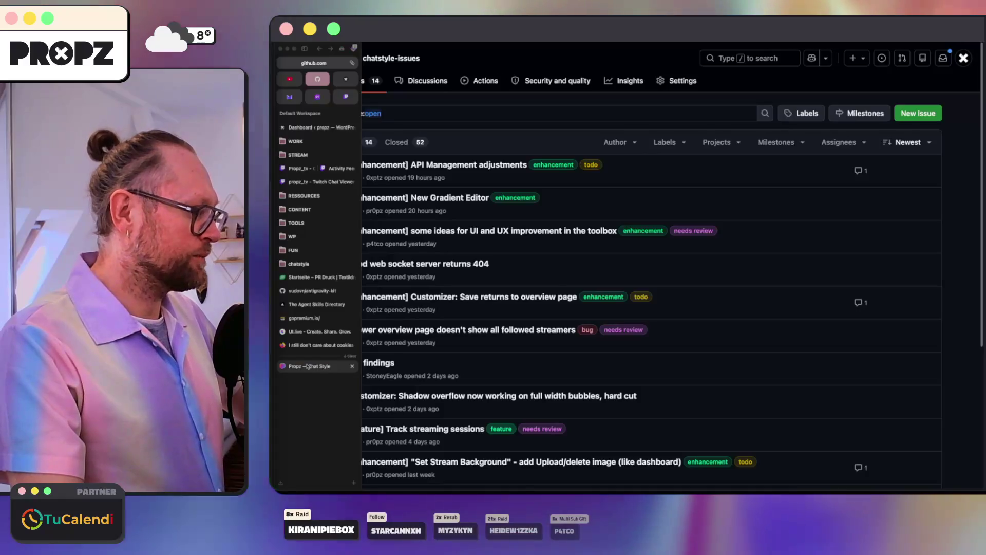
pyautogui.click(309, 366)
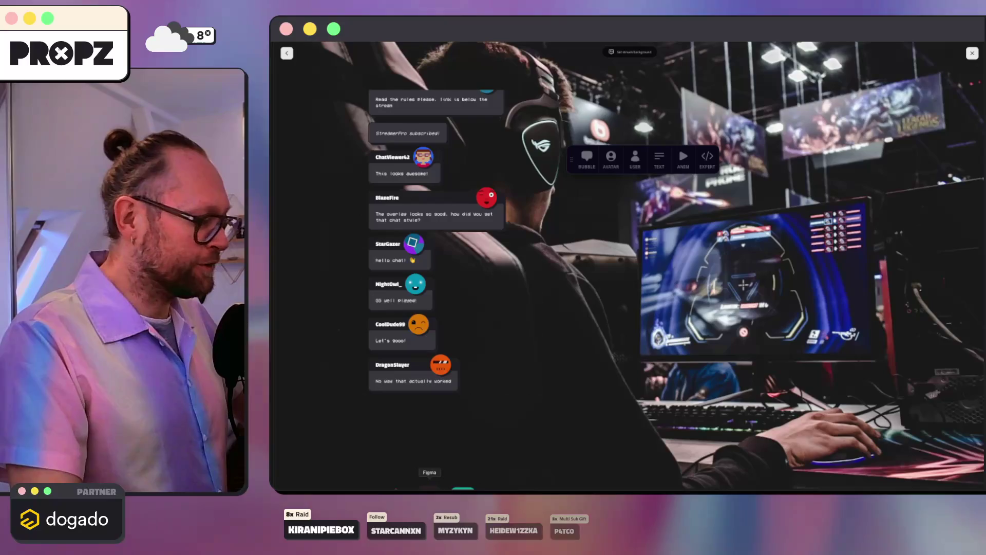
pyautogui.press('super+Tab')
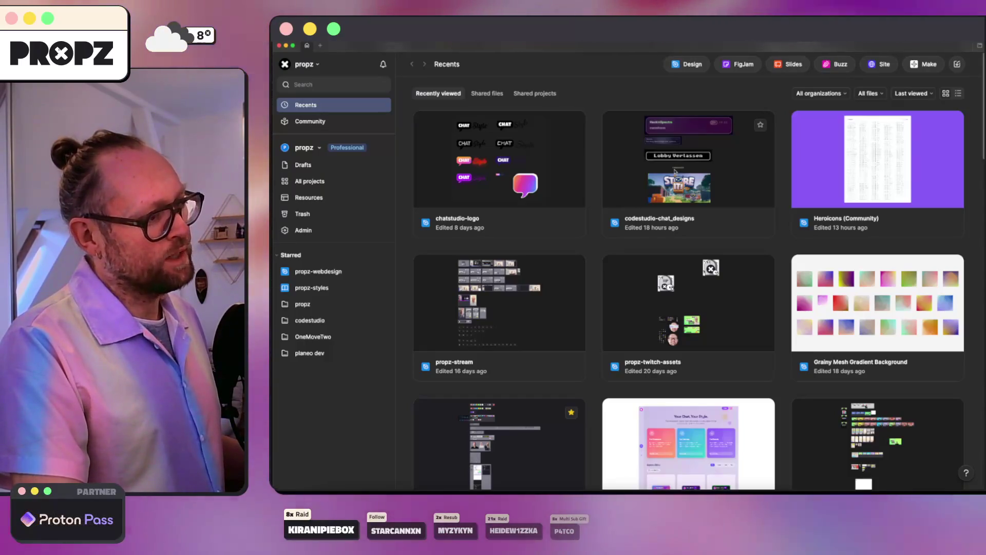
# - Move the Grainy Mesh Gradient Background file to trash and start a new Design file
pyautogui.rightClick(821, 270)
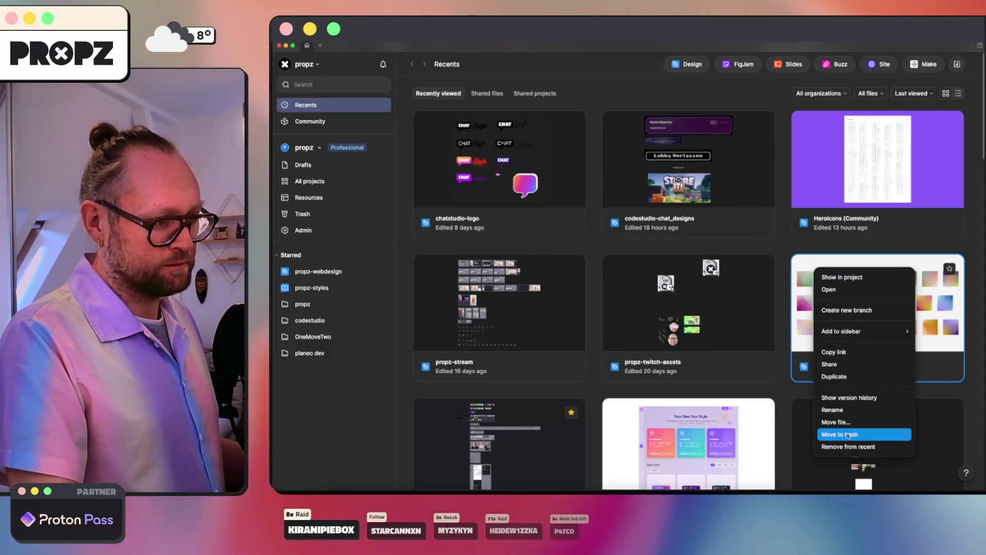
pyautogui.click(848, 434)
pyautogui.click(677, 307)
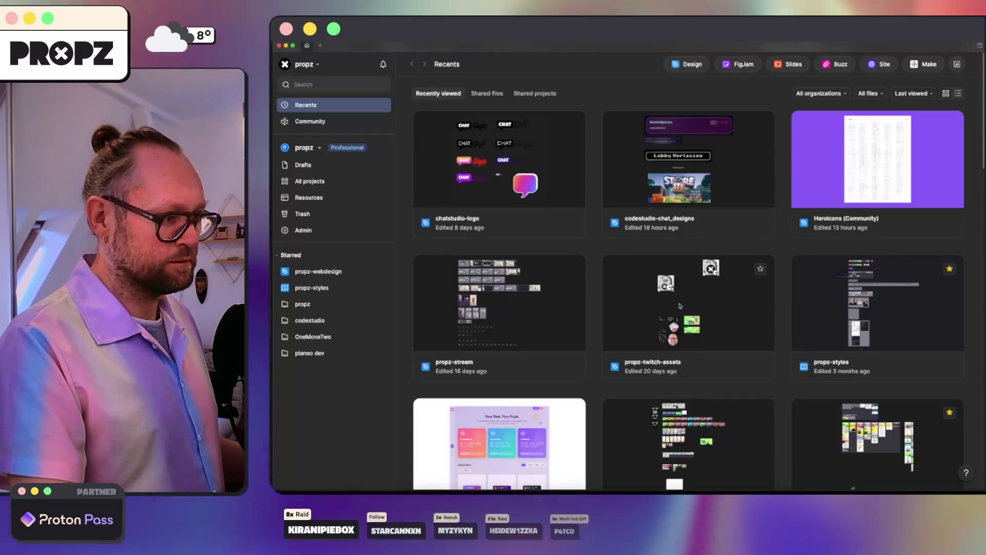
pyautogui.scroll(-4, 616, 292)
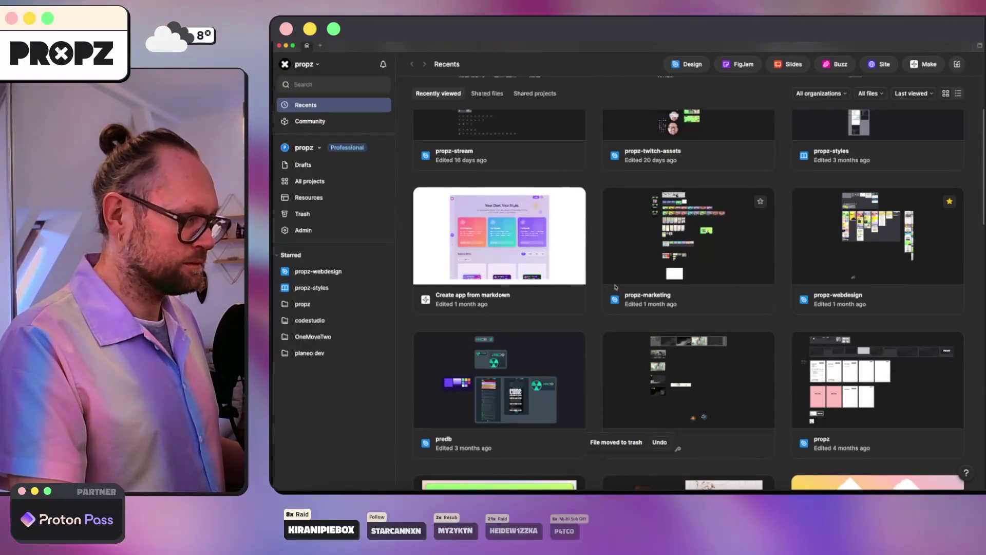
pyautogui.scroll(4, 616, 287)
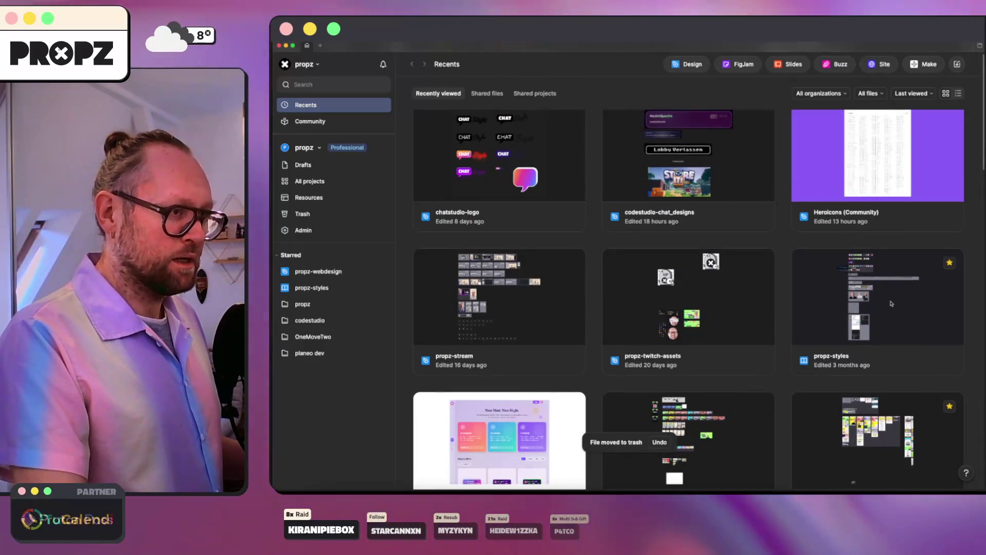
pyautogui.scroll(1, 883, 301)
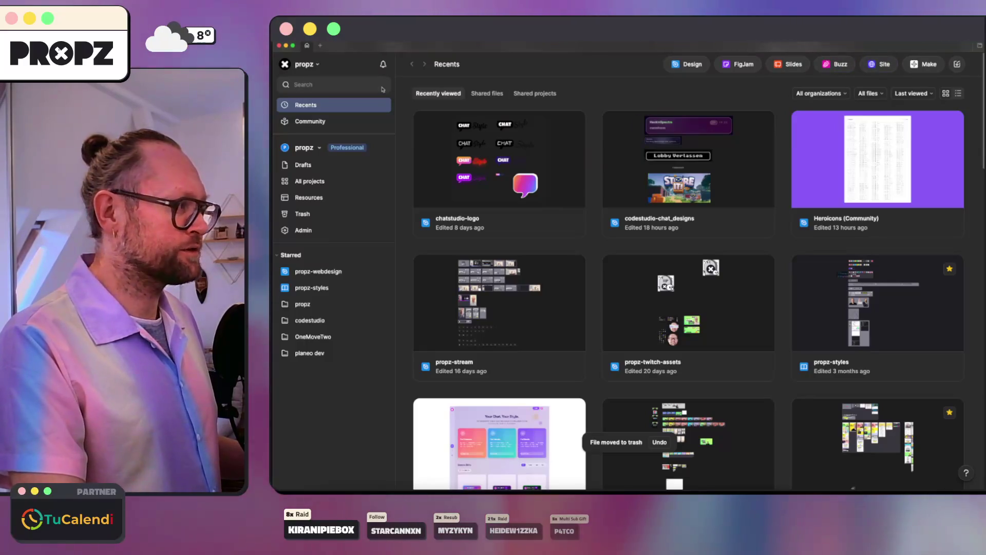
pyautogui.click(692, 66)
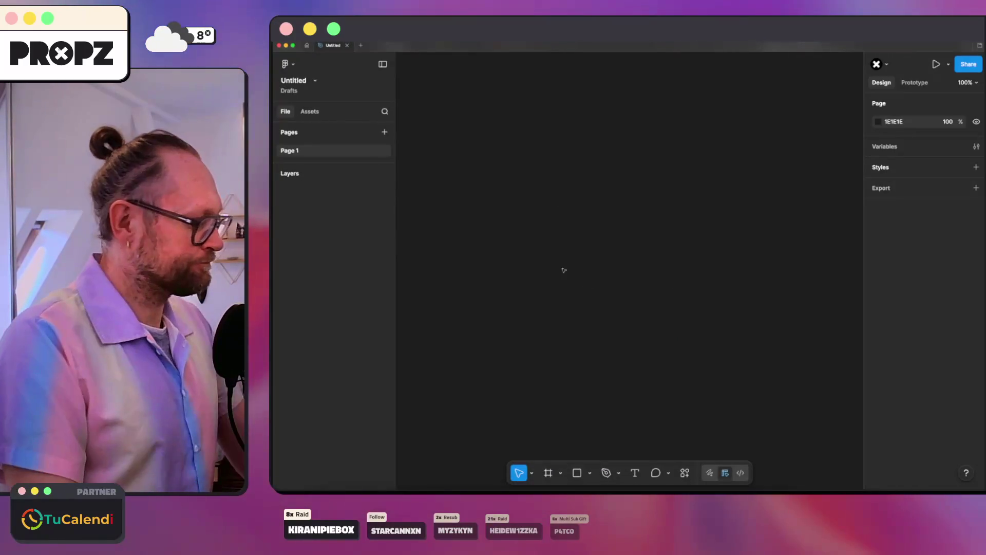
# - Draw Frame 1, fill it dark grey 373737 and resize it to 638×433
pyautogui.click(548, 472)
pyautogui.moveTo(498, 139); pyautogui.dragTo(741, 358)
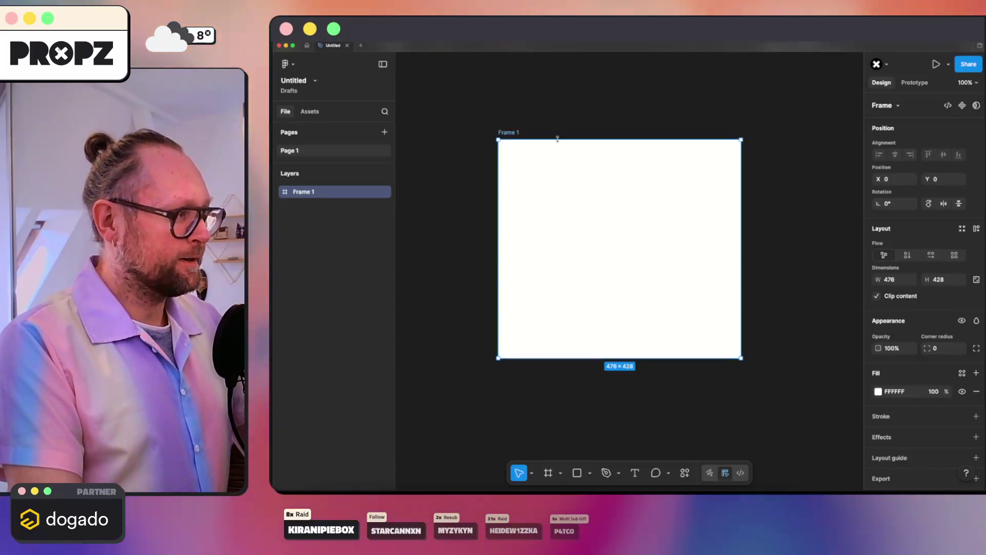
pyautogui.click(878, 391)
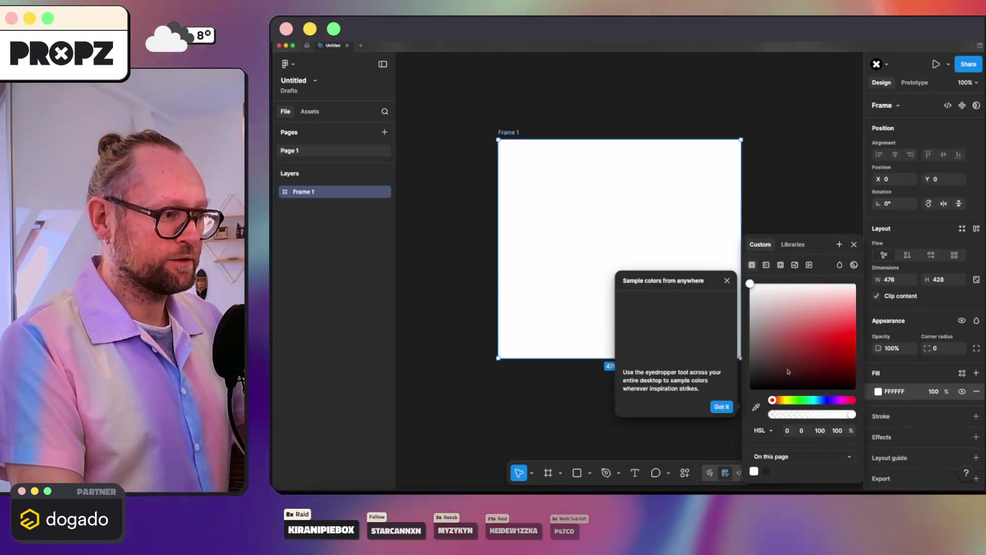
pyautogui.click(750, 390)
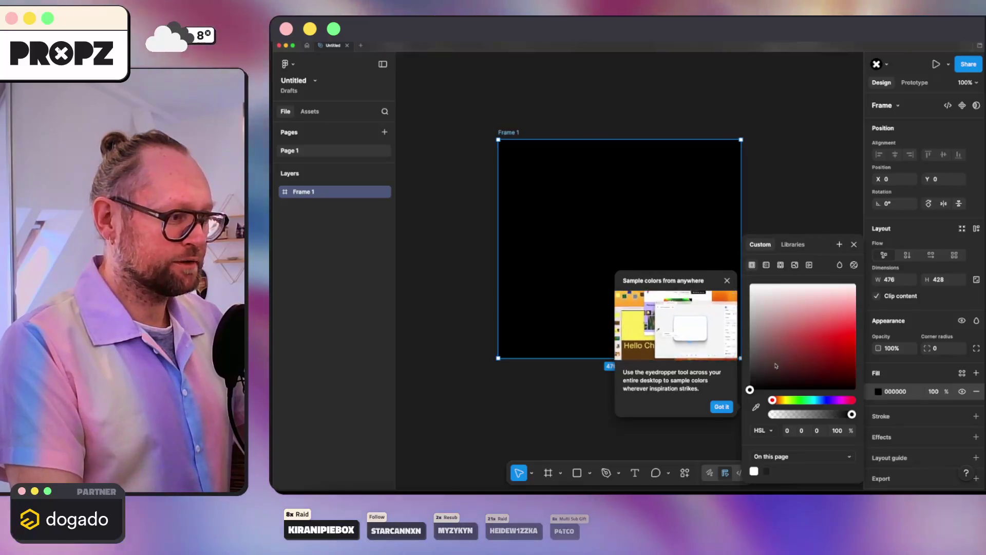
pyautogui.click(750, 367)
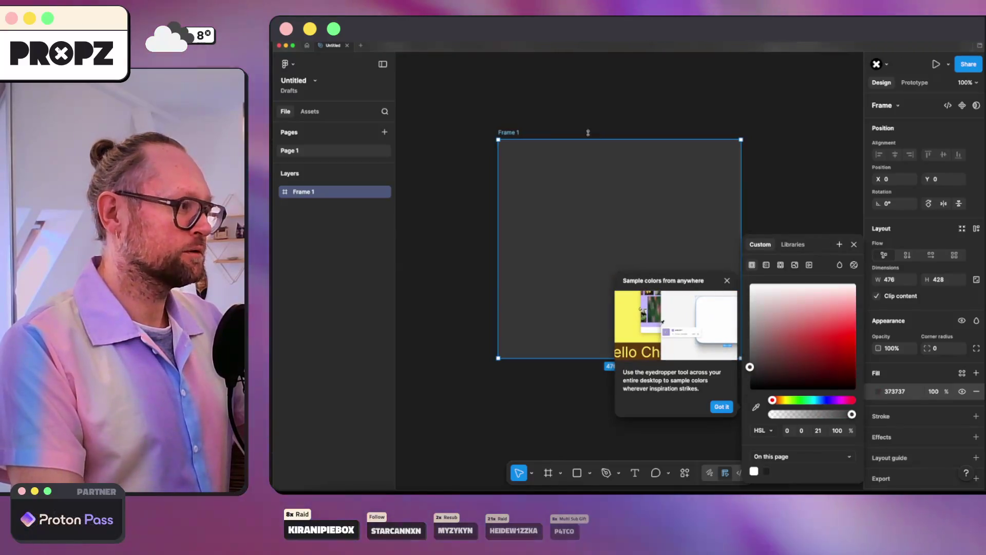
pyautogui.moveTo(504, 132); pyautogui.dragTo(457, 137)
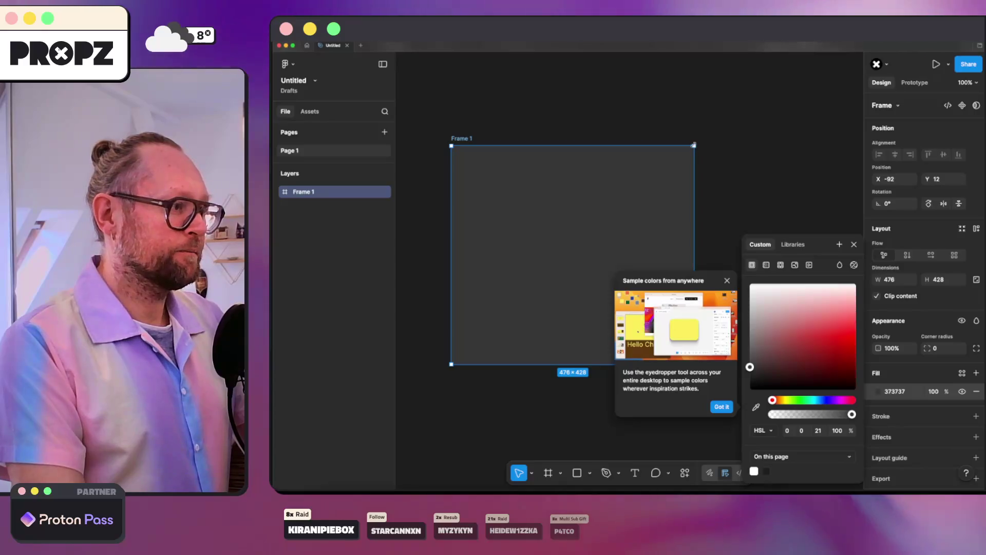
pyautogui.moveTo(693, 145); pyautogui.dragTo(777, 143)
pyautogui.click(721, 406)
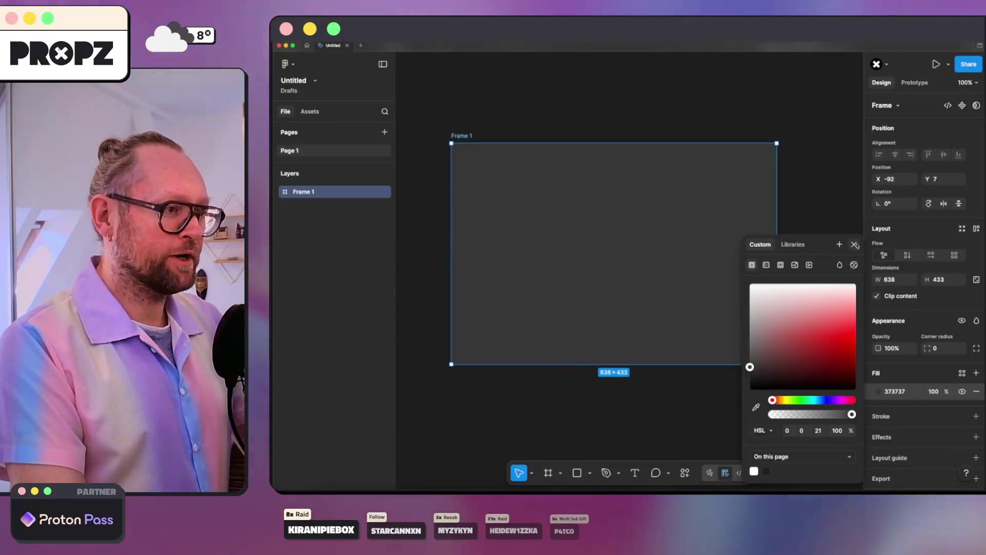
pyautogui.click(855, 245)
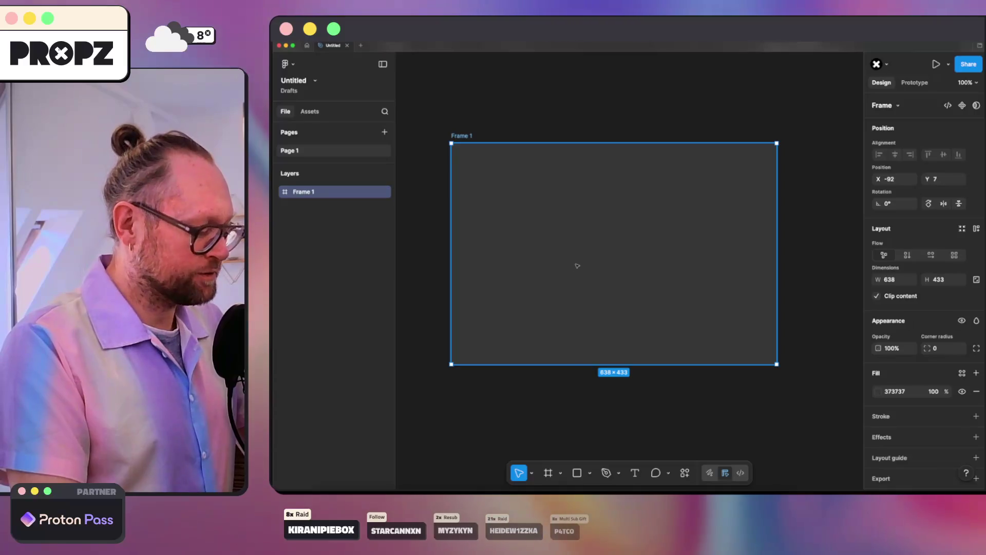
# - Add a [Z] text label inside Frame 1
pyautogui.click(568, 260)
pyautogui.write('[')
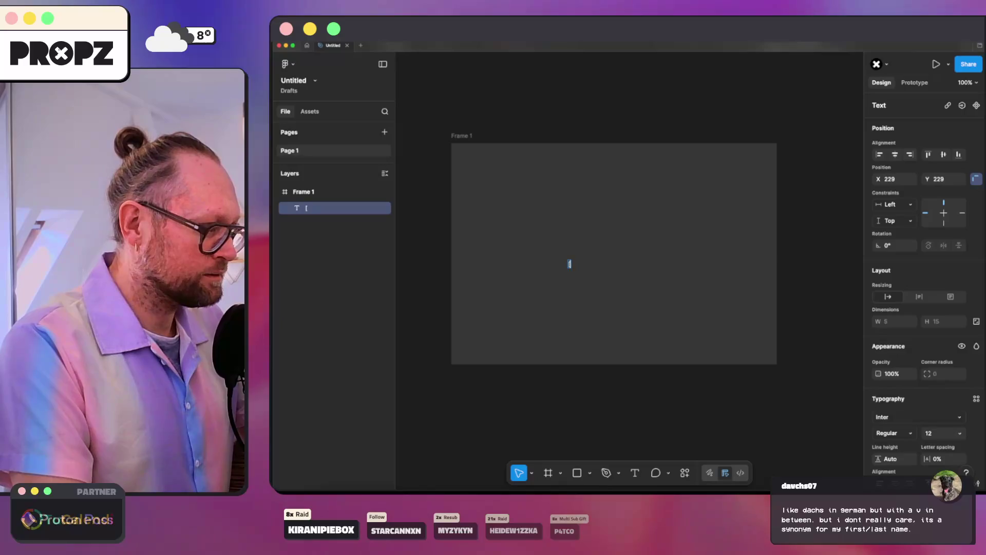
pyautogui.write('Z')
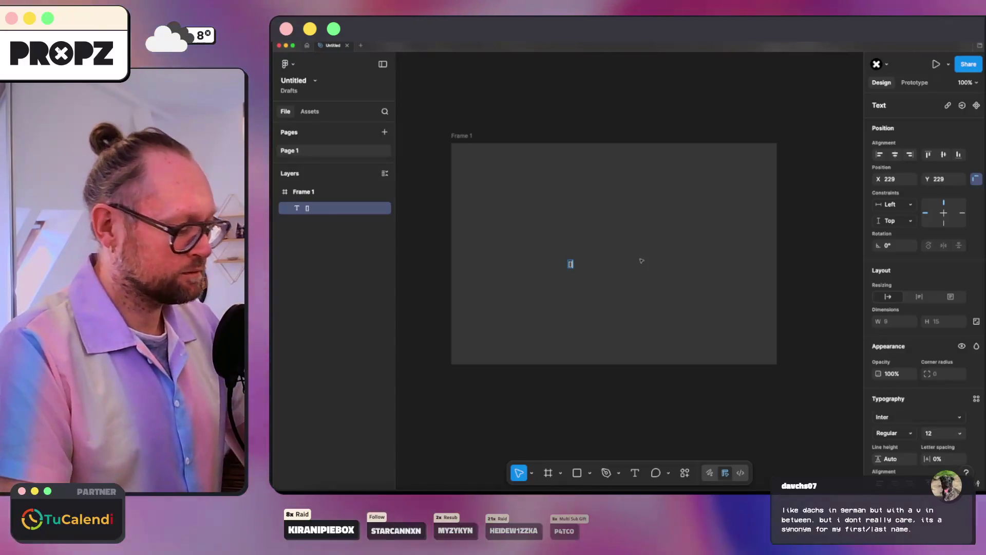
pyautogui.press('Escape')
pyautogui.hotkey('shift', '2')
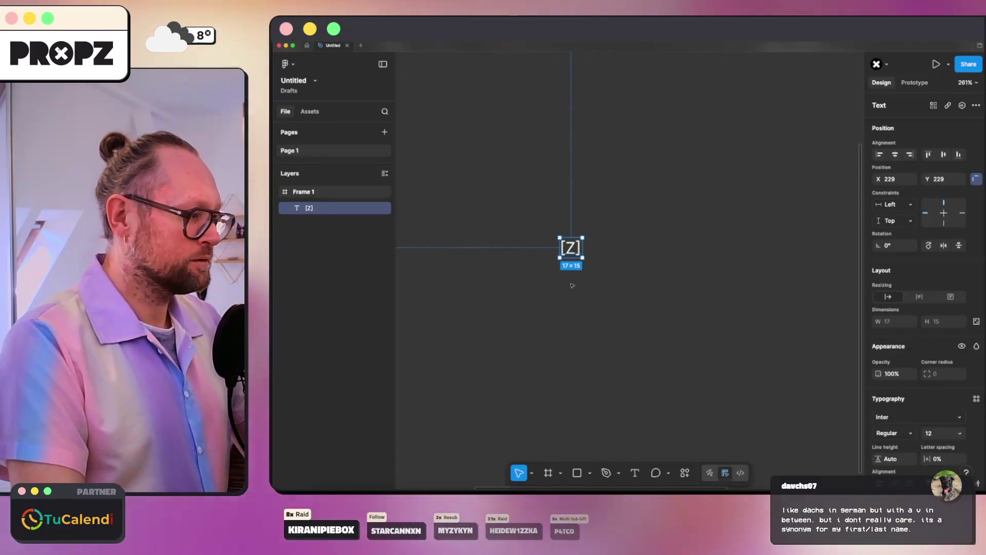
pyautogui.click(574, 264)
pyautogui.scroll(-5, 573, 264)
pyautogui.click(572, 234)
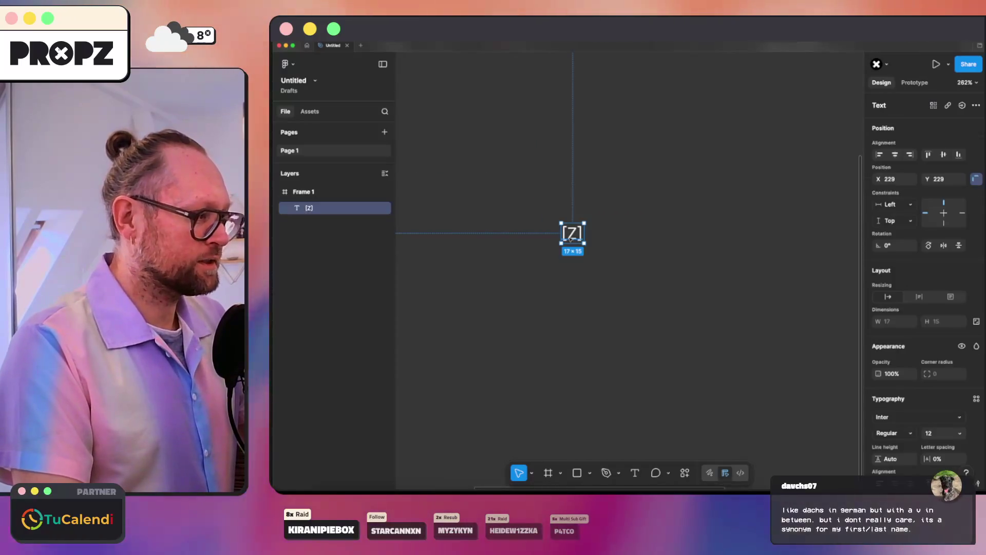
pyautogui.click(616, 218)
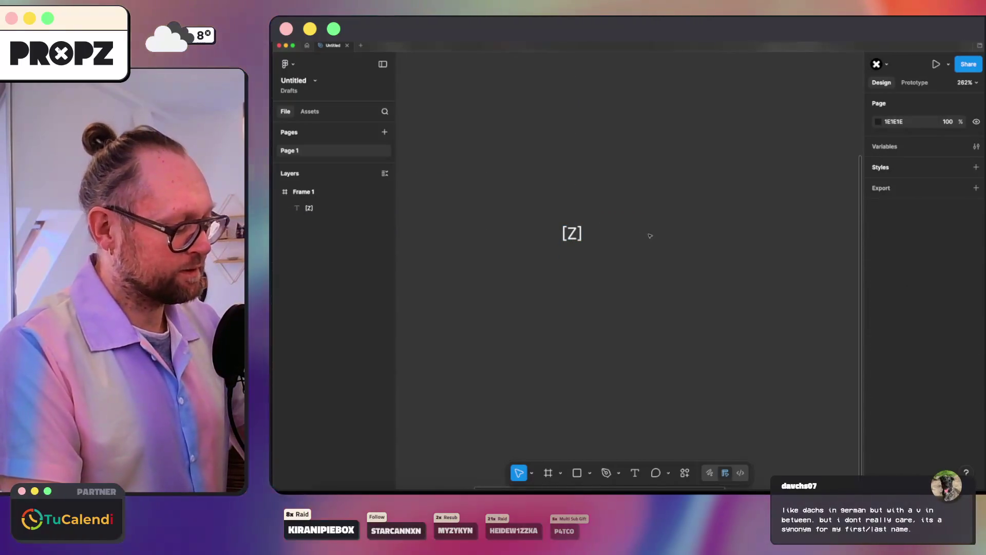
# - Add a separate '[' text layer to the right of [Z]
pyautogui.press('t')
pyautogui.click(658, 237)
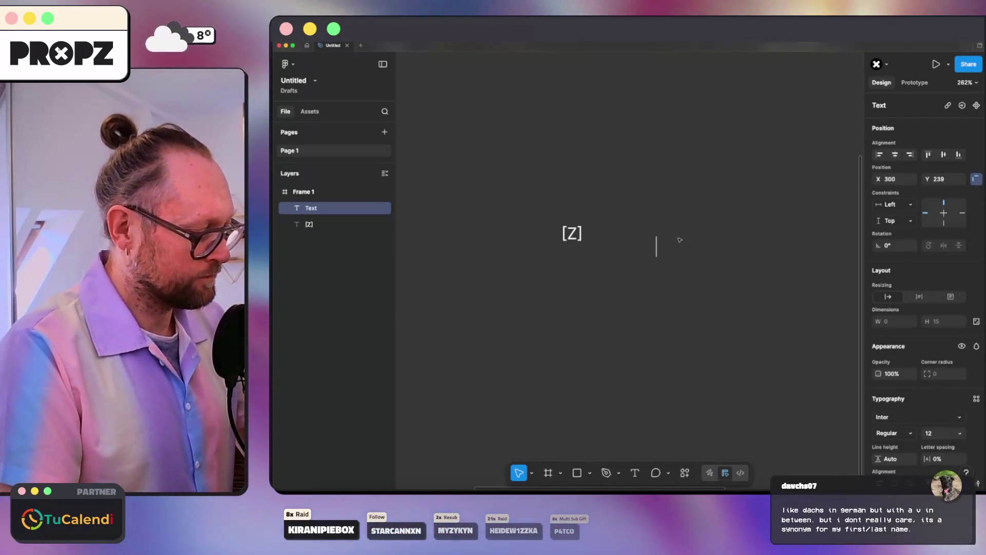
pyautogui.write('[')
pyautogui.press('Escape')
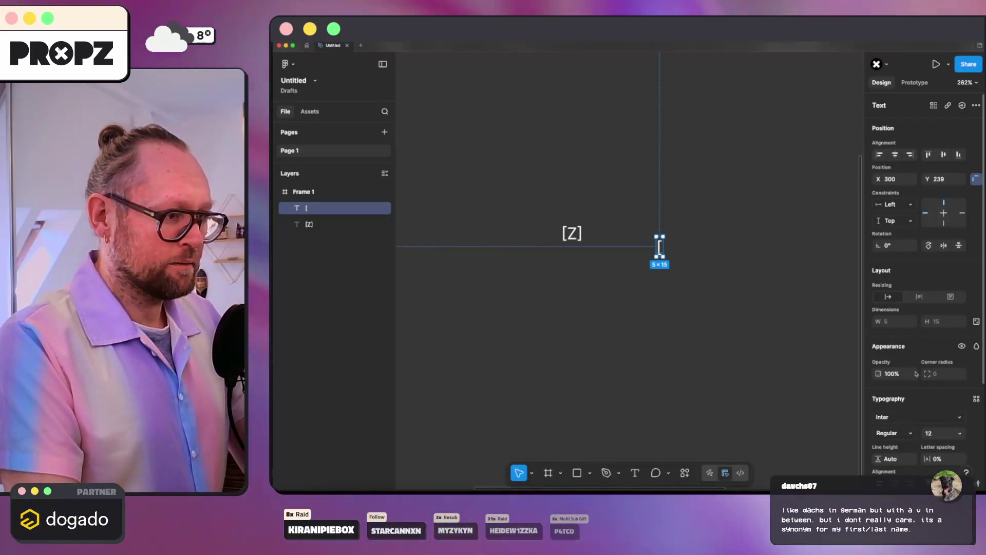
# - Set the '[' text to Titillium Web SemiBold
pyautogui.scroll(-4, 928, 391)
pyautogui.click(912, 317)
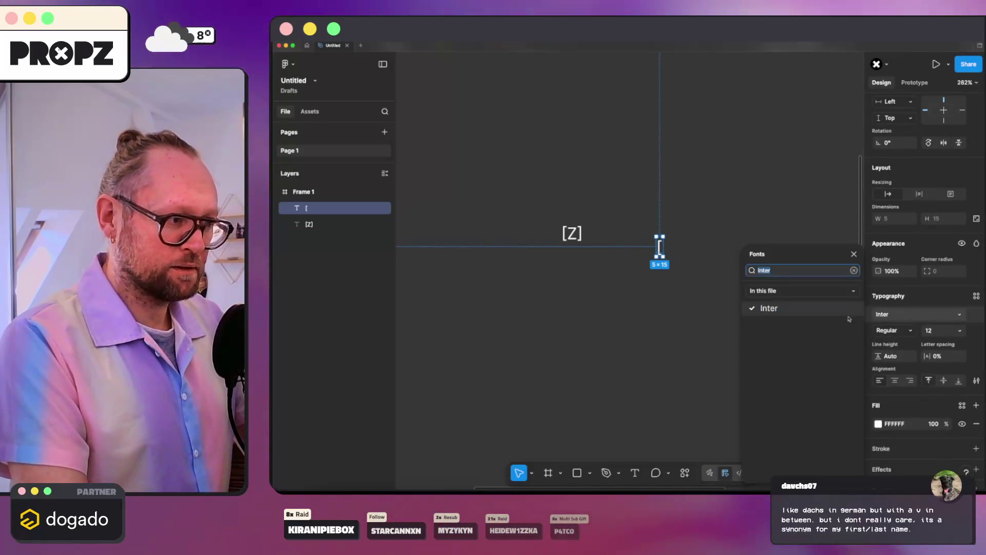
pyautogui.write('titi')
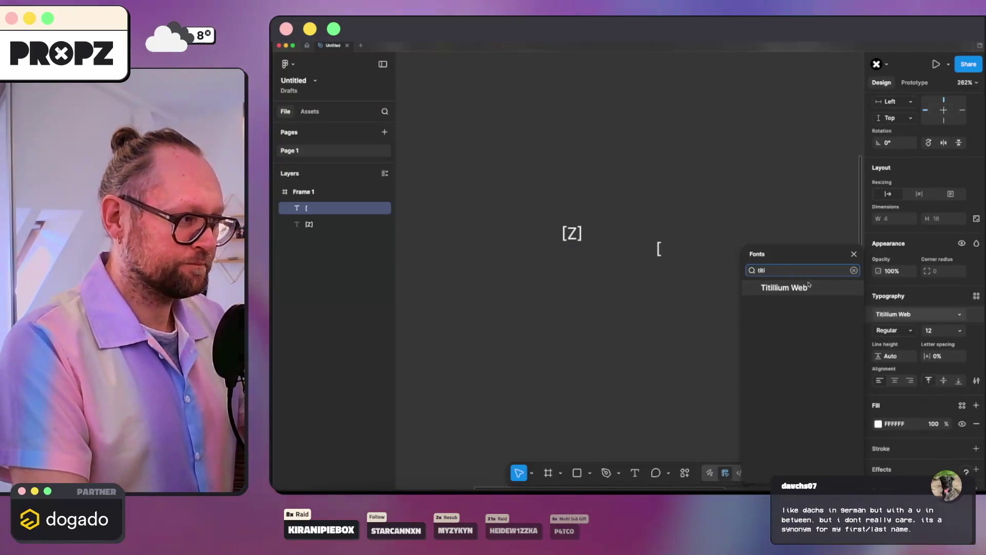
pyautogui.click(806, 286)
pyautogui.click(908, 333)
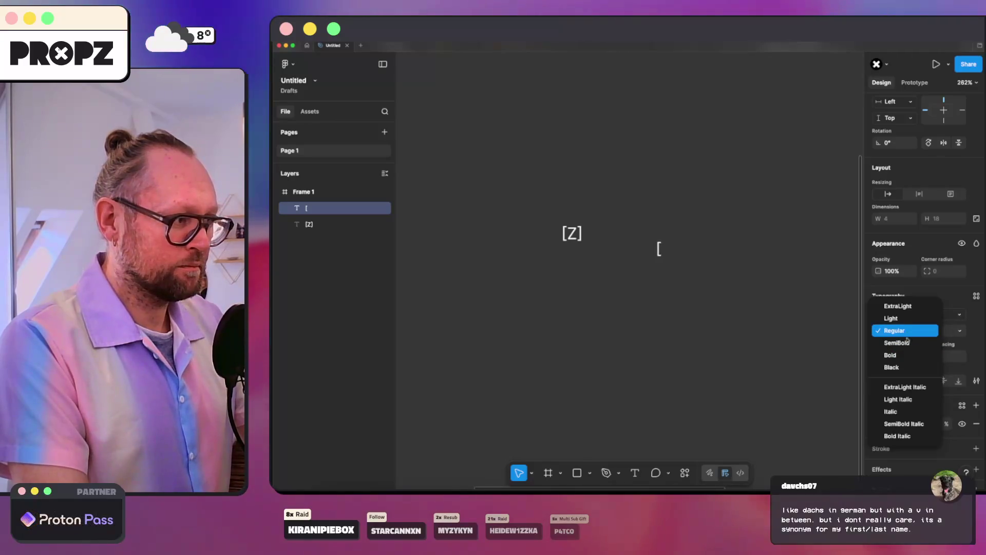
pyautogui.click(908, 343)
# - Outline the '[' into a vector shape and rotate it 90° with proportions locked
pyautogui.rightClick(661, 249)
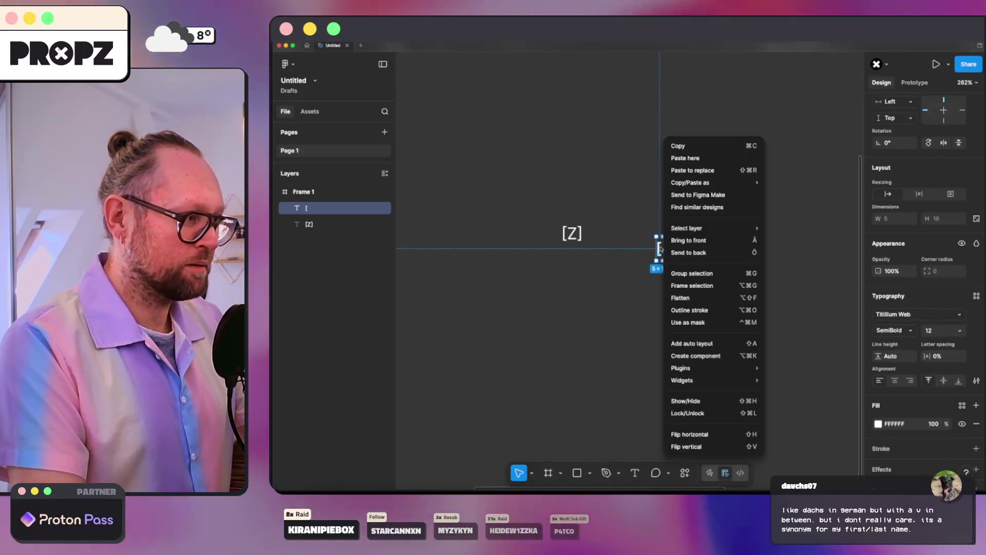
pyautogui.click(690, 310)
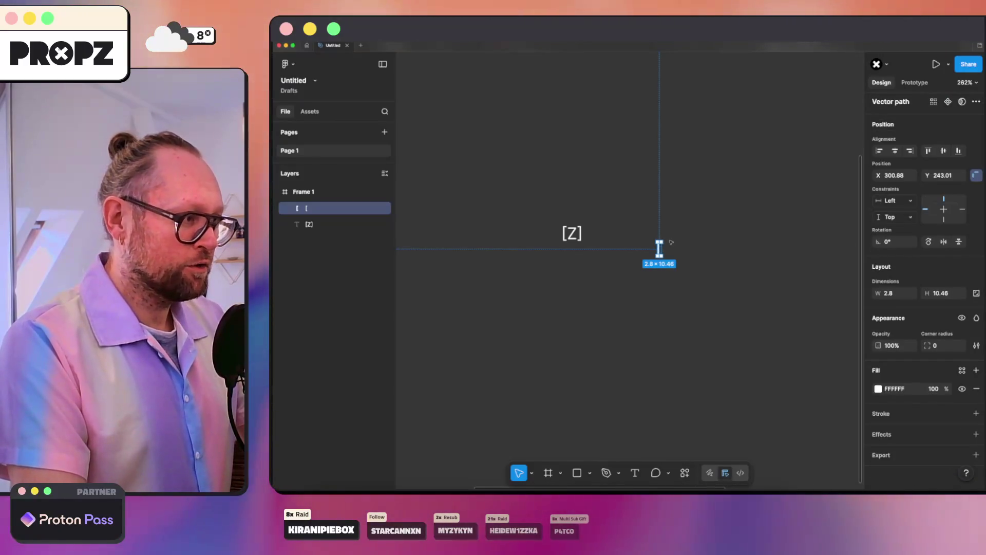
pyautogui.click(975, 293)
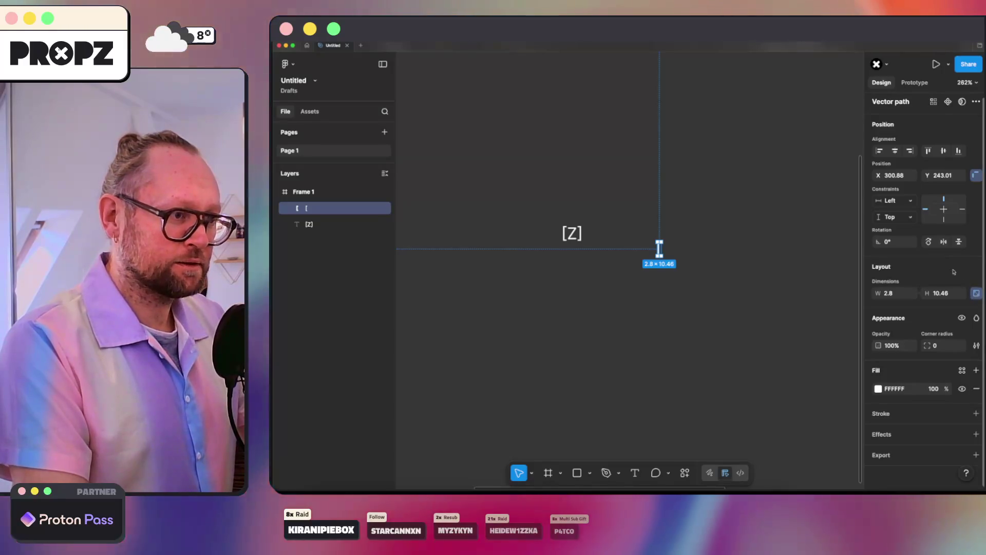
pyautogui.click(896, 242)
pyautogui.write('9')
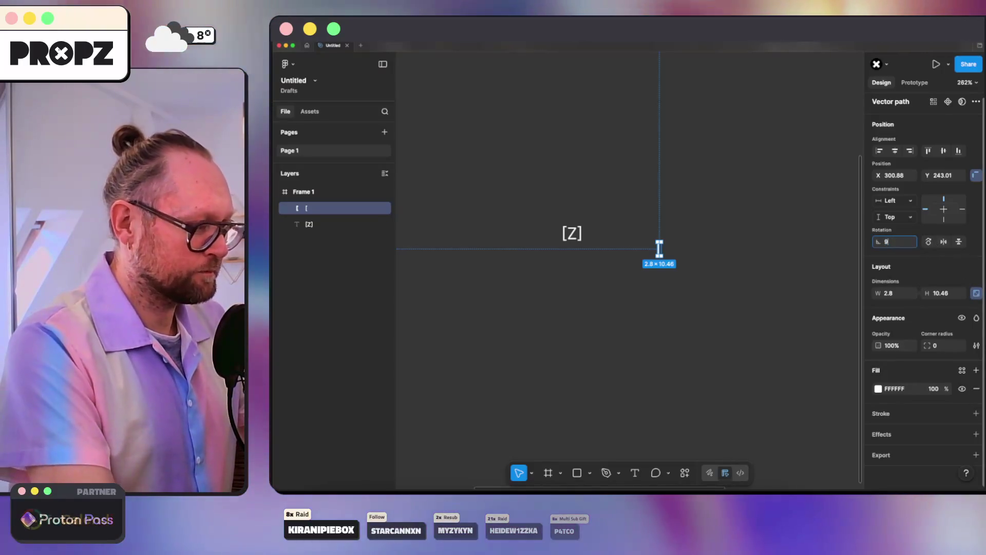
pyautogui.write('0')
pyautogui.press('Return')
pyautogui.click(686, 251)
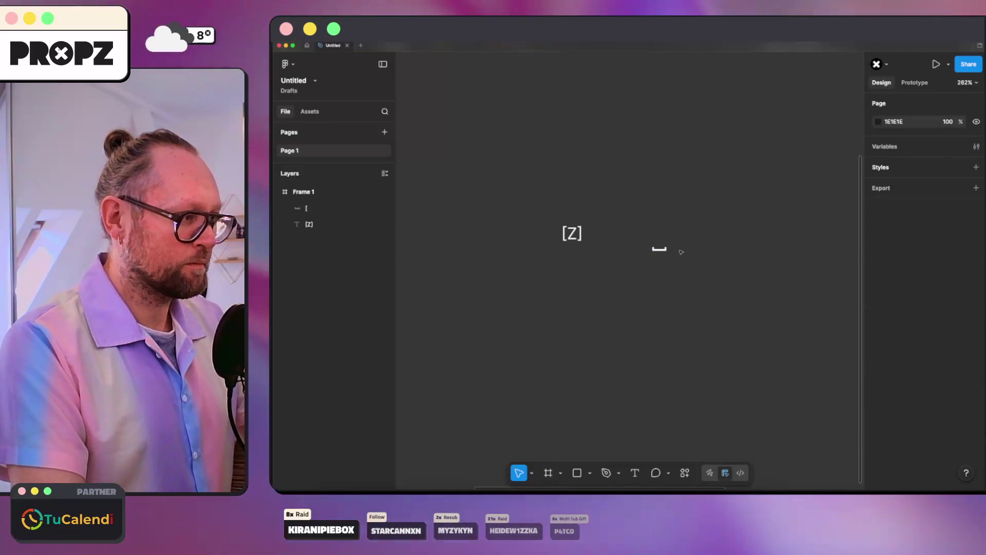
pyautogui.click(660, 249)
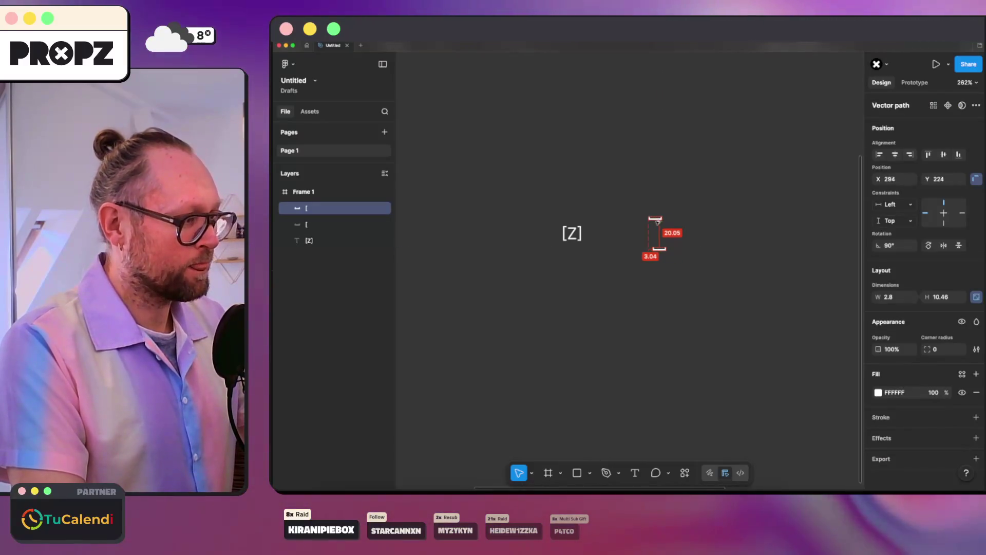
# - Flip the bracket vertically to form the matching top and bottom pieces
pyautogui.rightClick(661, 224)
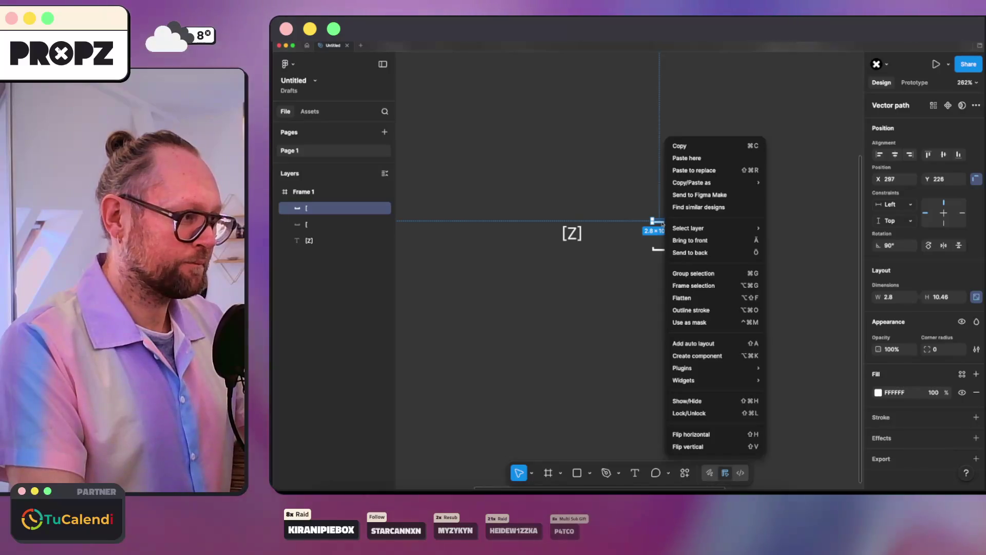
pyautogui.click(688, 446)
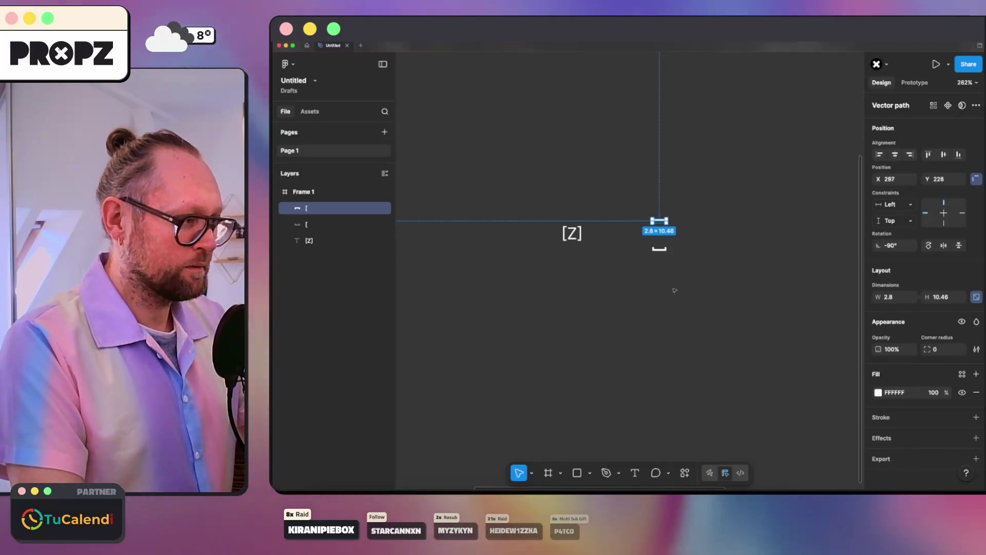
pyautogui.click(679, 234)
pyautogui.scroll(-5, 534, 280)
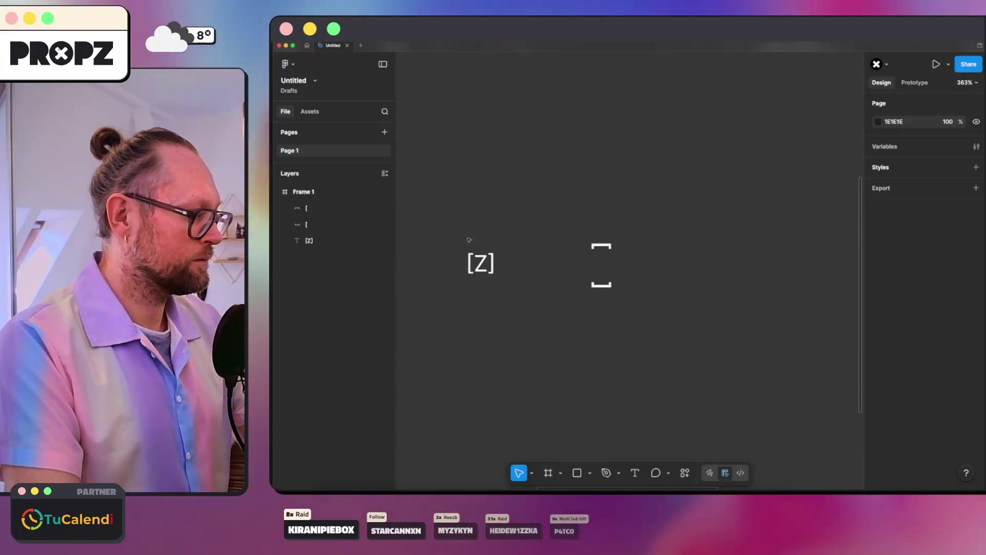
# - Delete the [Z] text, set the top bracket's height to 100 and move it up
pyautogui.moveTo(467, 241); pyautogui.dragTo(517, 286)
pyautogui.press('Delete')
pyautogui.click(600, 246)
pyautogui.scroll(-3, 769, 261)
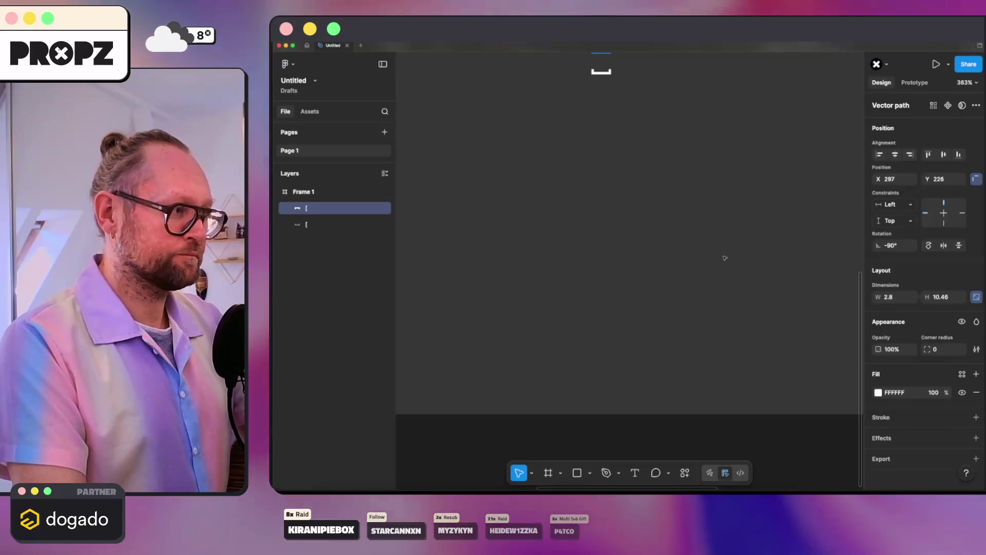
pyautogui.scroll(3, 726, 260)
pyautogui.scroll(-5, 711, 272)
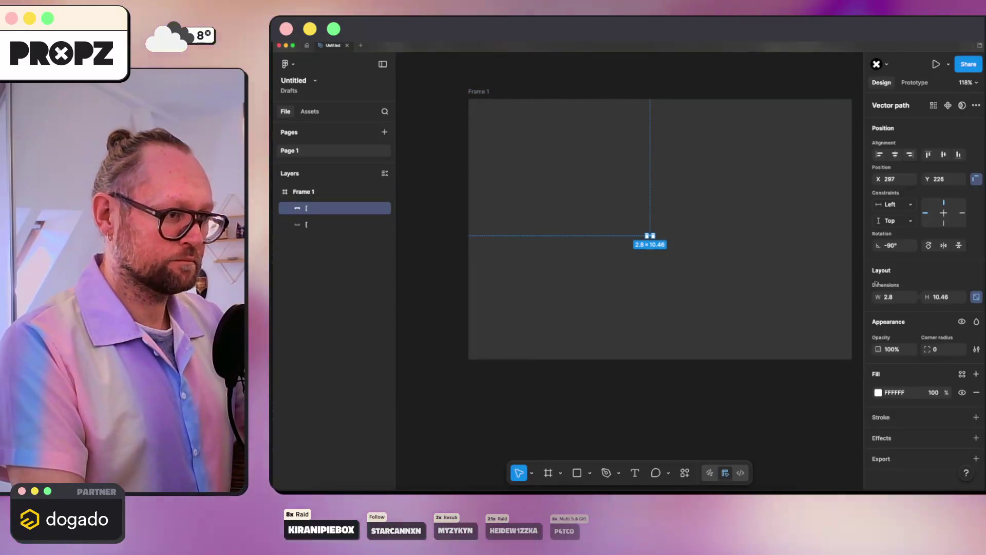
pyautogui.click(948, 297)
pyautogui.write('100')
pyautogui.press('Return')
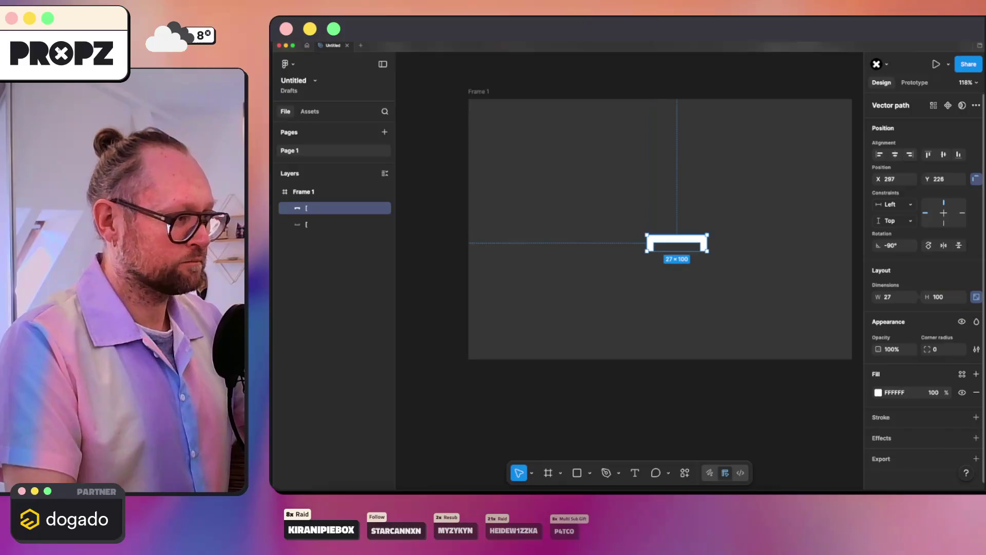
pyautogui.moveTo(657, 249); pyautogui.dragTo(648, 187)
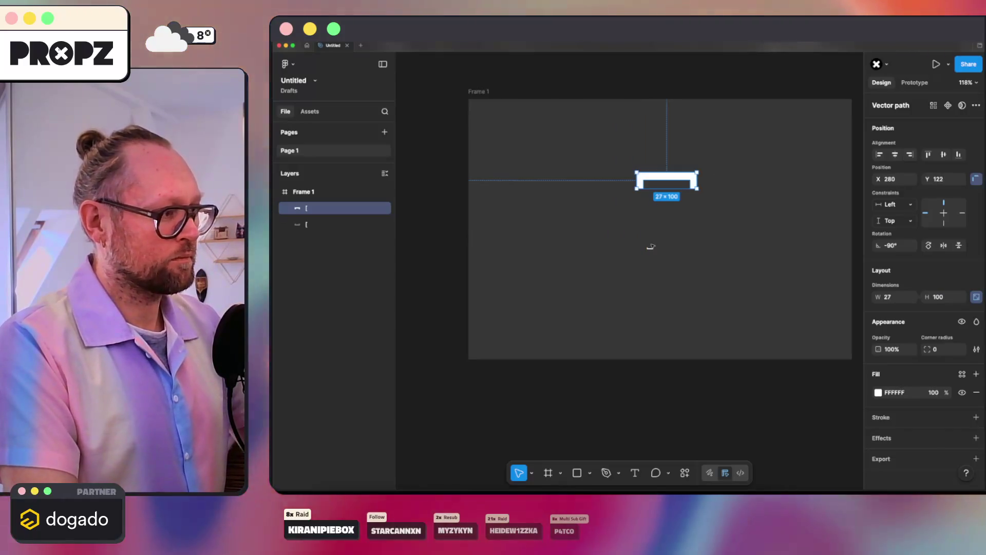
# - Set the second bracket's height to 100 and place it beneath the top one
pyautogui.click(650, 248)
pyautogui.click(939, 296)
pyautogui.write('100')
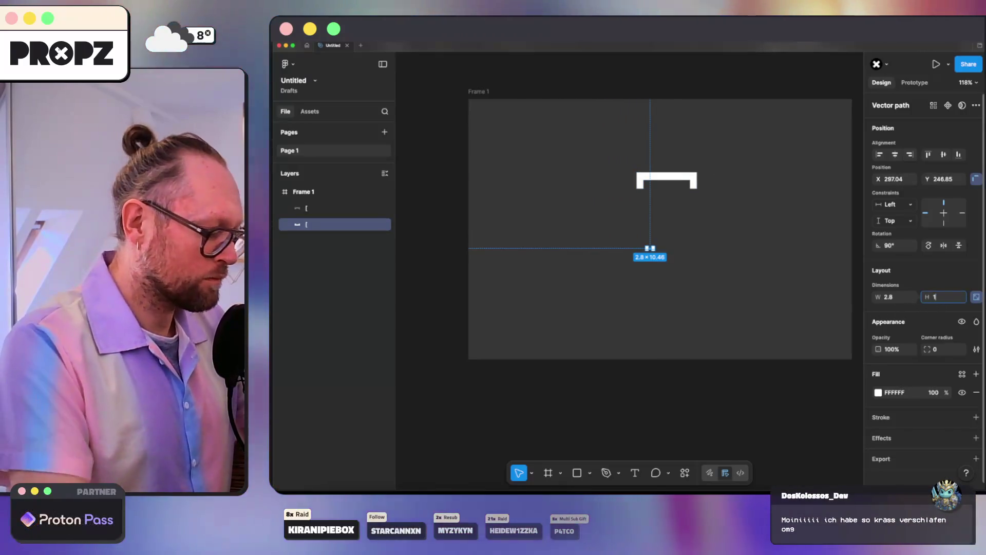
pyautogui.press('Return')
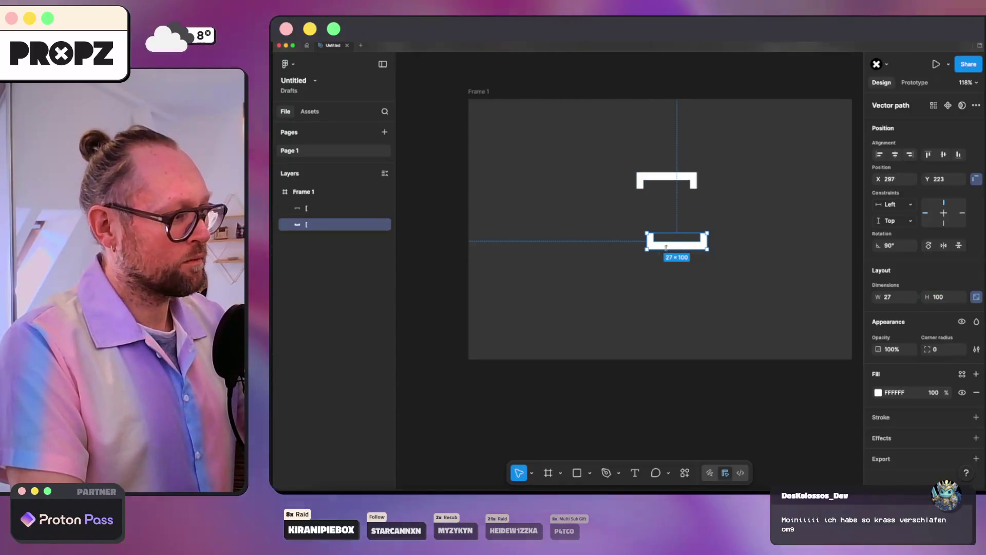
pyautogui.moveTo(669, 252); pyautogui.dragTo(659, 271)
pyautogui.click(658, 218)
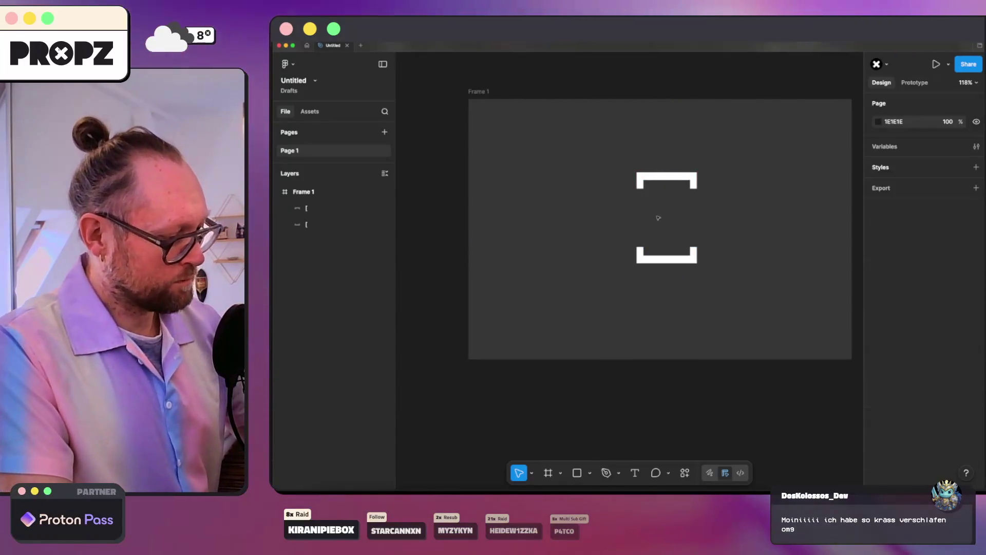
pyautogui.click(656, 220)
pyautogui.write('Z')
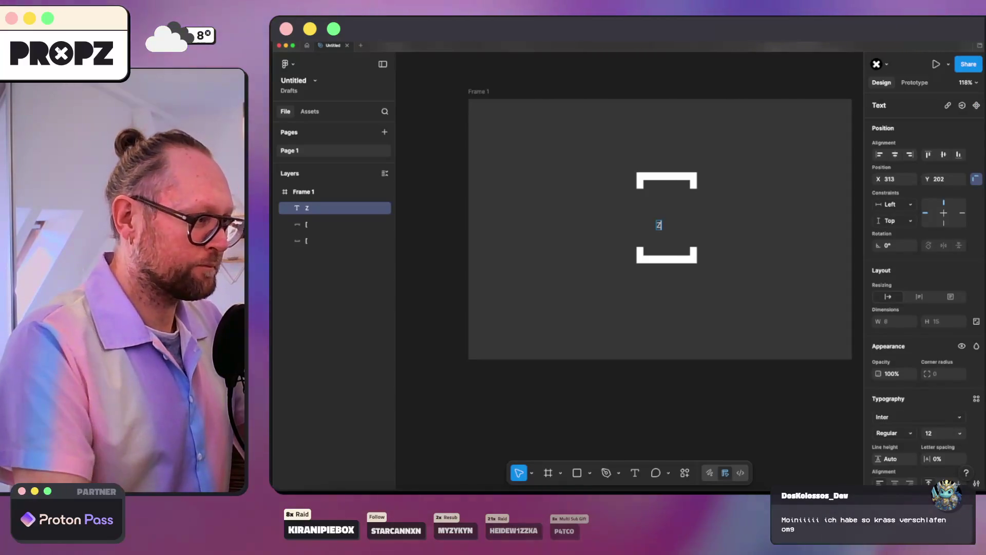
# - Style the Z as Titillium Web Black, size 100, and centre it between the brackets
pyautogui.click(904, 417)
pyautogui.write('tit')
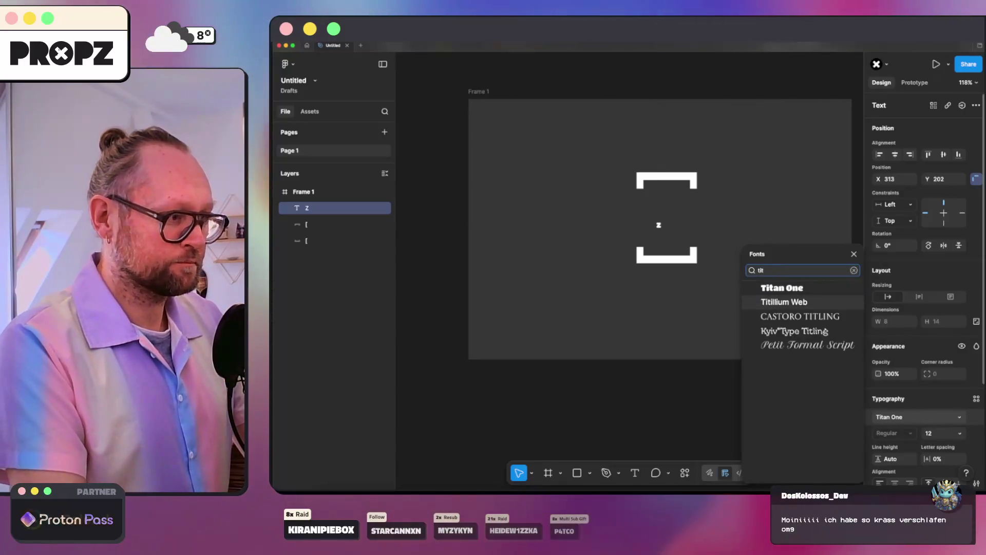
pyautogui.press('Down')
pyautogui.press('Return')
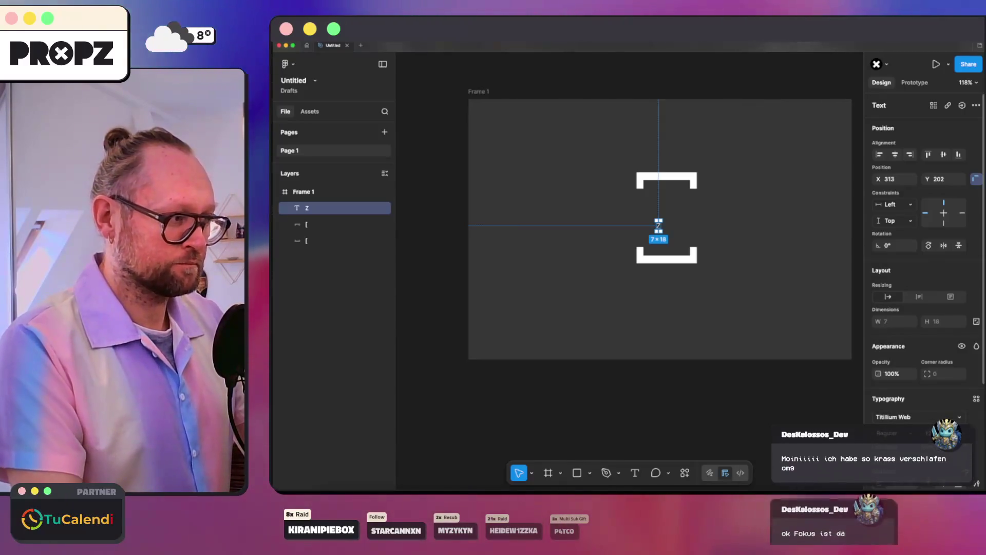
pyautogui.click(904, 417)
pyautogui.press('Escape')
pyautogui.click(893, 432)
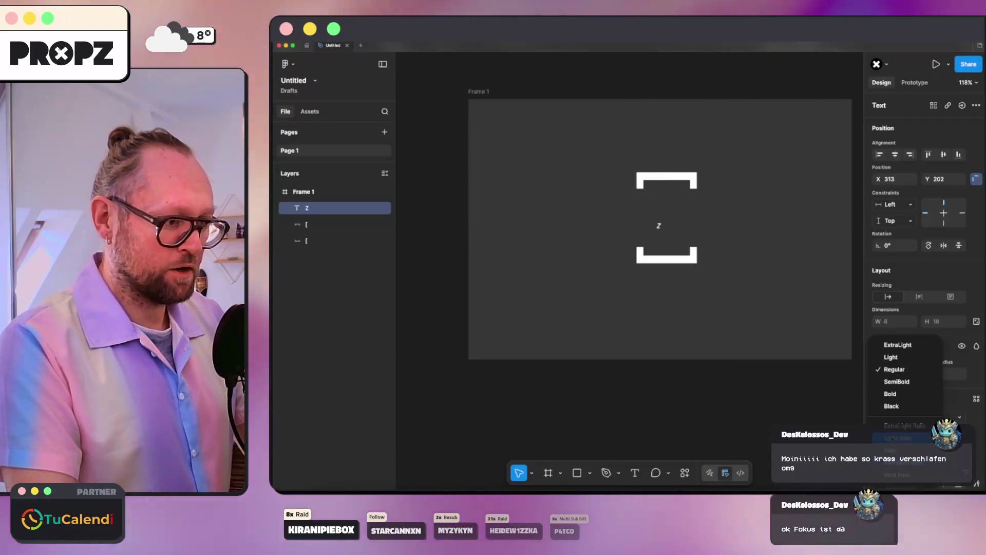
pyautogui.click(892, 405)
pyautogui.click(945, 433)
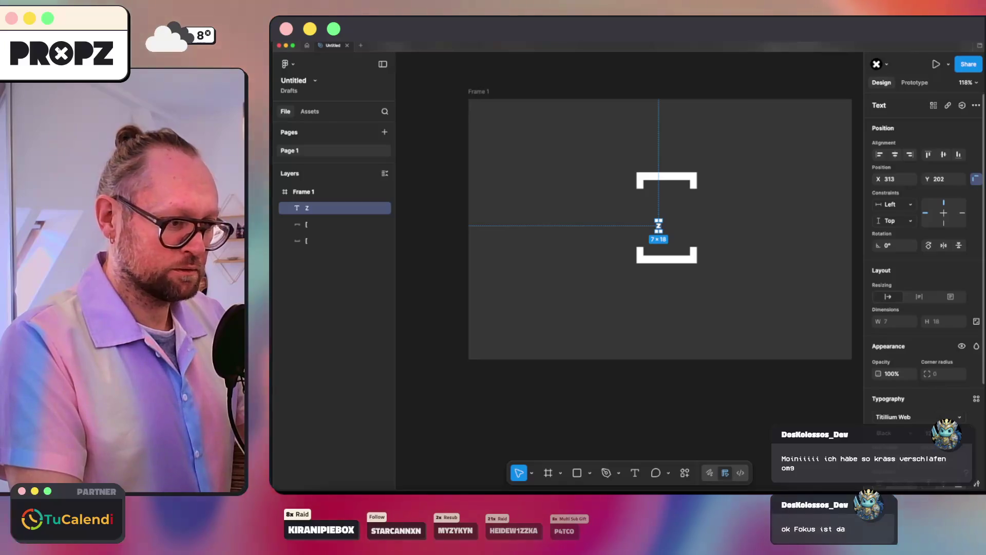
pyautogui.write('100')
pyautogui.press('Return')
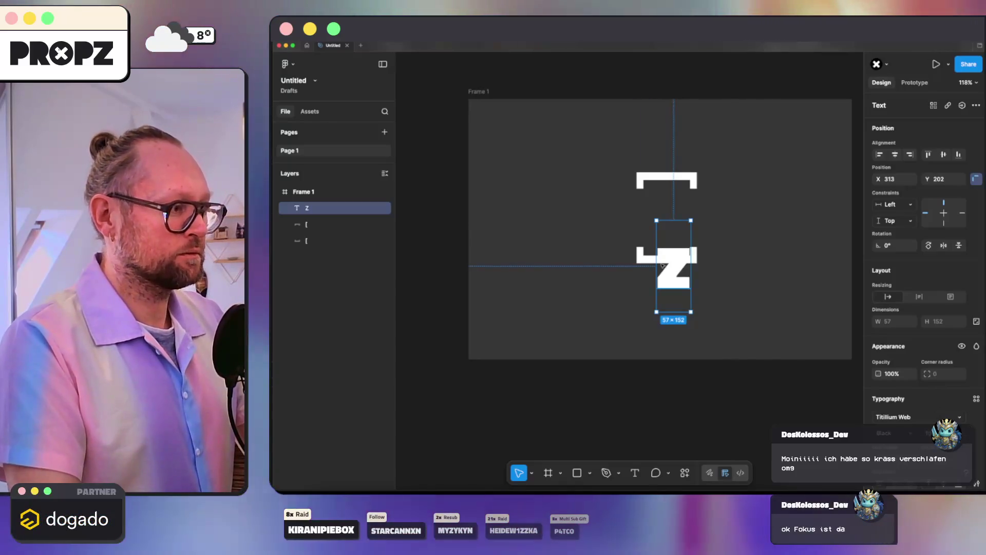
pyautogui.moveTo(669, 269); pyautogui.dragTo(663, 216)
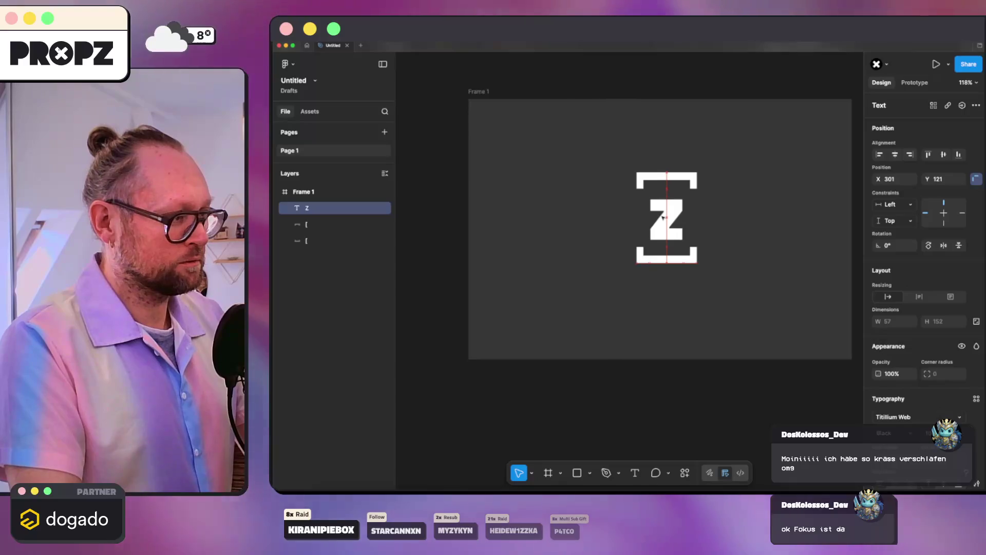
pyautogui.click(752, 198)
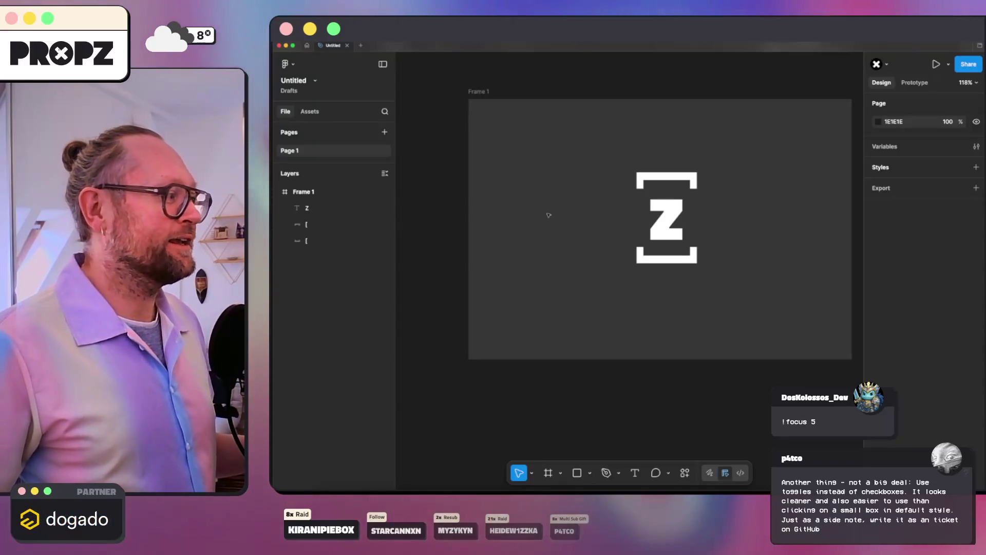
# - Trim the Z's text box to 57×67 and centre it with 15 px gaps to both brackets
pyautogui.doubleClick(670, 213)
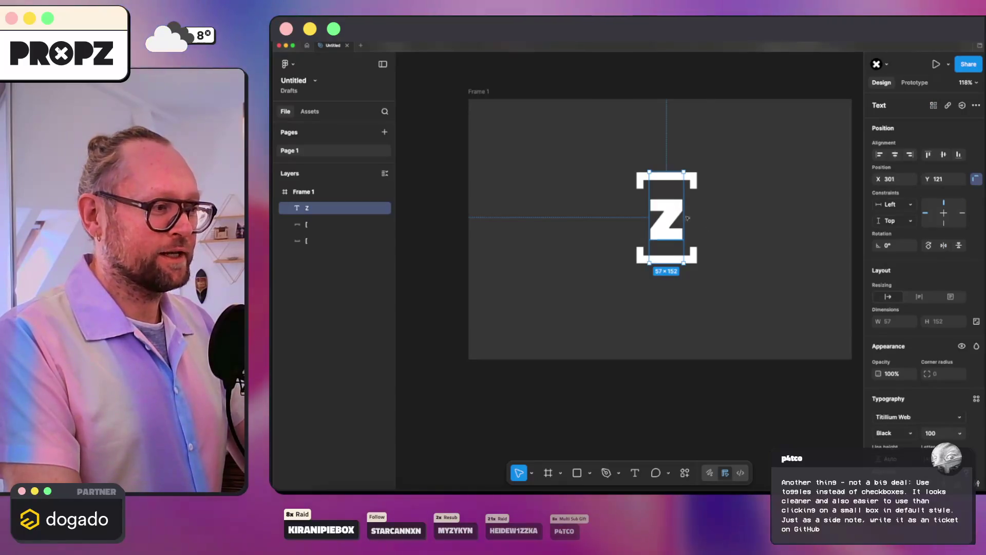
pyautogui.scroll(-3, 919, 257)
pyautogui.click(977, 345)
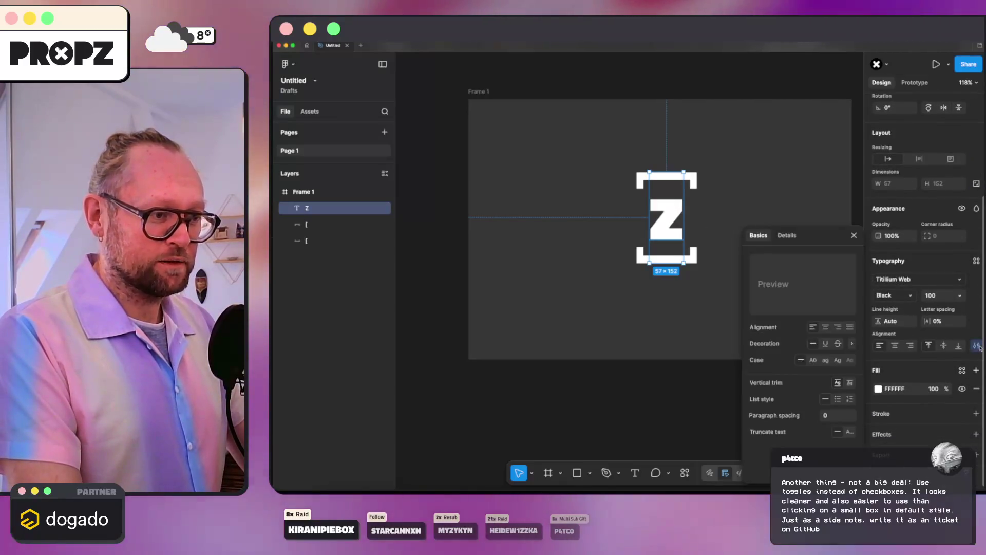
pyautogui.click(850, 383)
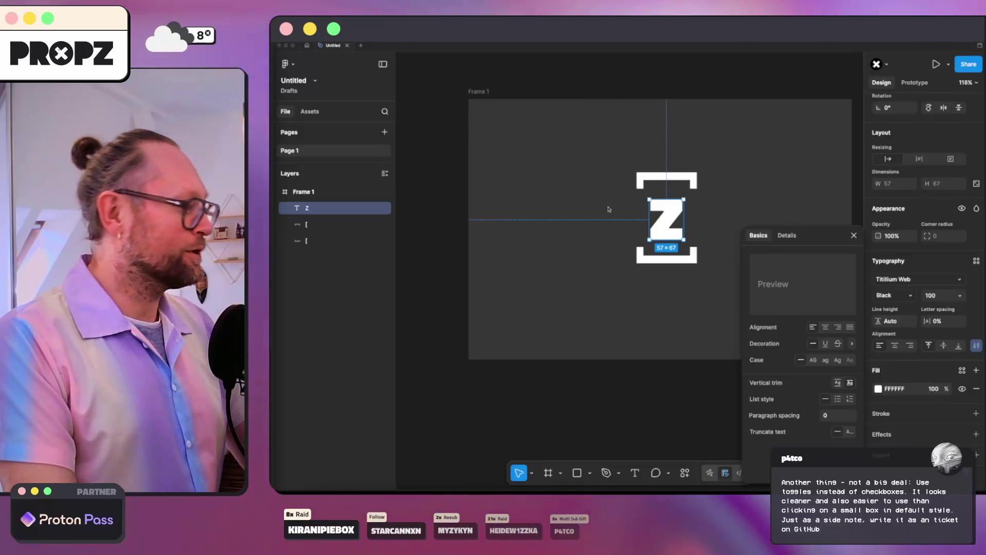
pyautogui.click(716, 222)
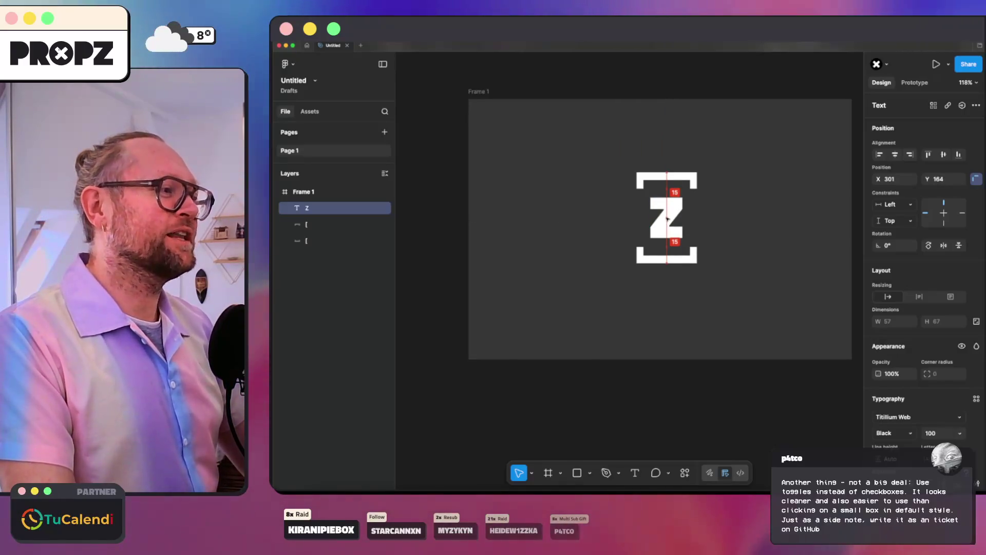
pyautogui.click(729, 214)
pyautogui.scroll(3, 728, 213)
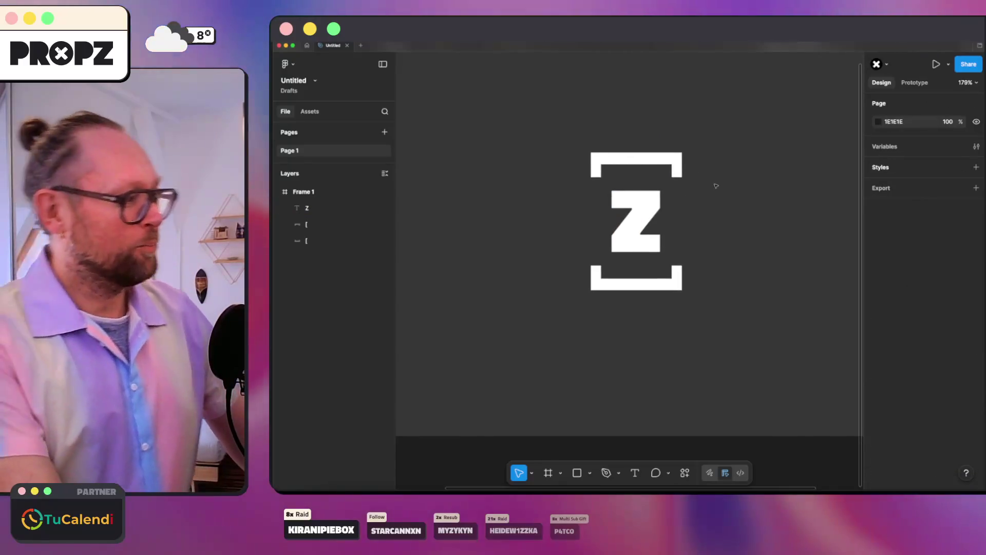
# - Add an F text layer to the left of the bracketed Z
pyautogui.scroll(-5, 714, 184)
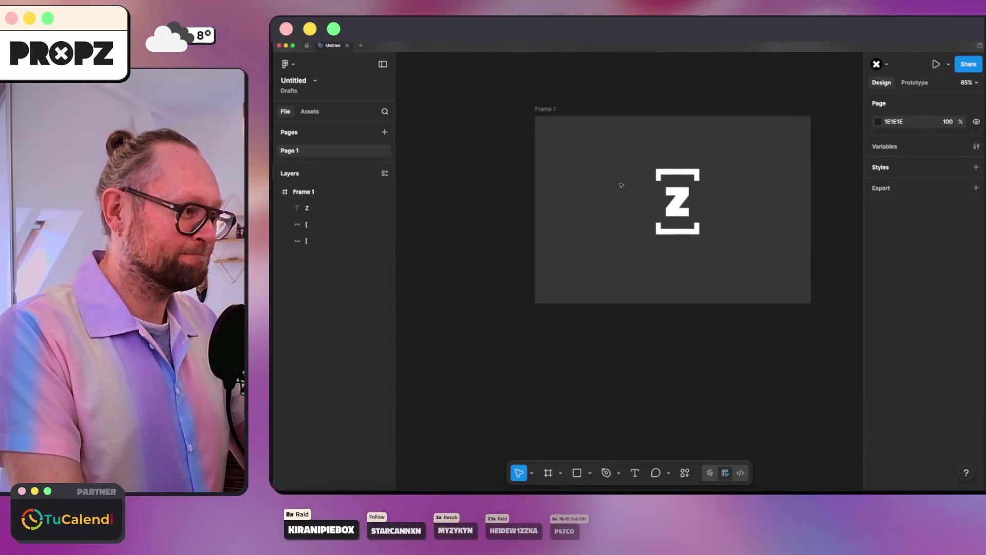
pyautogui.press('t')
pyautogui.click(626, 203)
pyautogui.write('F')
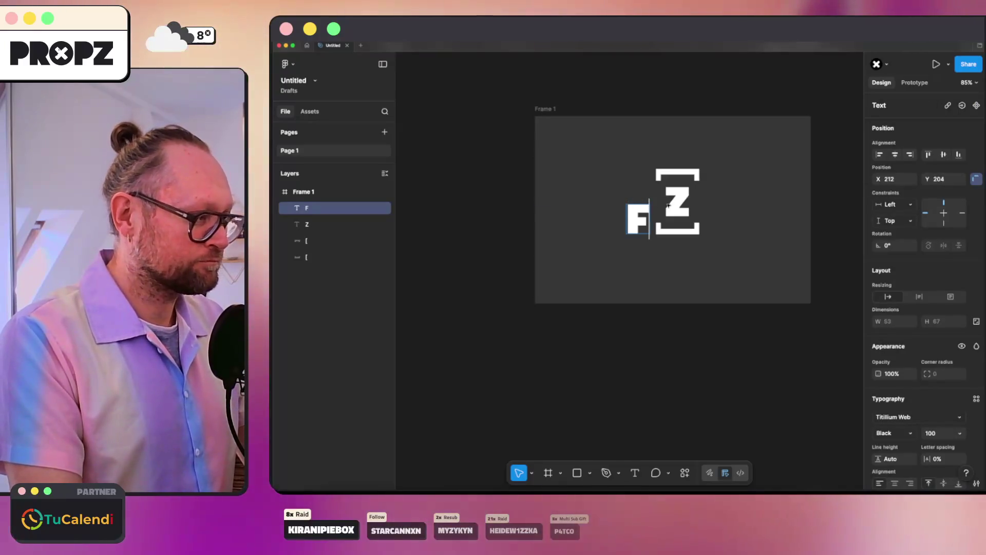
pyautogui.press('Escape')
pyautogui.click(746, 205)
# - Add an R text layer right of the brackets, spaced 36 px to match the F
pyautogui.press('t')
pyautogui.click(739, 200)
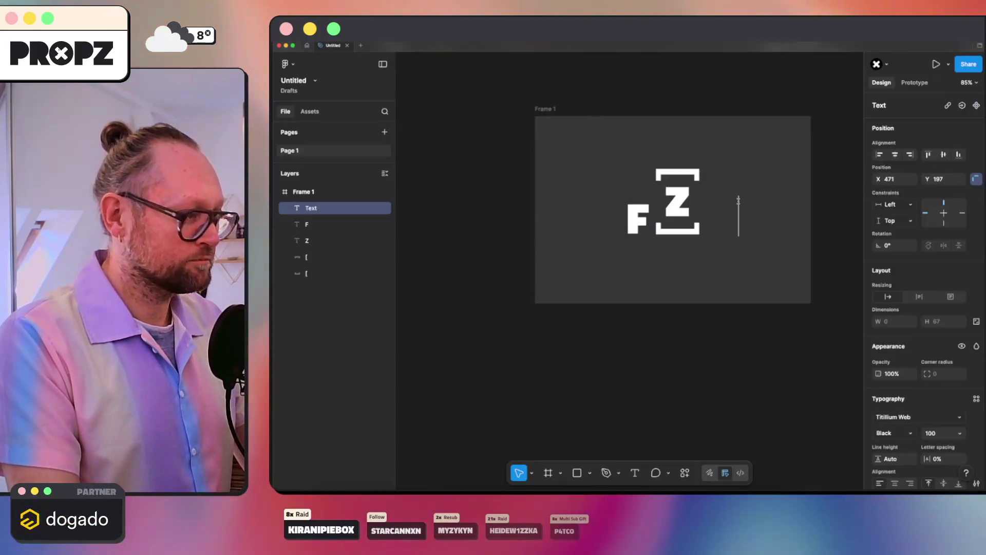
pyautogui.write('R')
pyautogui.press('Escape')
pyautogui.moveTo(746, 220); pyautogui.dragTo(714, 205)
pyautogui.click(639, 201)
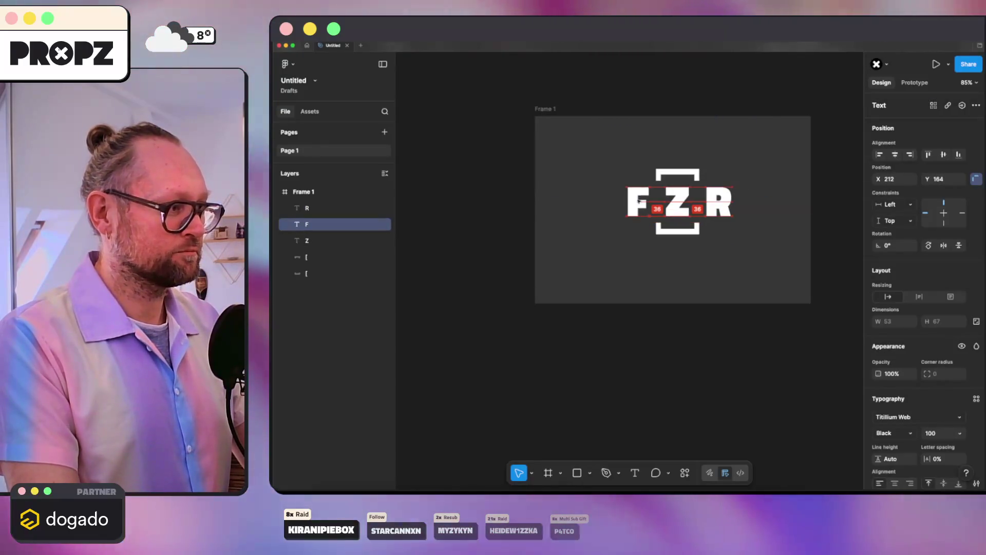
pyautogui.click(711, 266)
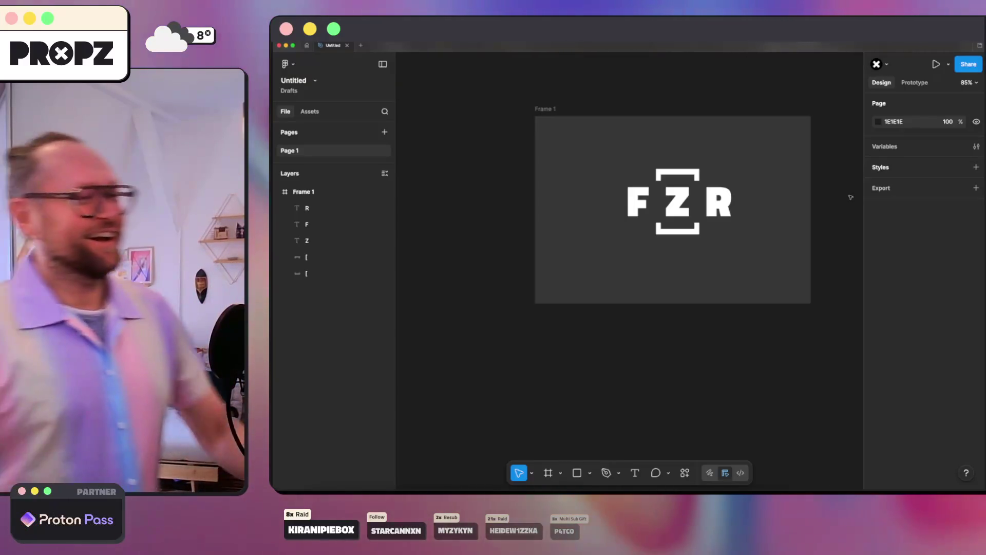
# - Select all five F Z R logo layers and move them slightly lower in the frame
pyautogui.moveTo(622, 154); pyautogui.dragTo(787, 279)
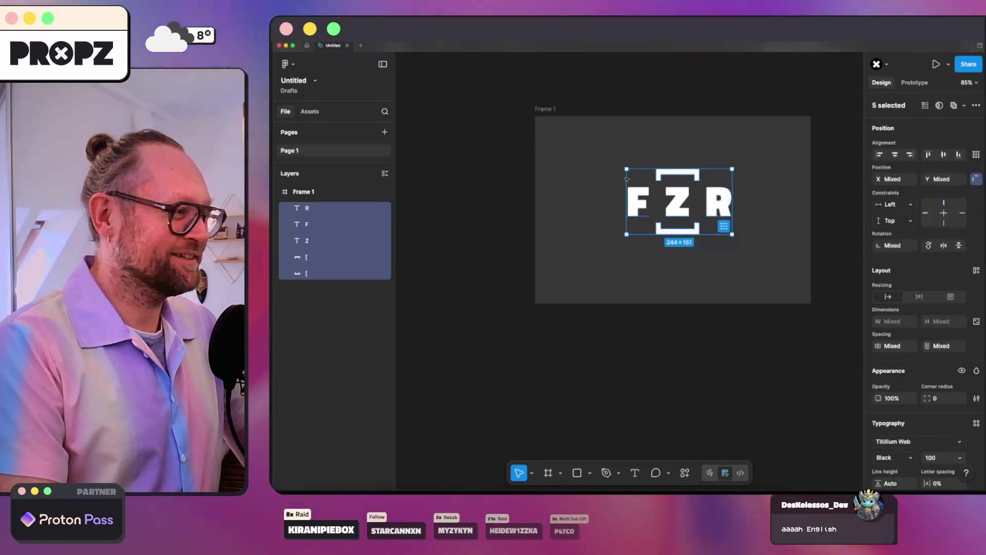
pyautogui.click(608, 149)
pyautogui.moveTo(608, 149); pyautogui.dragTo(742, 246)
pyautogui.moveTo(674, 205); pyautogui.dragTo(671, 217)
pyautogui.click(570, 132)
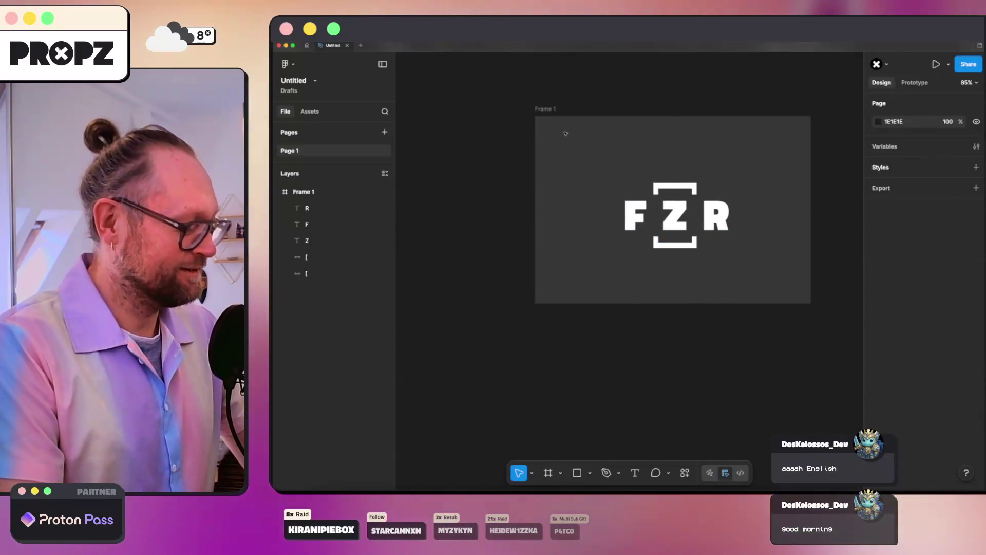
# - Add a 'fr0zair' text layer at the frame's top-left
pyautogui.press('t')
pyautogui.click(558, 135)
pyautogui.write('frßzair')
pyautogui.press('BackSpace')
pyautogui.press('BackSpace')
pyautogui.press('BackSpace')
pyautogui.write('0zaor')
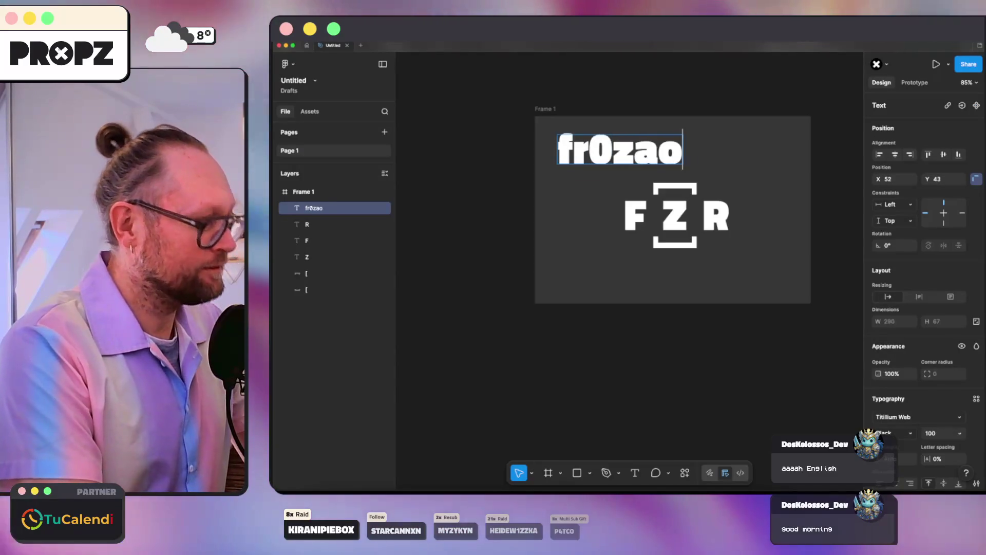
pyautogui.write('ir')
pyautogui.press('Escape')
pyautogui.scroll(-3, 924, 391)
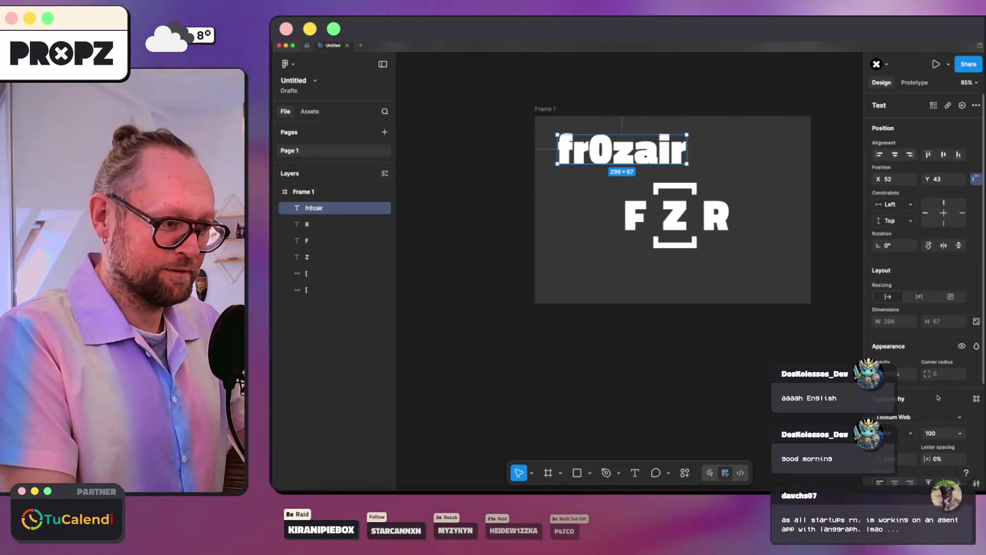
pyautogui.click(975, 374)
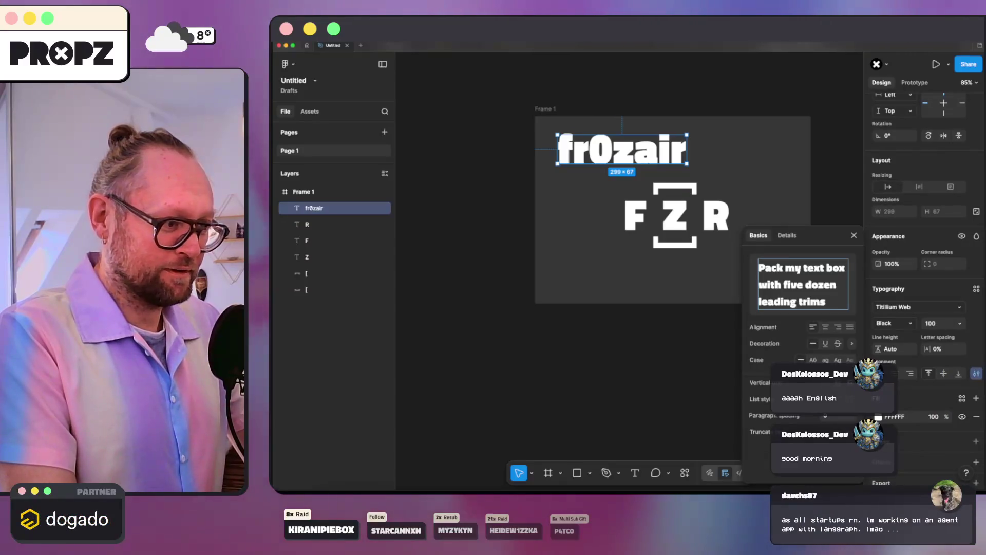
# - Make the wordmark uppercase, Bold weight, font size 50
pyautogui.click(813, 360)
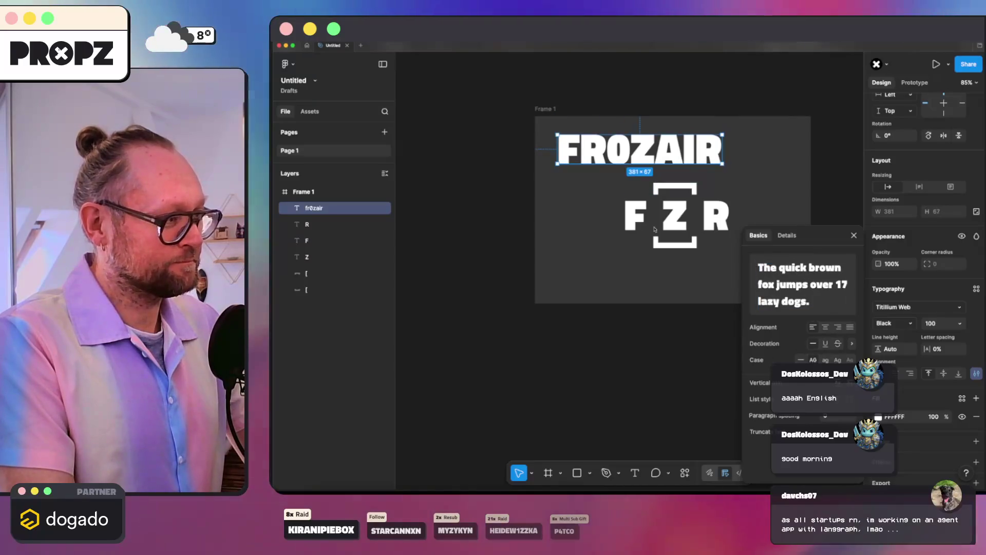
pyautogui.click(700, 266)
pyautogui.click(623, 151)
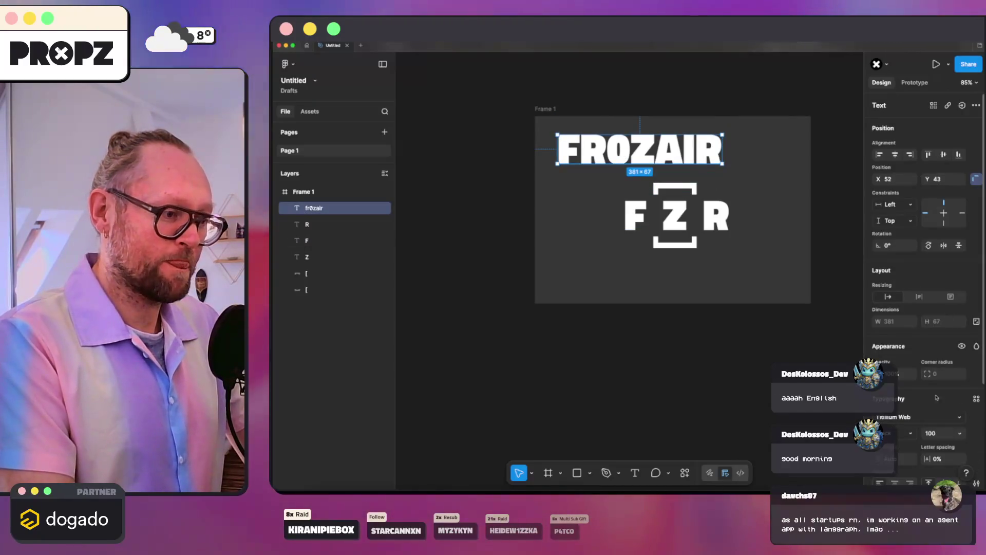
pyautogui.scroll(-4, 936, 388)
pyautogui.click(899, 318)
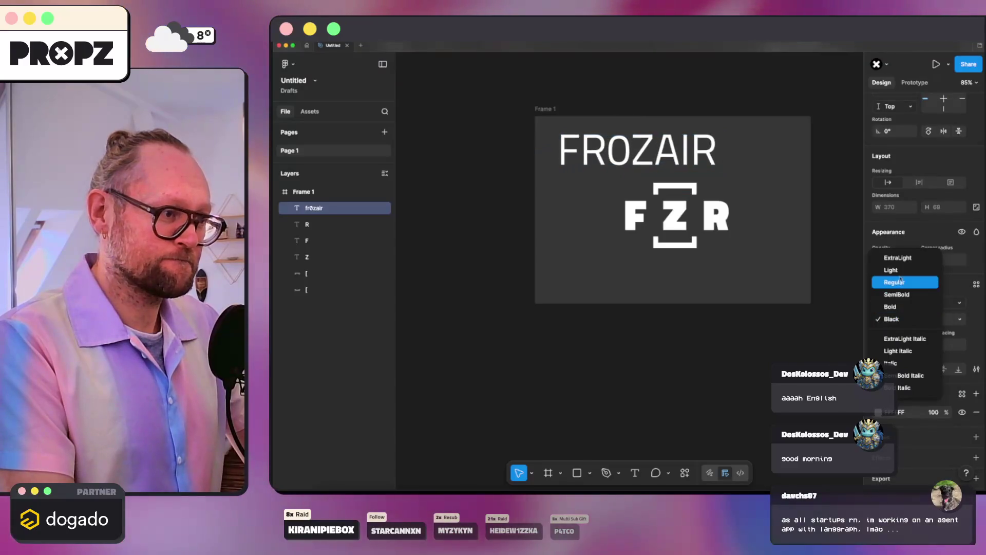
pyautogui.click(898, 305)
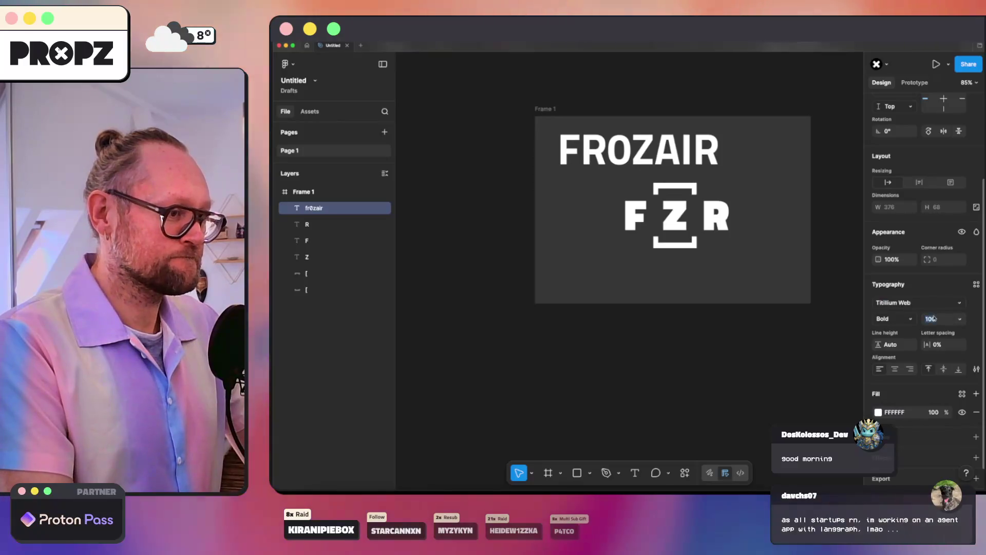
pyautogui.click(930, 318)
pyautogui.write('50')
pyautogui.press('Return')
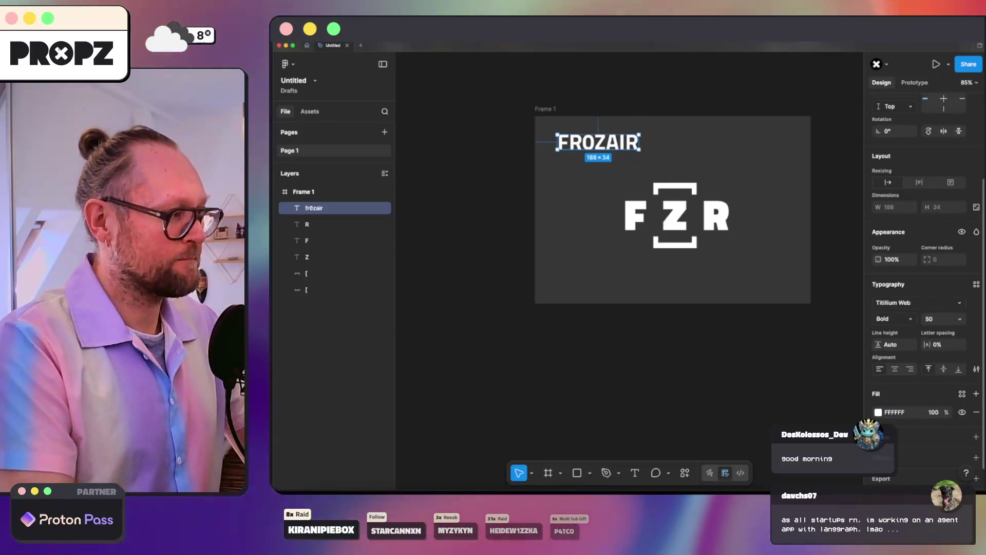
# - Adjust the wordmark's type settings so it reads 'Fr0zair', then deselect and inspect the Z layer
pyautogui.click(568, 136)
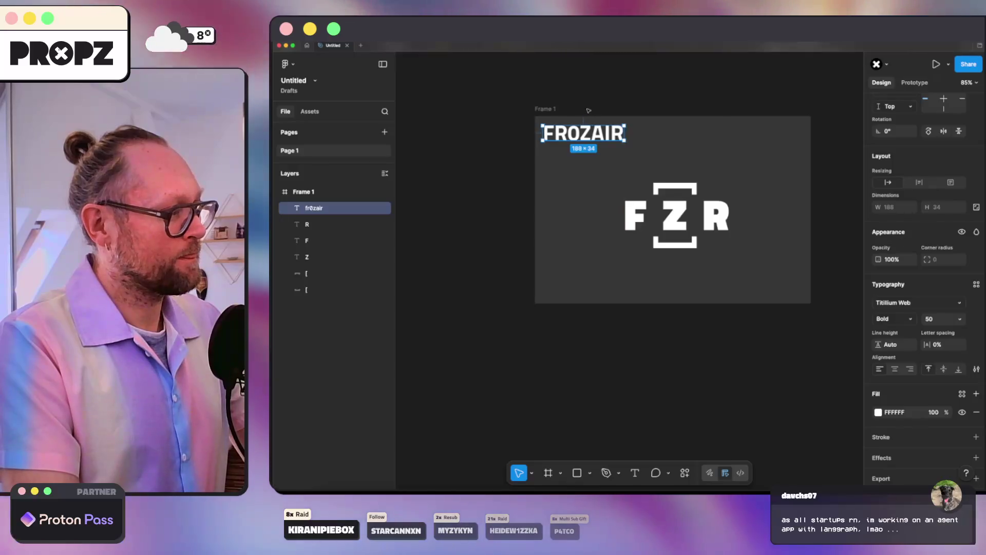
pyautogui.doubleClick(568, 134)
pyautogui.click(567, 134)
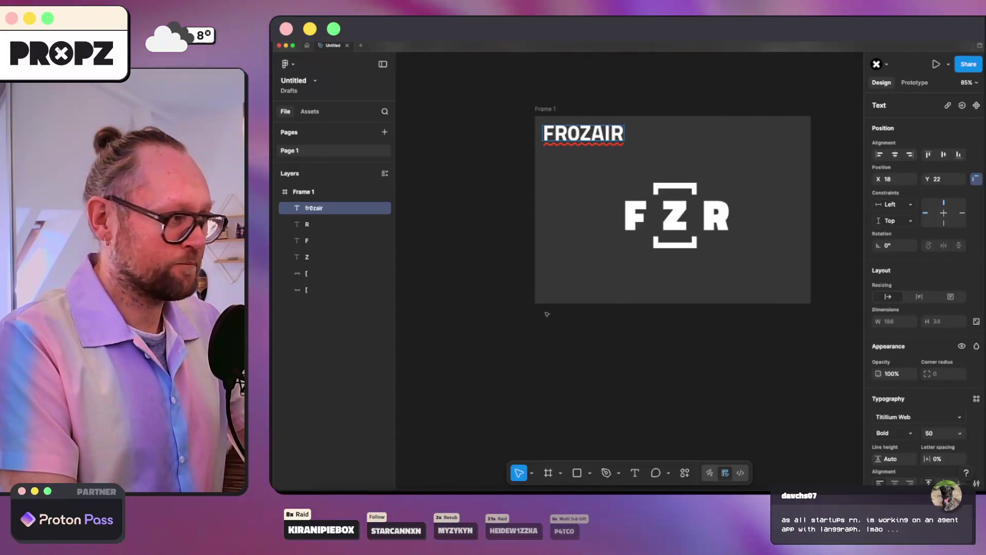
pyautogui.scroll(-4, 961, 397)
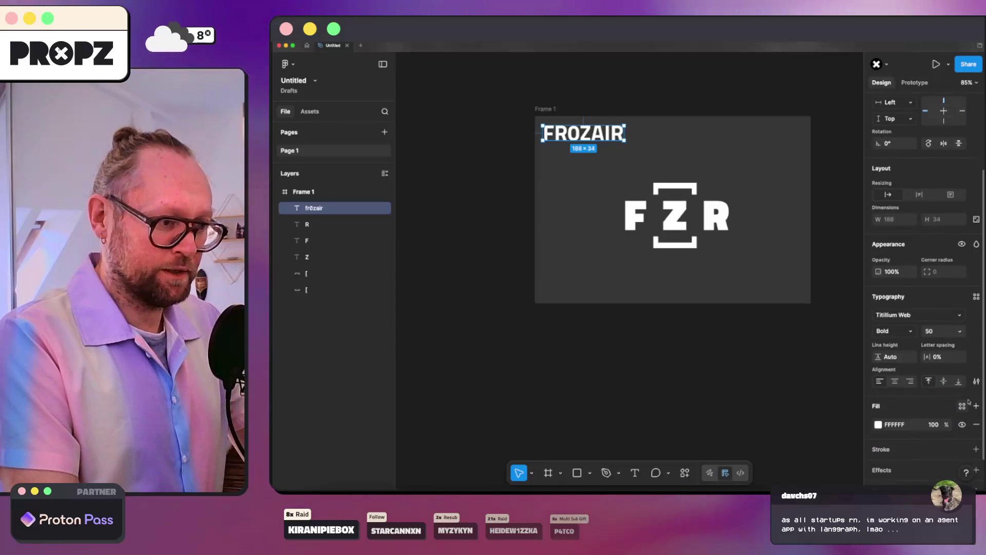
pyautogui.click(977, 380)
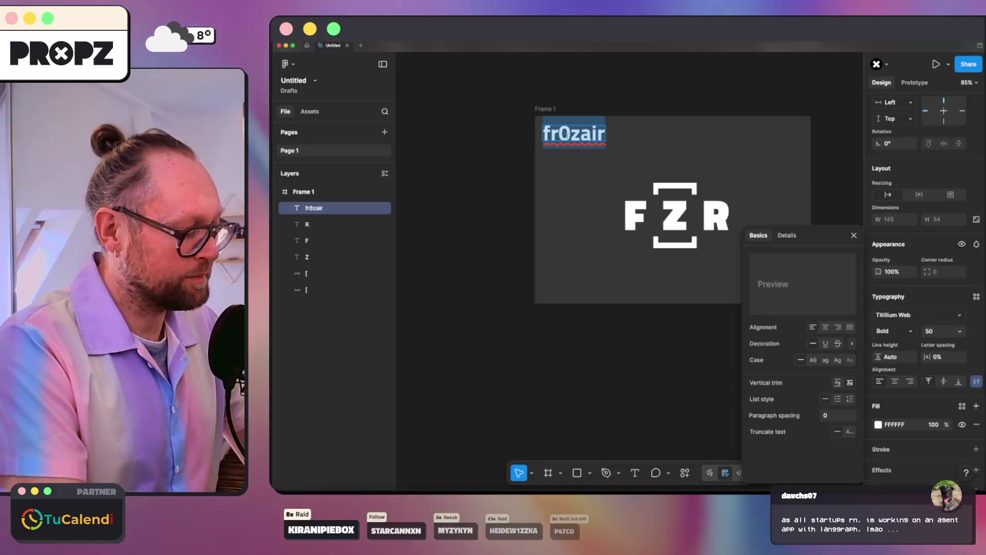
pyautogui.click(588, 168)
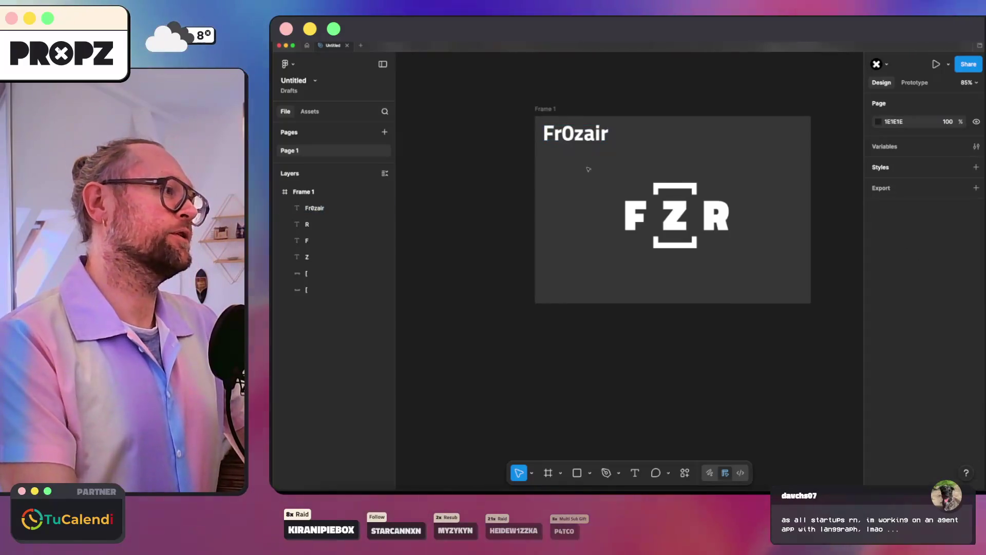
pyautogui.click(675, 218)
pyautogui.click(629, 177)
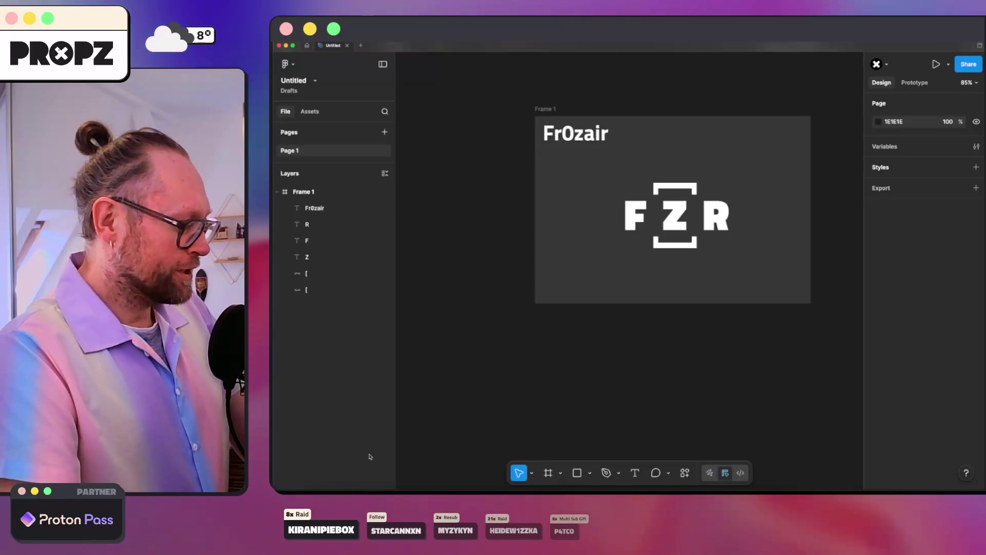
# - Switch from Figma to the Chatstyle overlay designer in Zen Browser
pyautogui.click(349, 485)
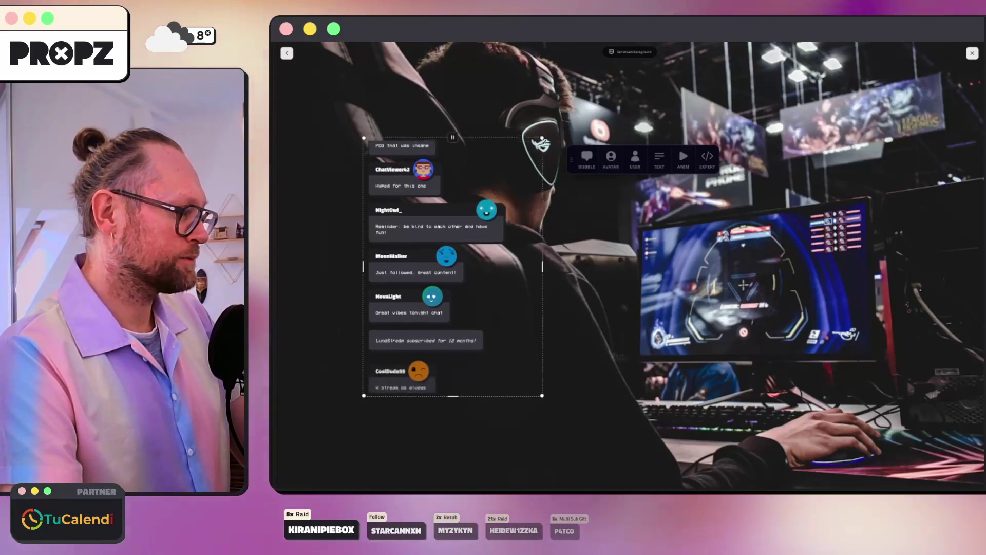
# - Bring the Claude terminal forward, maximize it, and return to the plan-interview tab
pyautogui.moveTo(274, 359)
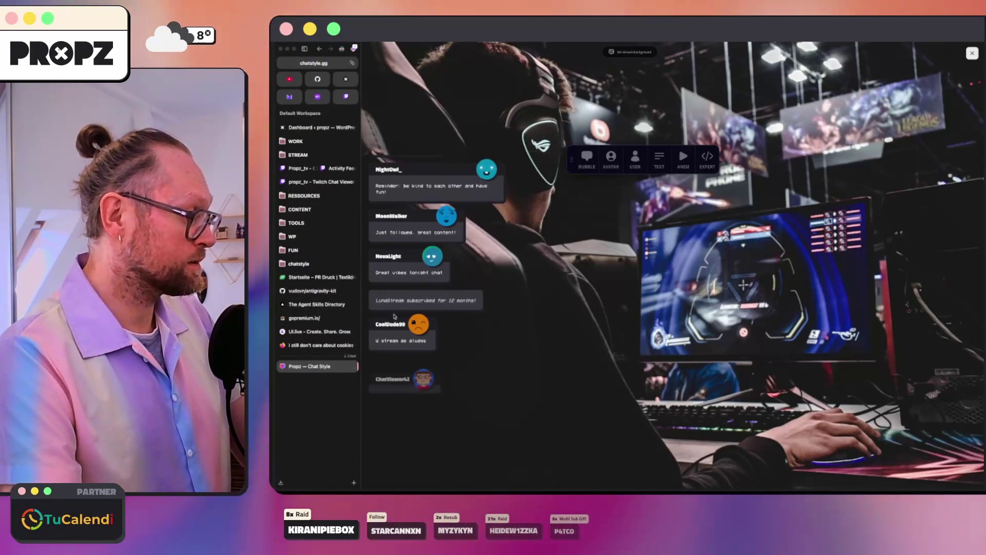
pyautogui.moveTo(580, 488)
pyautogui.click(613, 487)
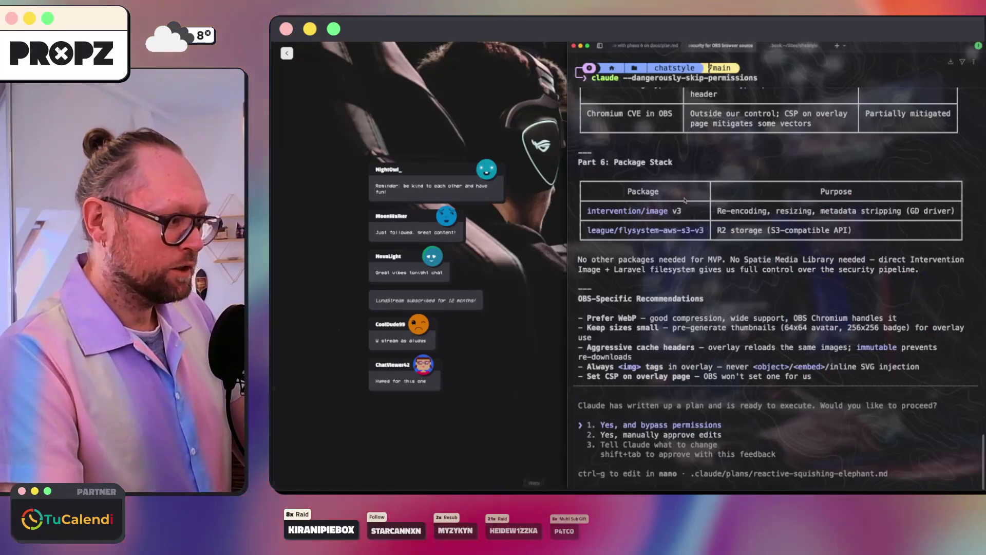
pyautogui.hotkey('ctrl', 'alt', 'Return')
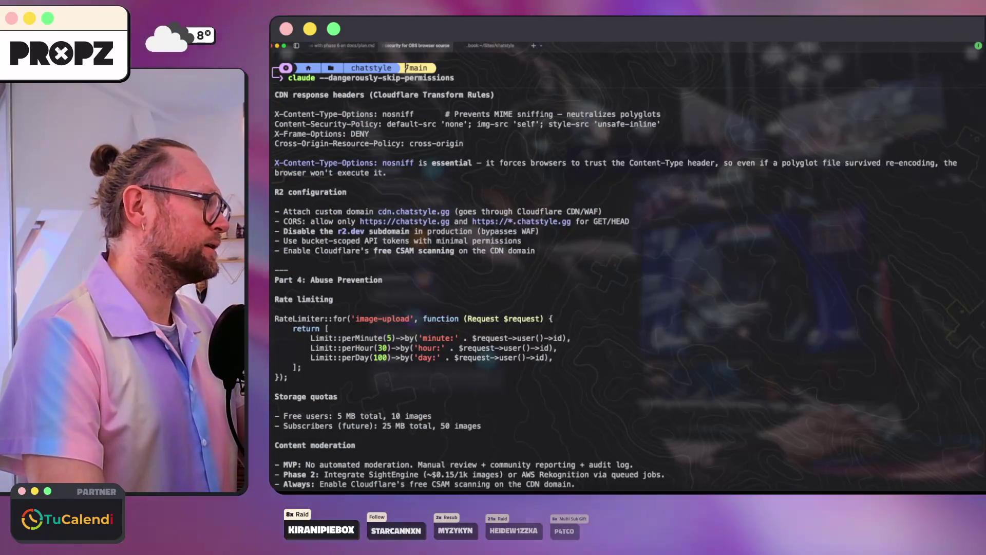
pyautogui.scroll(15, 492, 262)
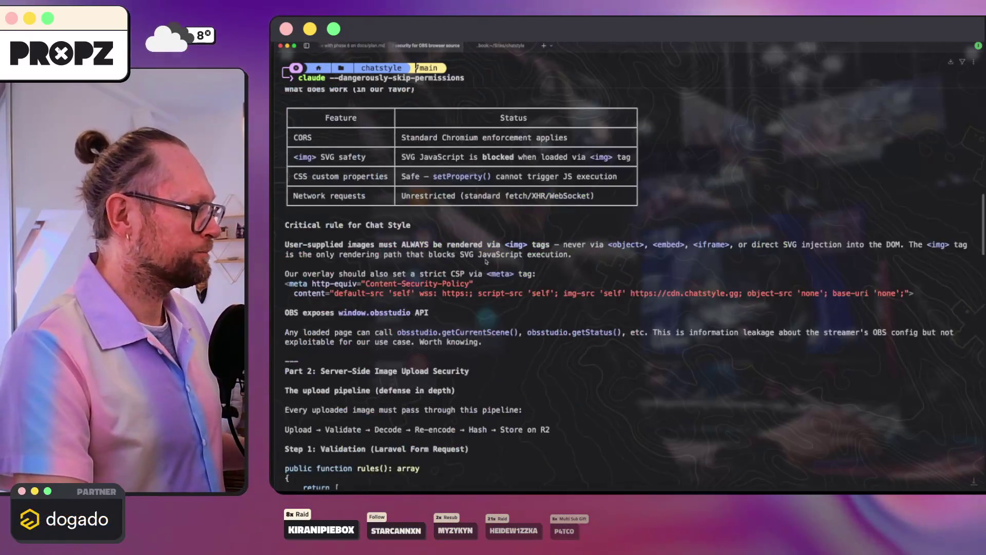
pyautogui.scroll(10, 492, 262)
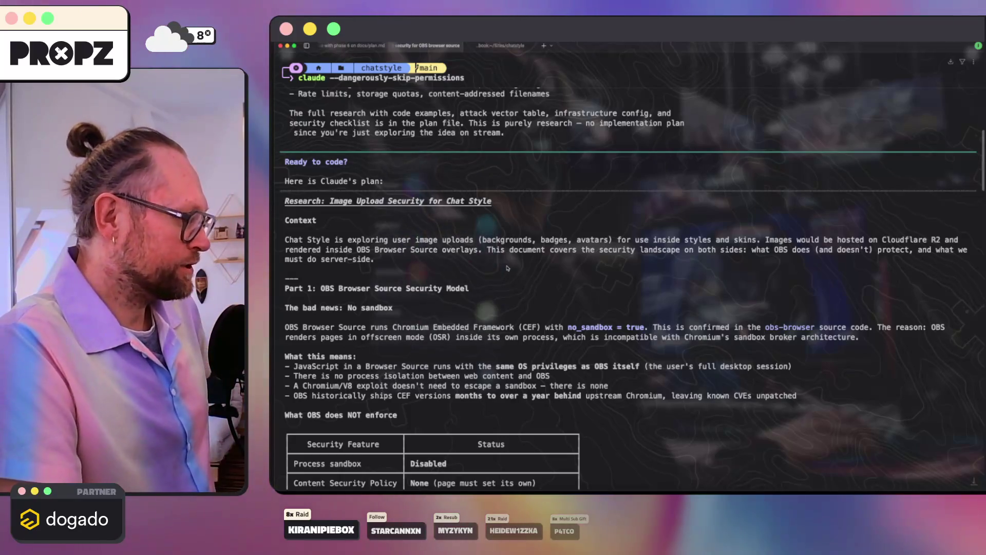
pyautogui.click(355, 46)
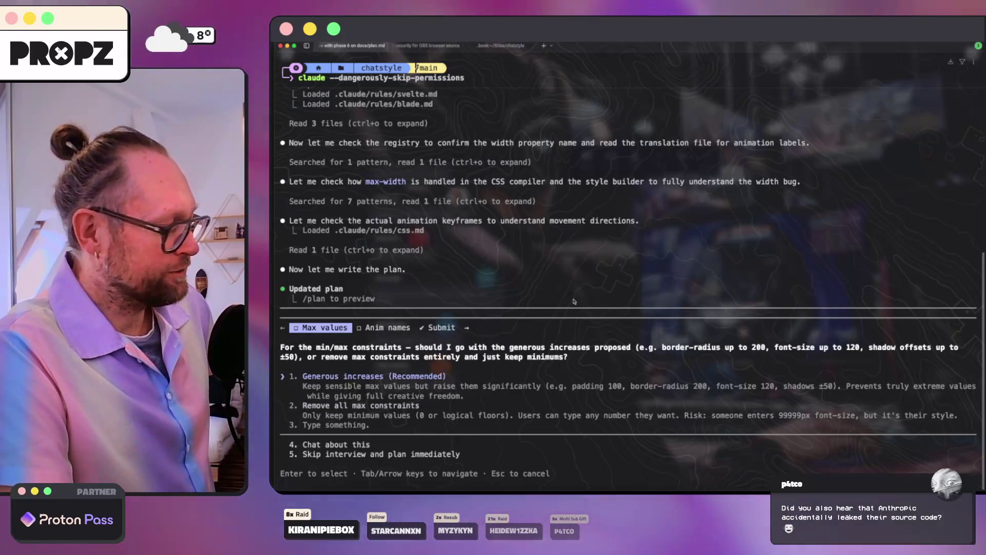
# - Answer 'Generous increases' for max values and 'Yes, use from labels', then submit the answers
pyautogui.press('Return')
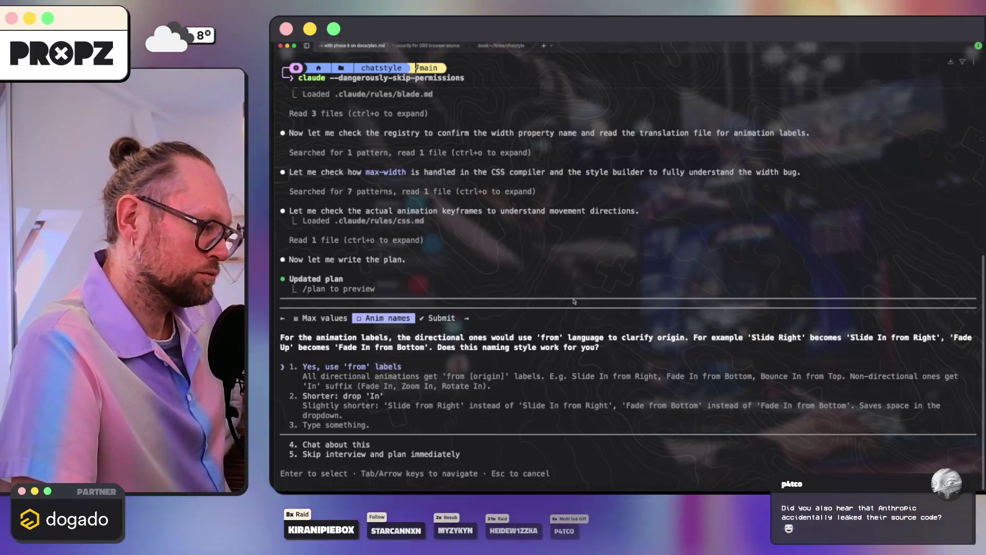
pyautogui.press('Down')
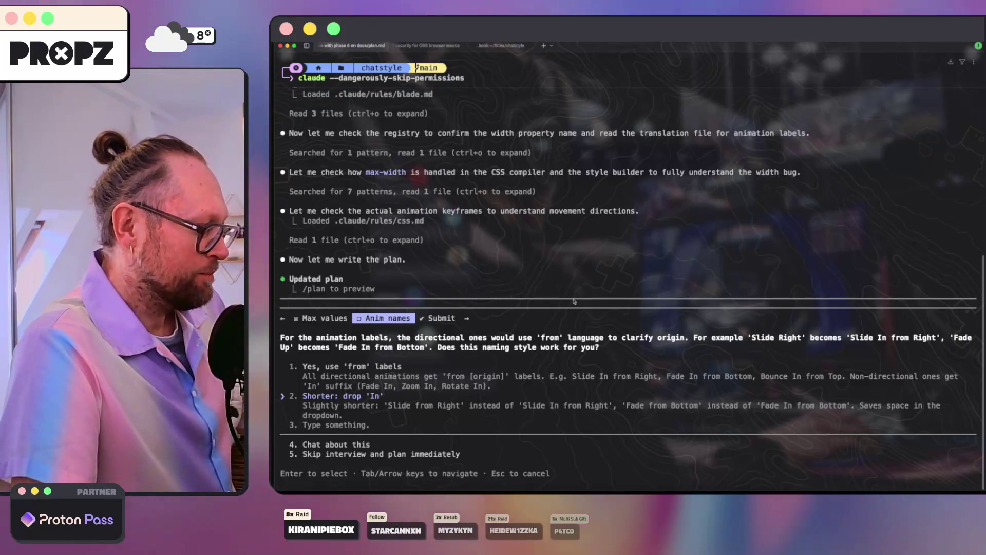
pyautogui.press('Up')
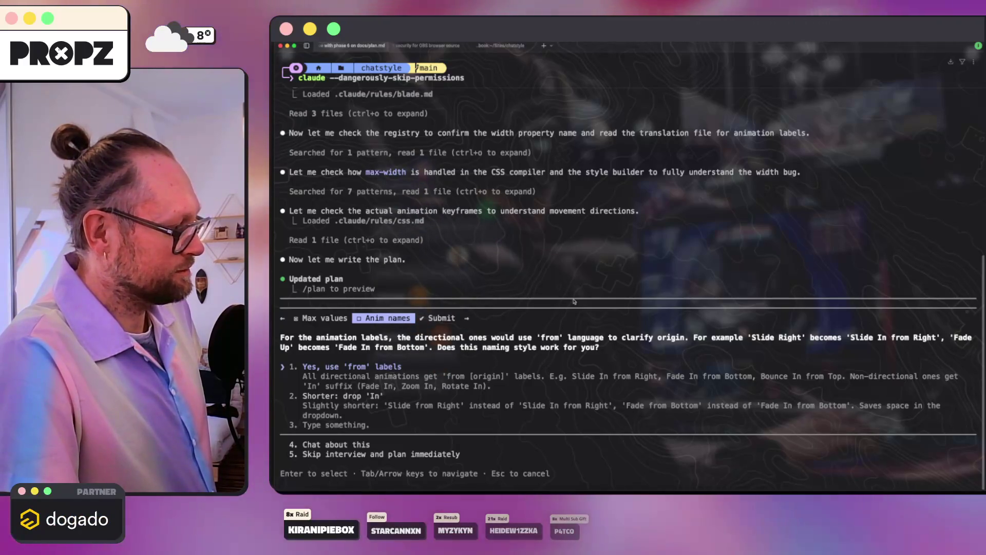
pyautogui.press('Return')
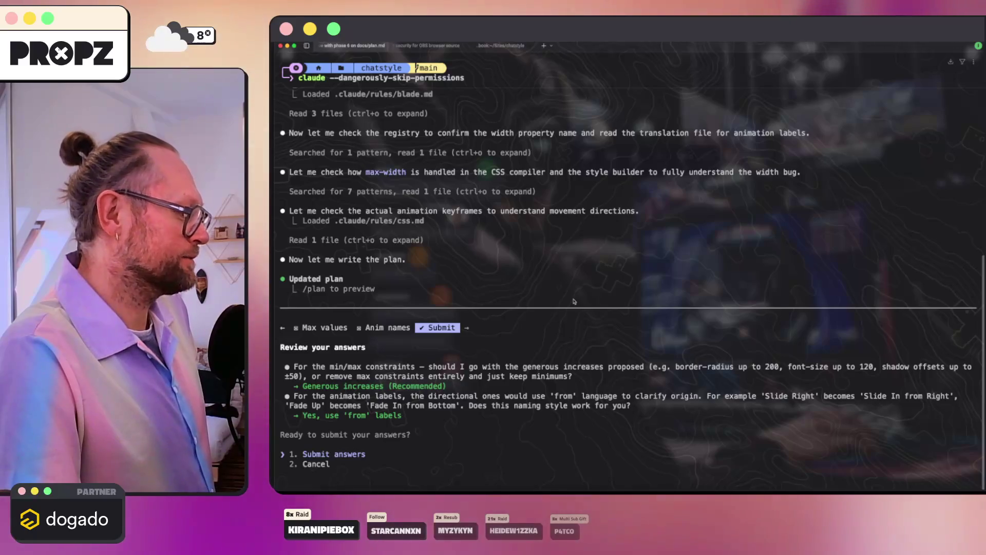
pyautogui.press('Return')
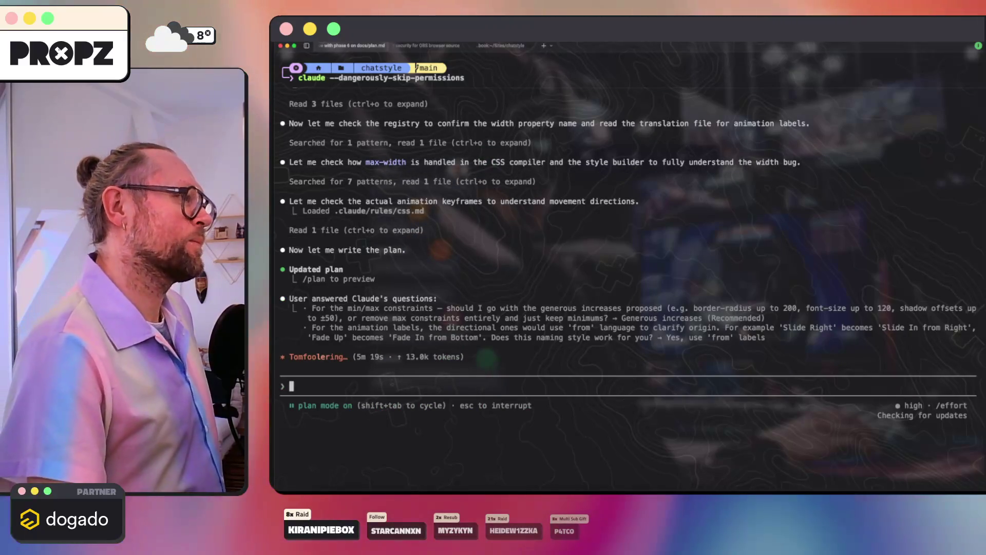
# - Switch to the second tab's image-upload security session and scroll up to its TL;DR
pyautogui.press('super+2')
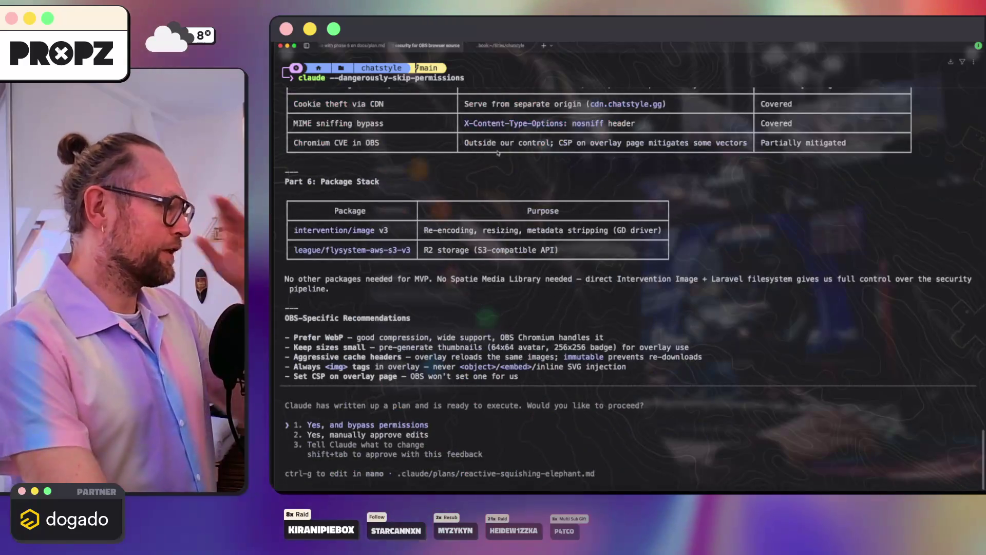
pyautogui.scroll(15, 495, 150)
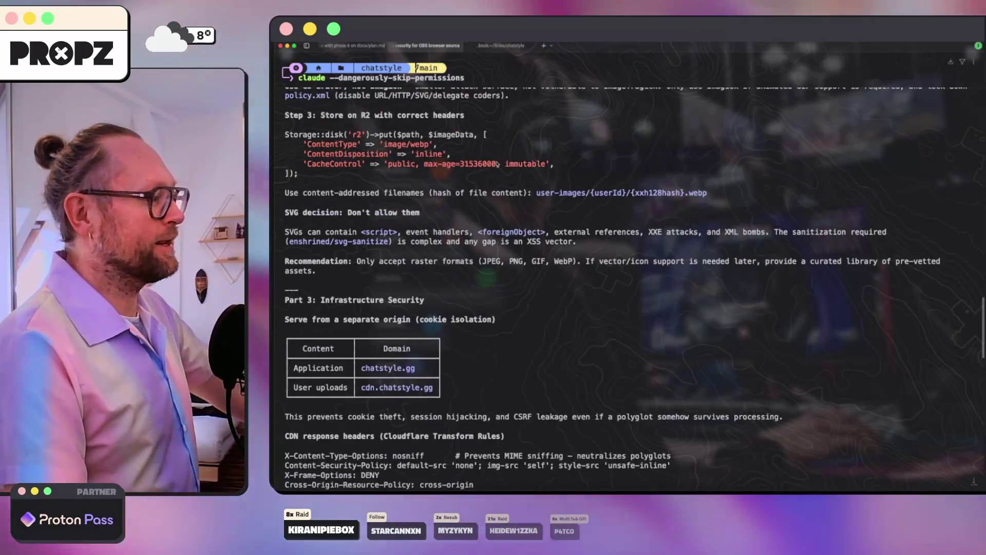
pyautogui.scroll(15, 494, 176)
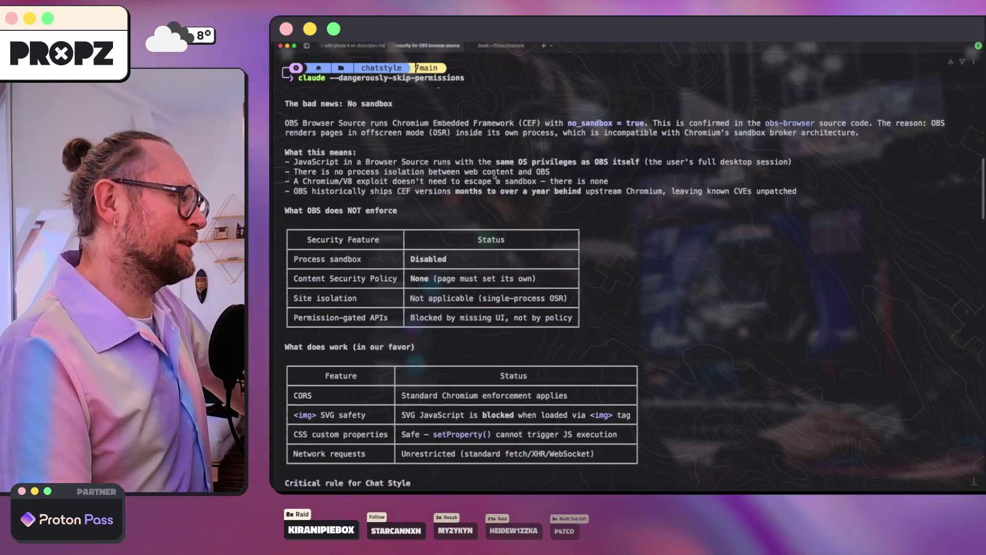
pyautogui.scroll(15, 490, 176)
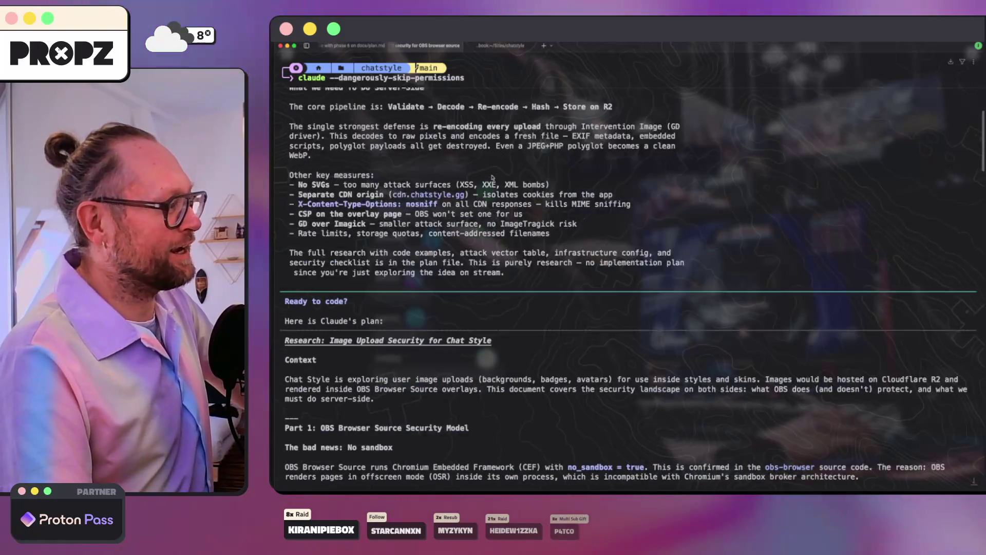
pyautogui.scroll(-6, 487, 174)
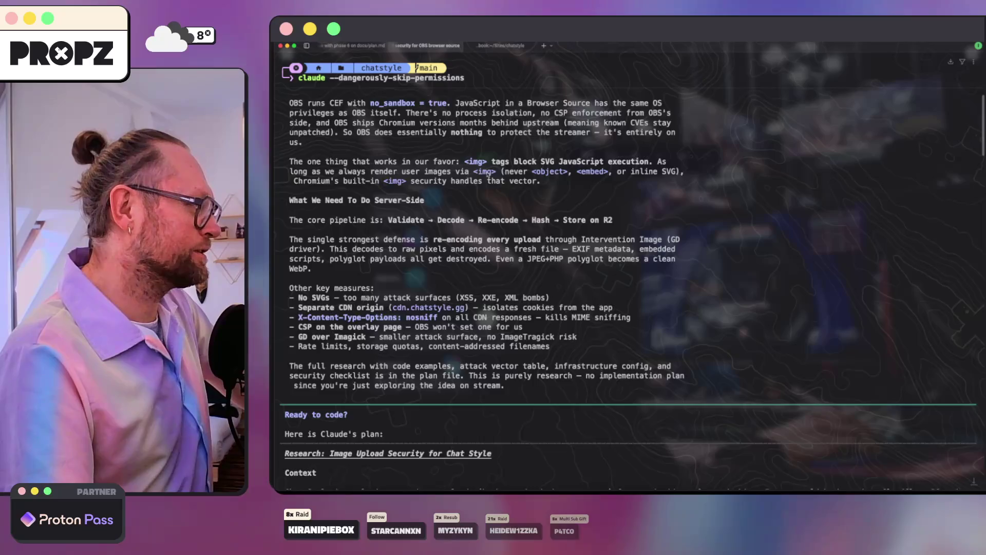
pyautogui.scroll(1, 487, 175)
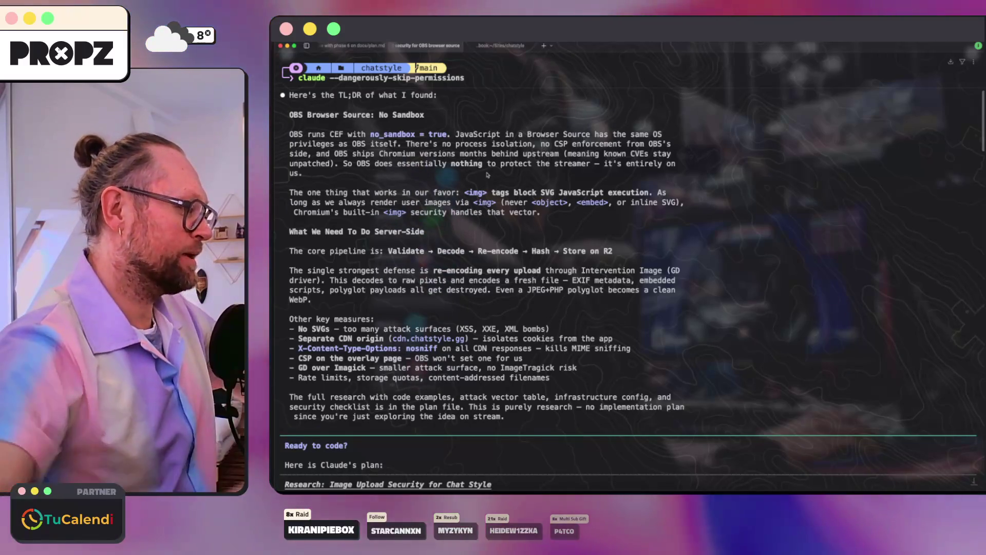
# - Read through the plan's validation, WebP re-encode, R2 storage and SVG decision down to Part 3
pyautogui.scroll(-3, 487, 175)
pyautogui.scroll(-1, 486, 175)
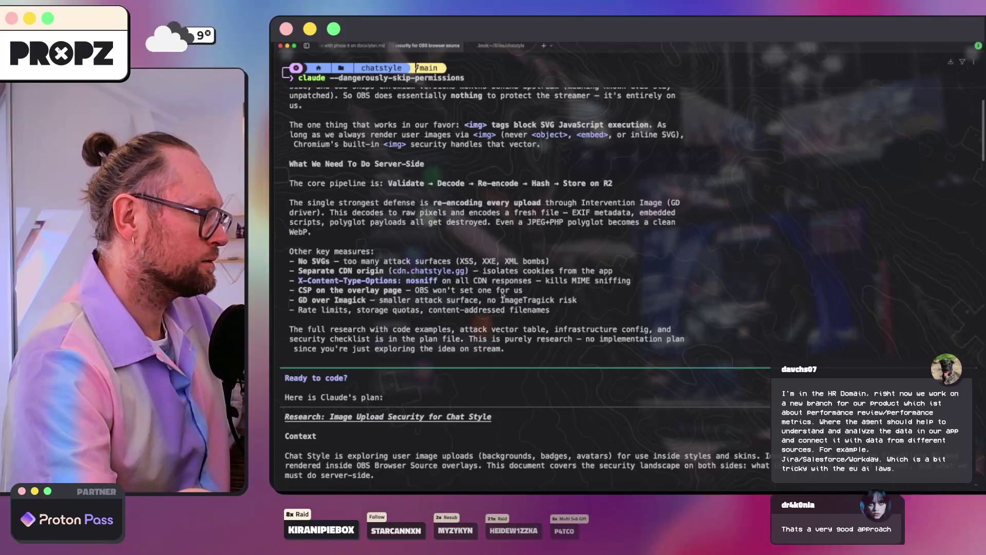
pyautogui.scroll(-1, 502, 296)
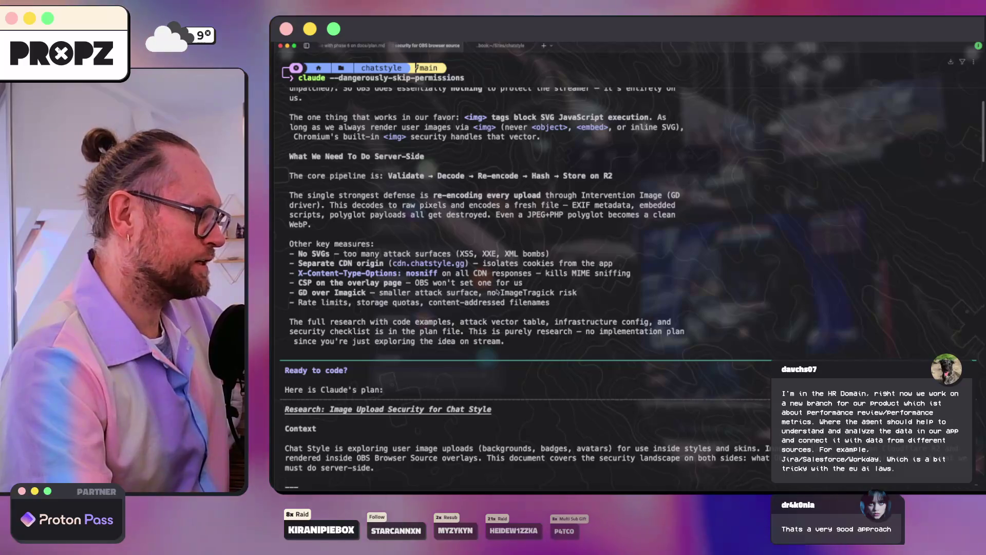
pyautogui.scroll(-4, 498, 292)
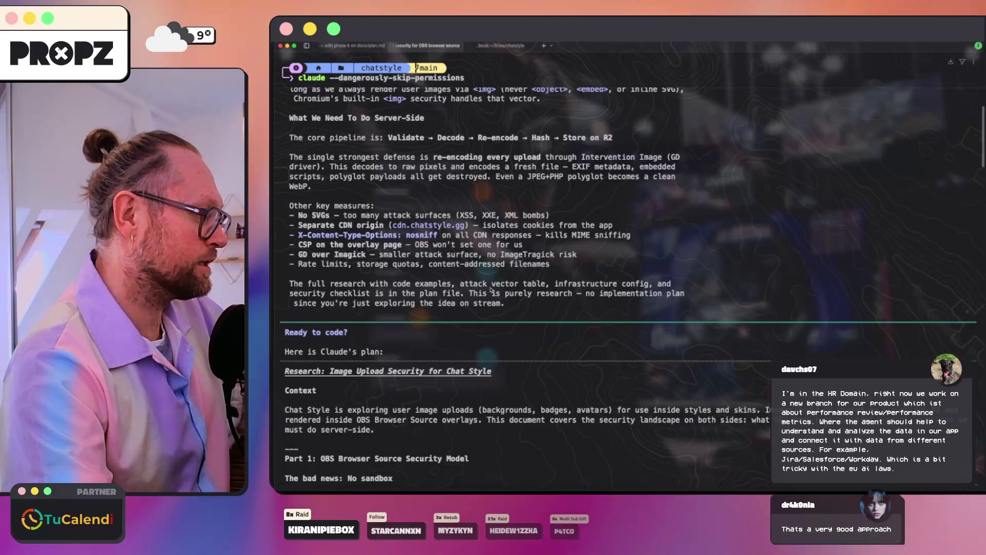
pyautogui.scroll(-1, 426, 277)
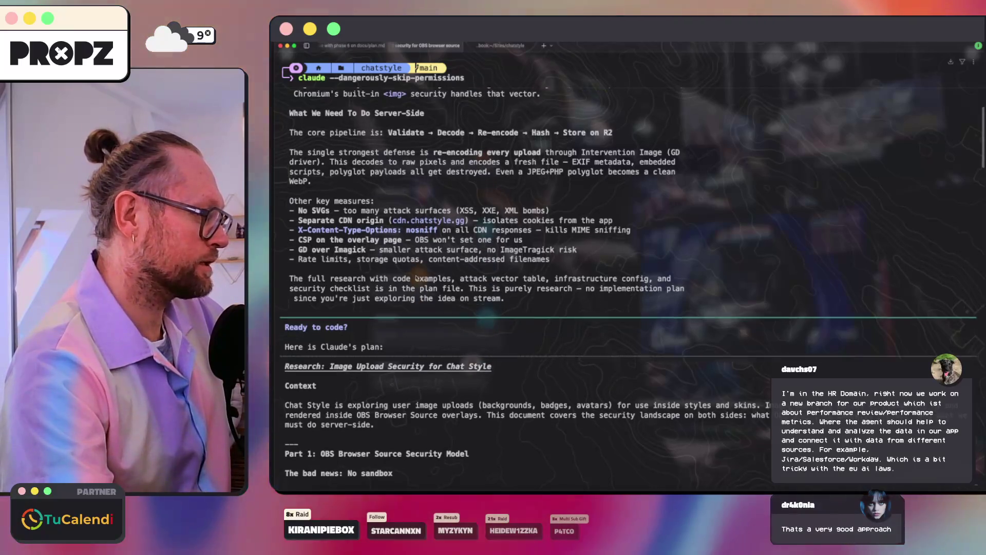
pyautogui.scroll(5, 416, 278)
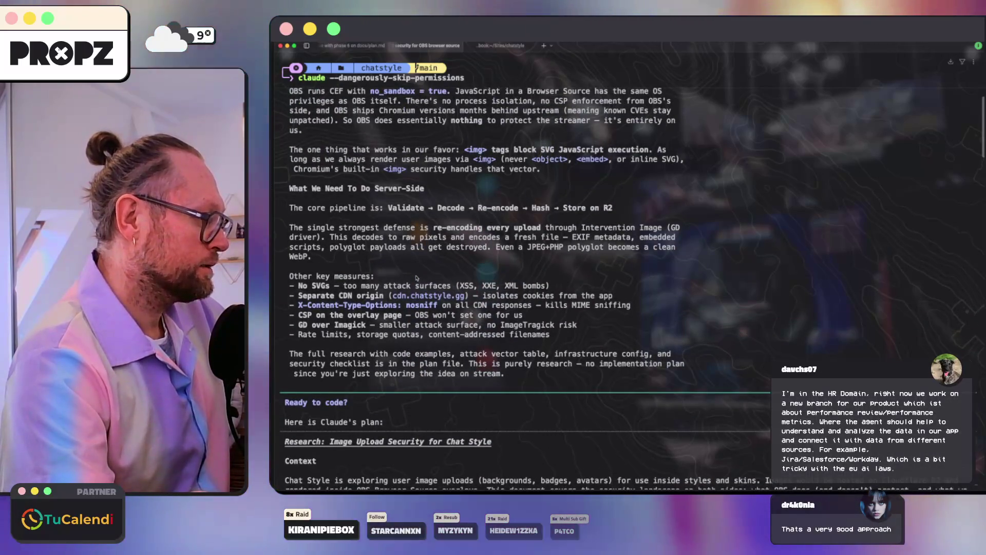
pyautogui.scroll(5, 417, 278)
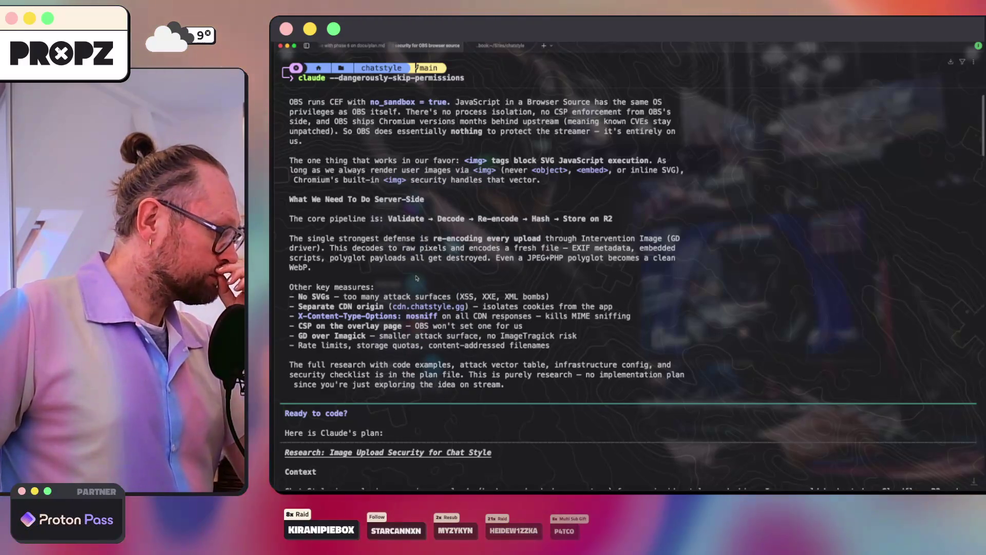
pyautogui.scroll(-10, 417, 278)
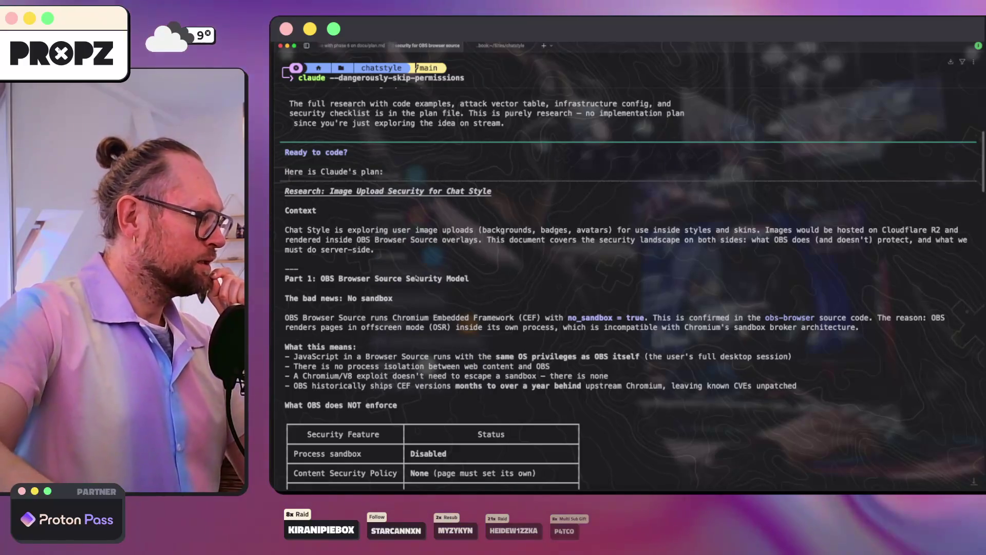
pyautogui.scroll(-6, 416, 278)
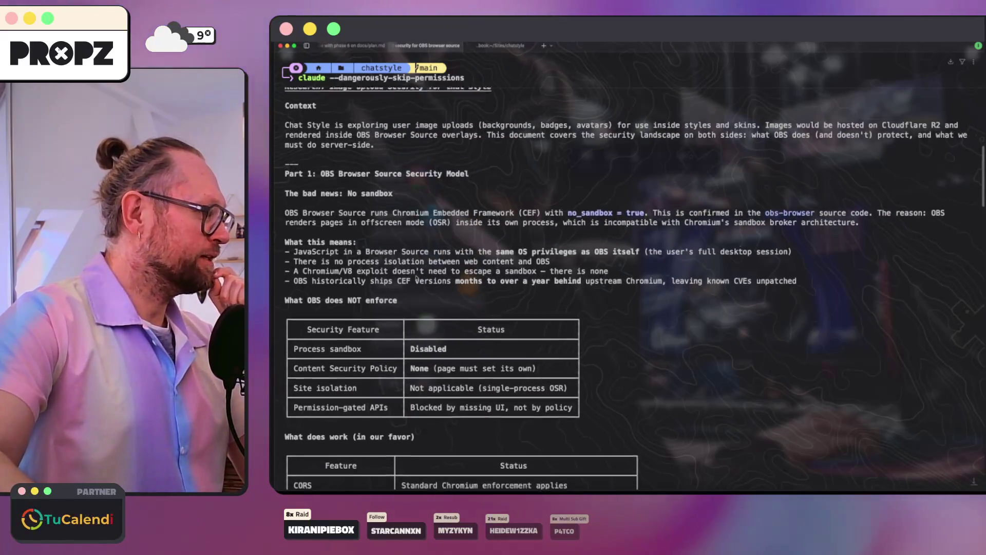
pyautogui.scroll(-7, 416, 278)
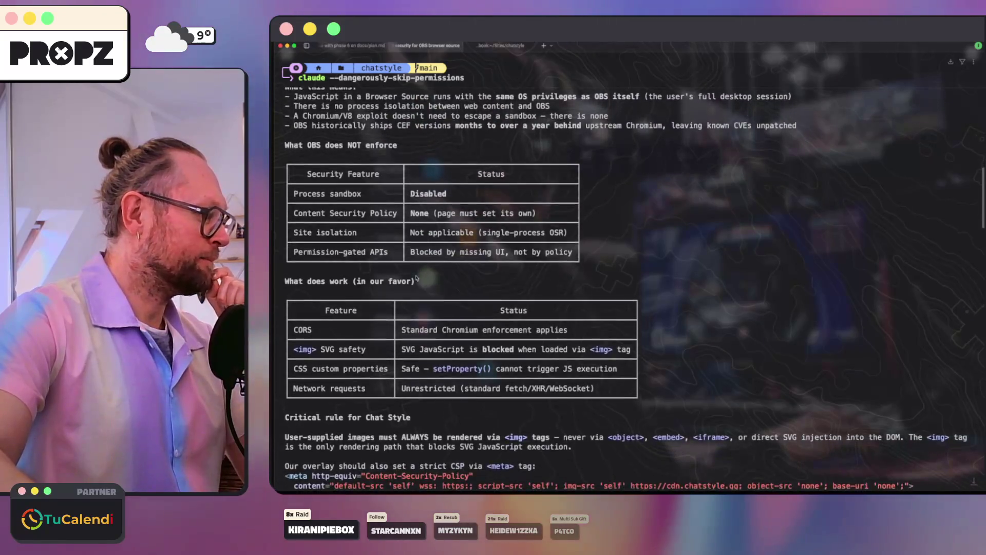
pyautogui.scroll(-1, 417, 278)
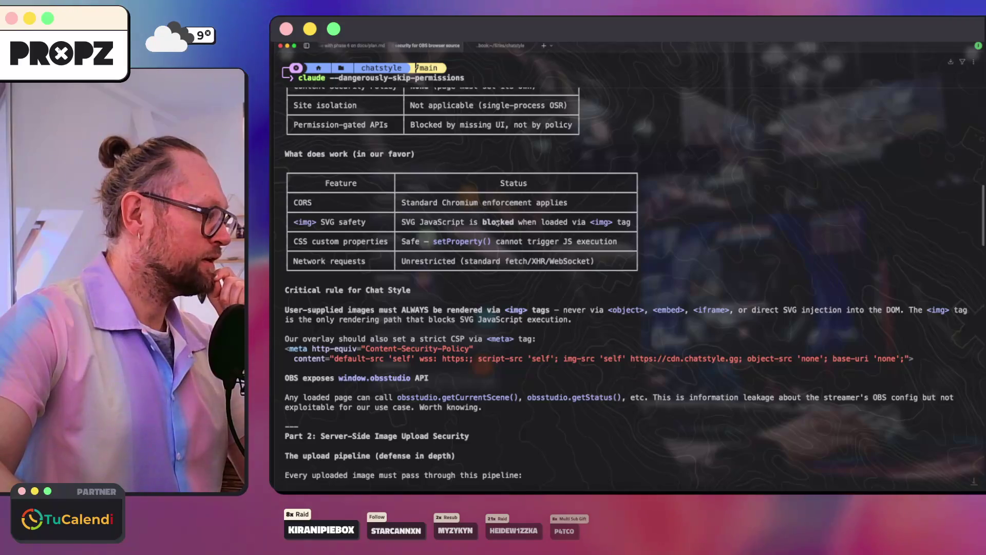
pyautogui.scroll(-4, 497, 222)
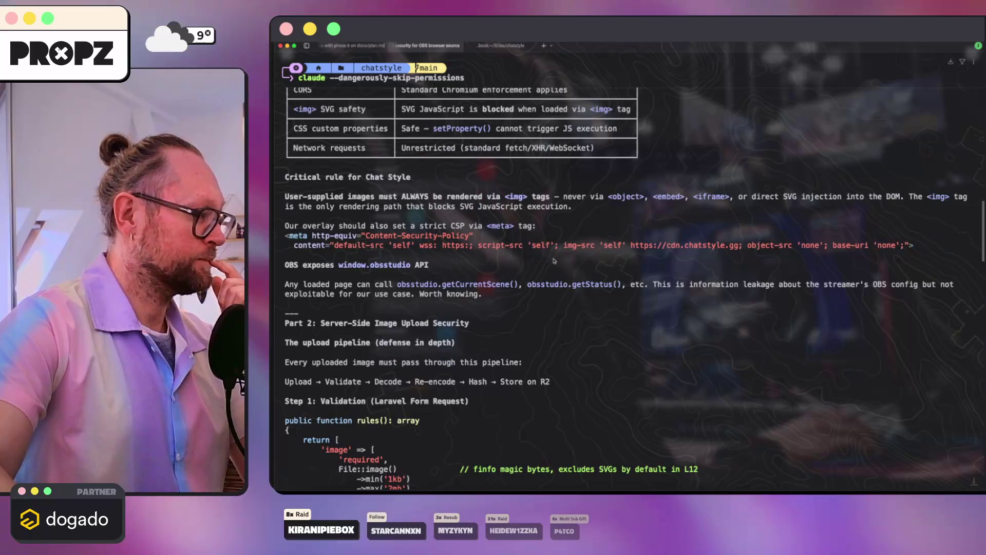
pyautogui.scroll(-1, 554, 261)
pyautogui.scroll(-3, 520, 255)
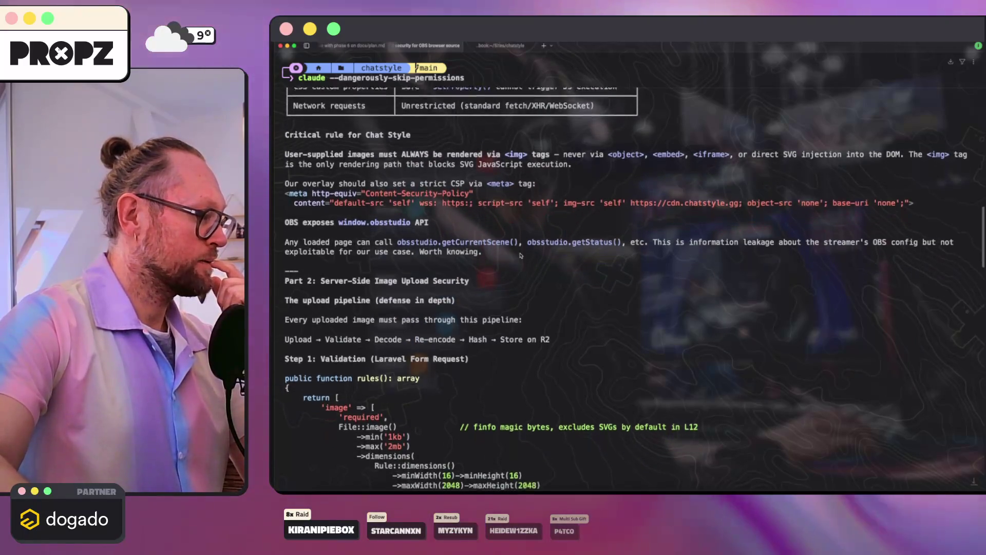
pyautogui.scroll(-1, 520, 256)
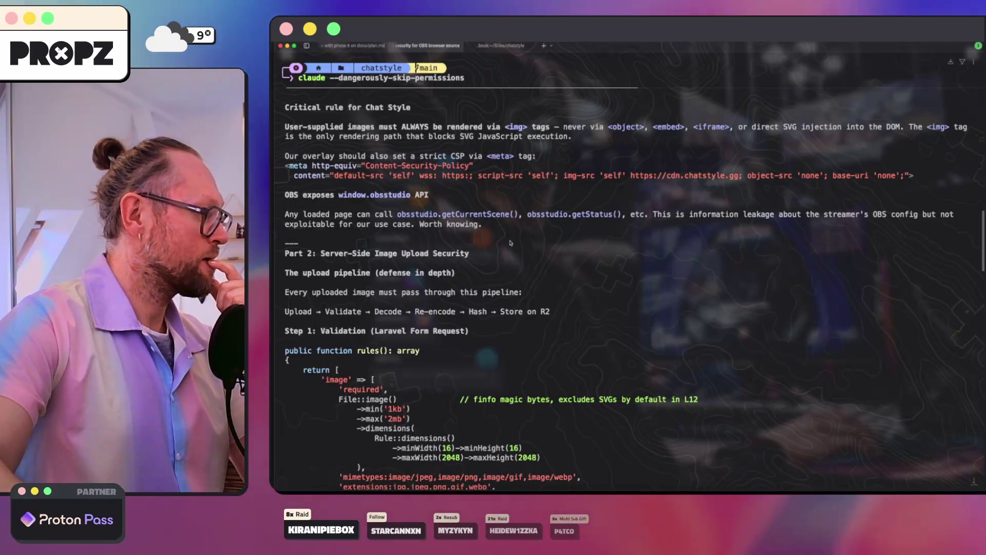
pyautogui.scroll(-8, 510, 242)
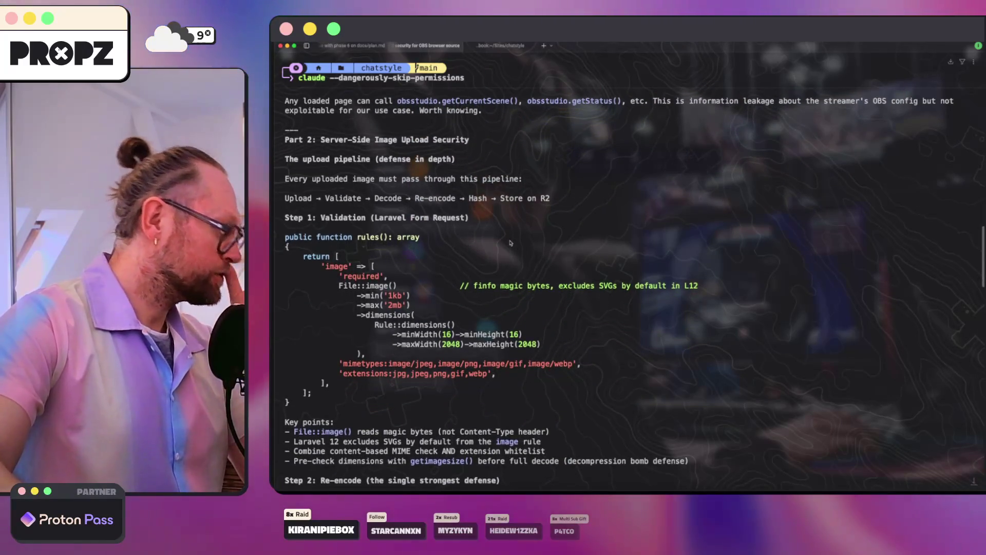
pyautogui.scroll(-3, 510, 242)
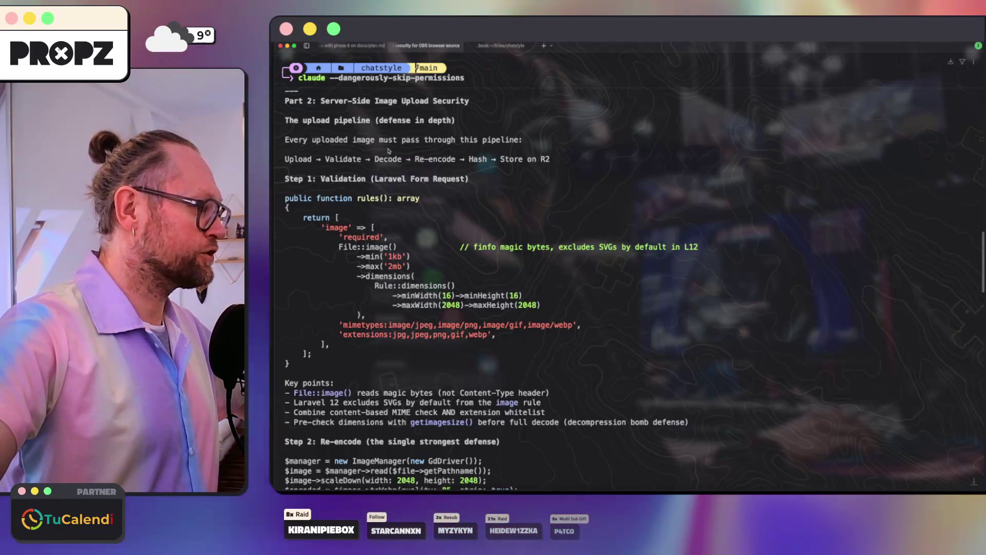
pyautogui.scroll(-5, 388, 151)
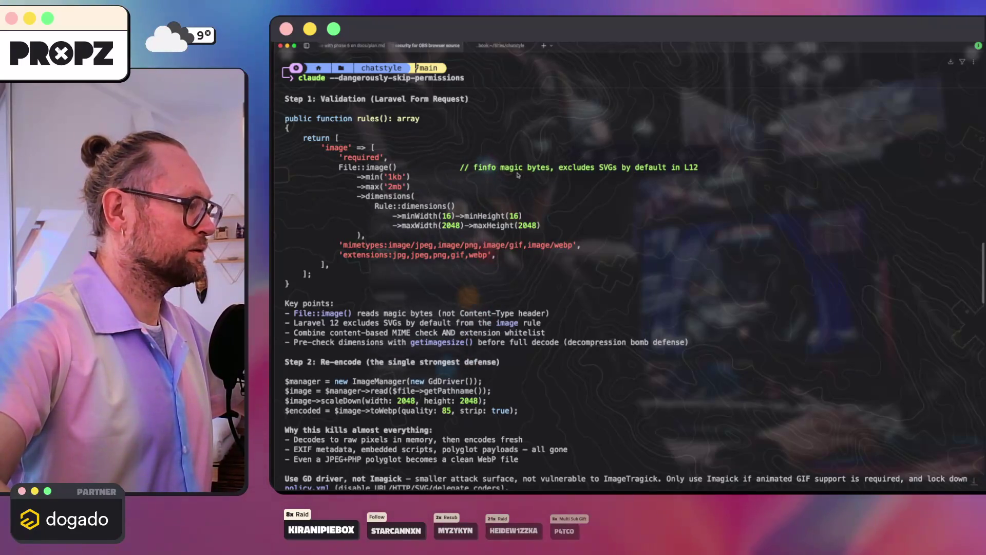
pyautogui.scroll(-5, 518, 175)
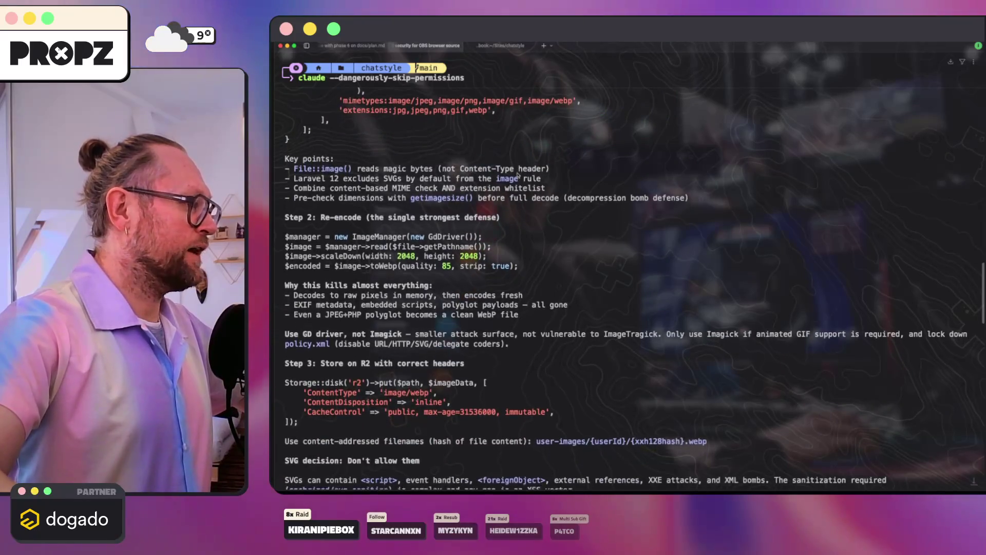
pyautogui.scroll(-1, 518, 175)
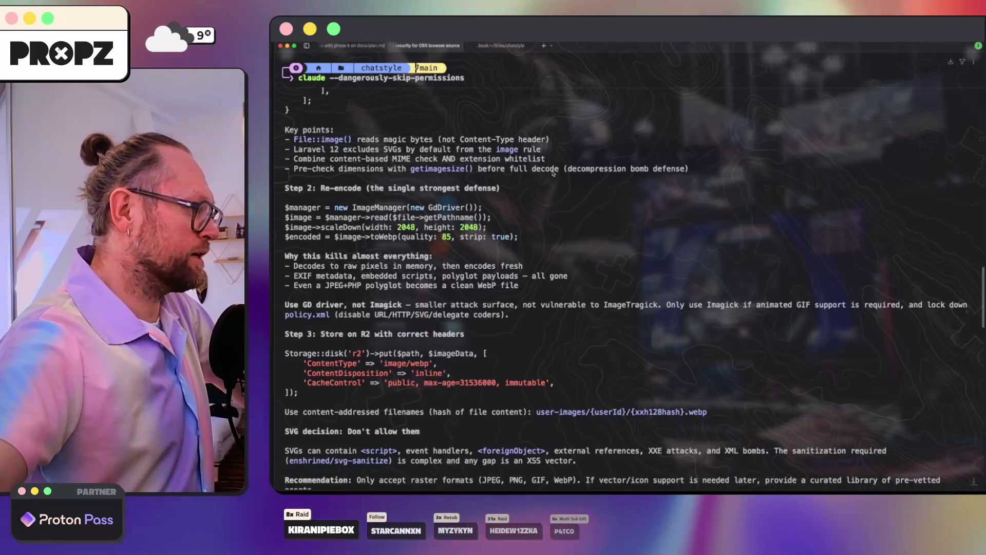
pyautogui.scroll(-1, 553, 174)
pyautogui.scroll(-5, 553, 174)
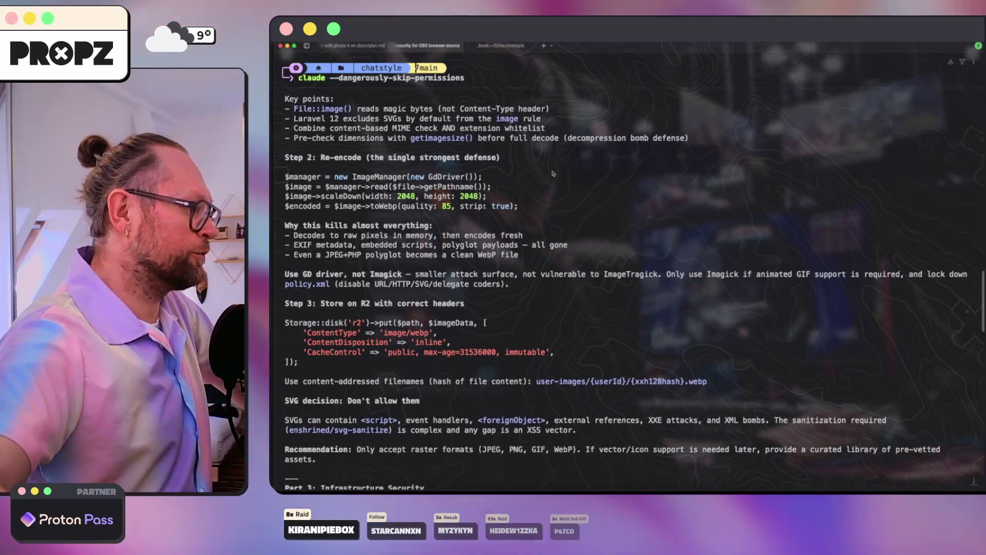
pyautogui.scroll(-1, 553, 174)
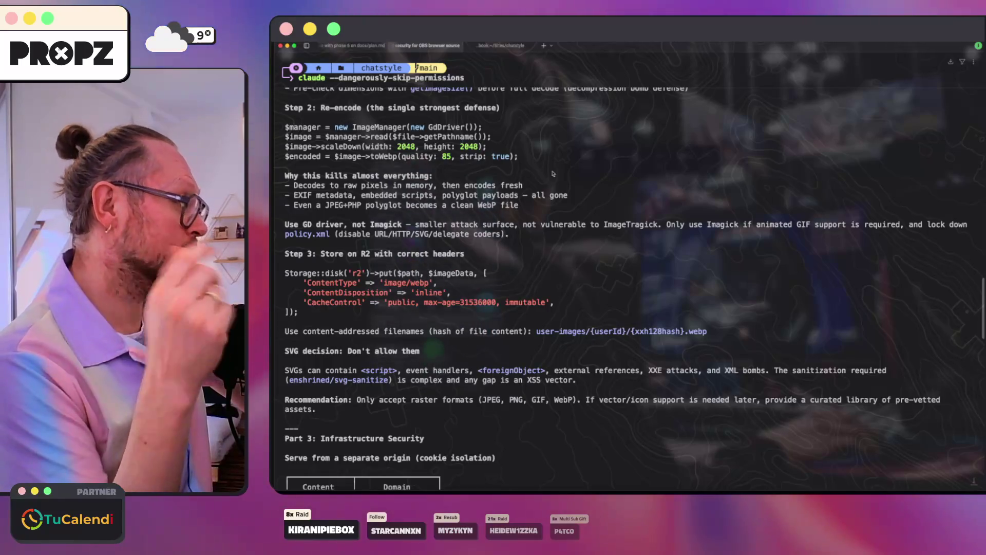
pyautogui.scroll(-1, 553, 173)
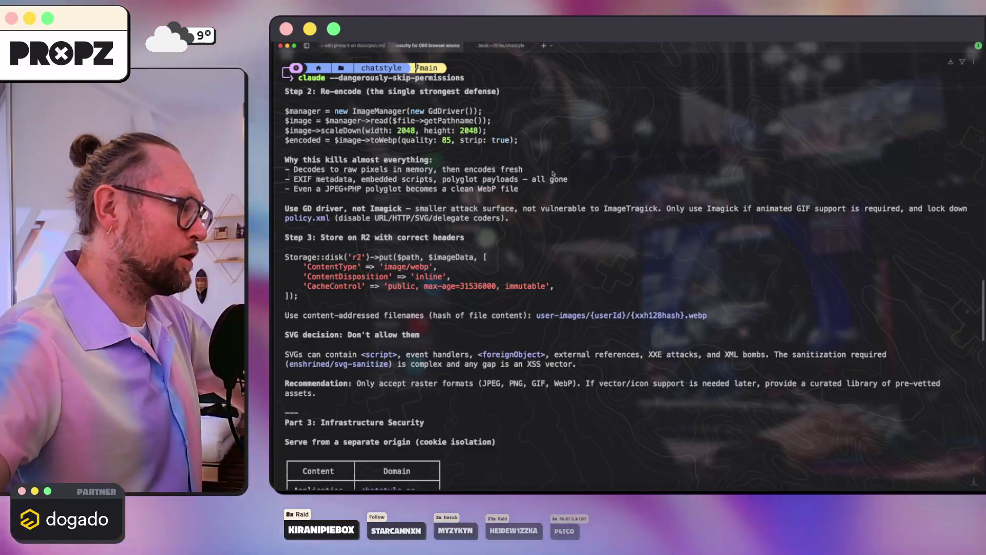
pyautogui.scroll(-2, 553, 174)
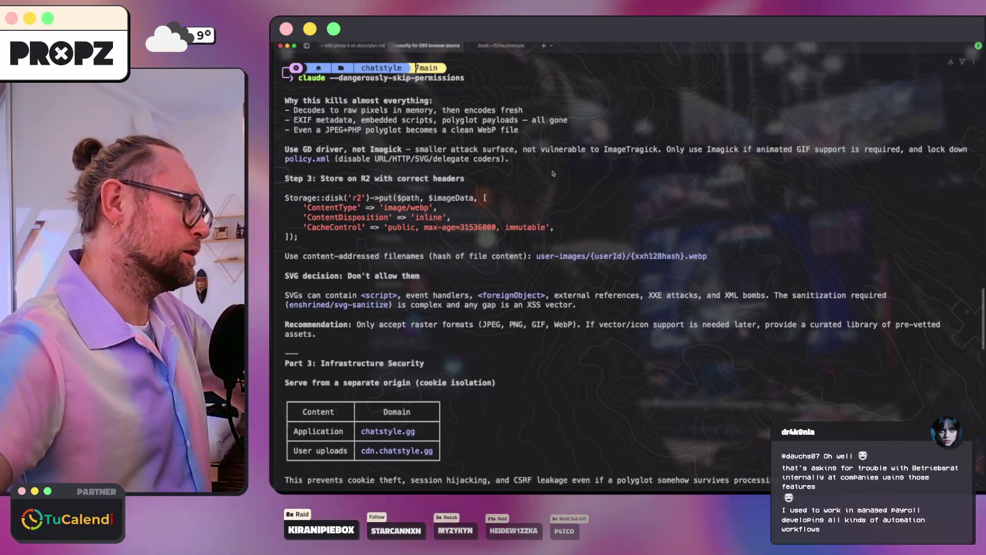
# - Read through the infrastructure security and attack-coverage sections of the plan
pyautogui.scroll(-3, 553, 174)
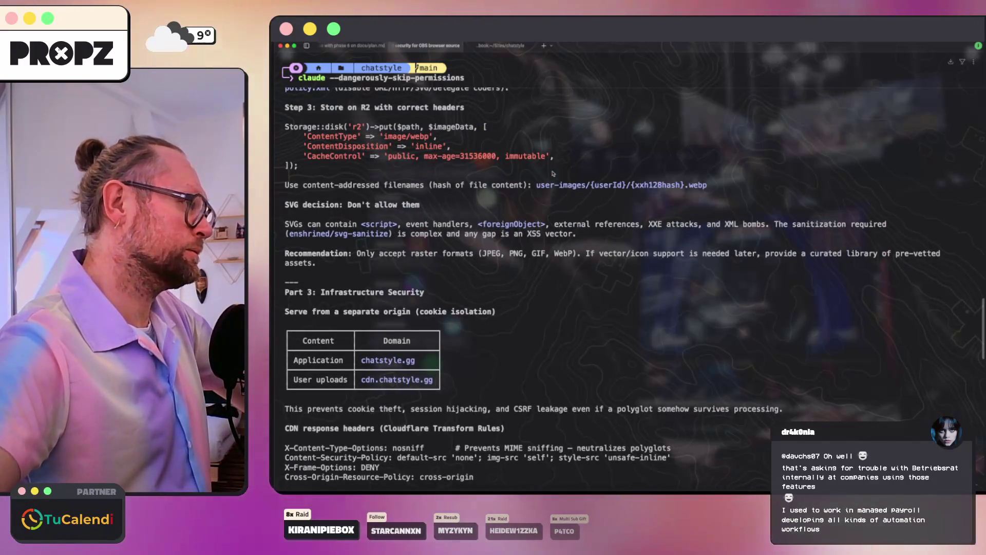
pyautogui.scroll(-2, 553, 174)
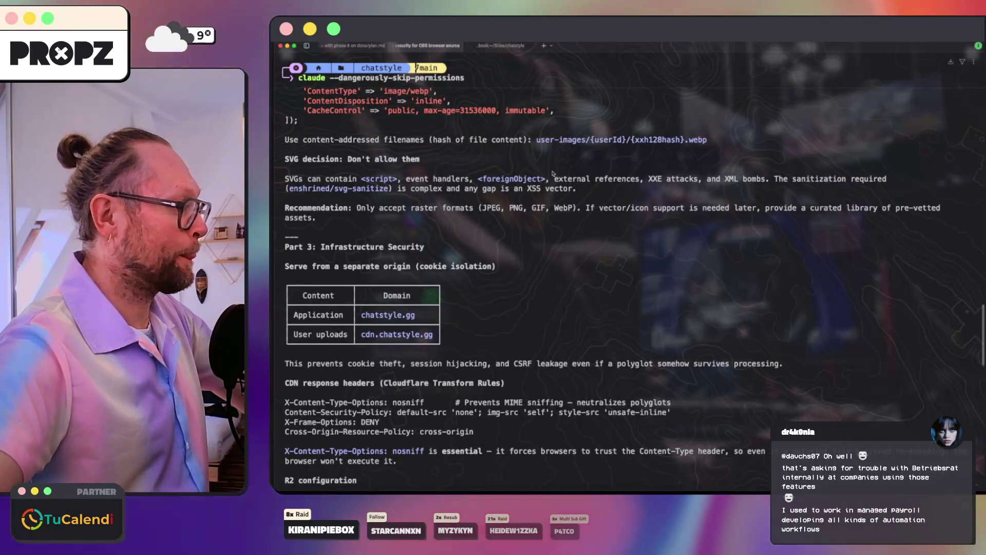
pyautogui.scroll(-5, 553, 173)
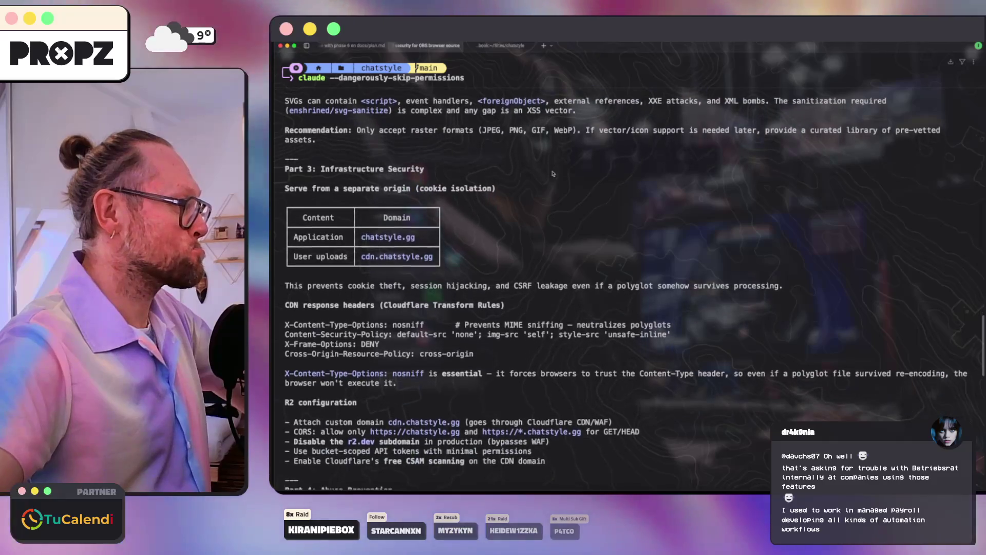
pyautogui.scroll(-2, 553, 174)
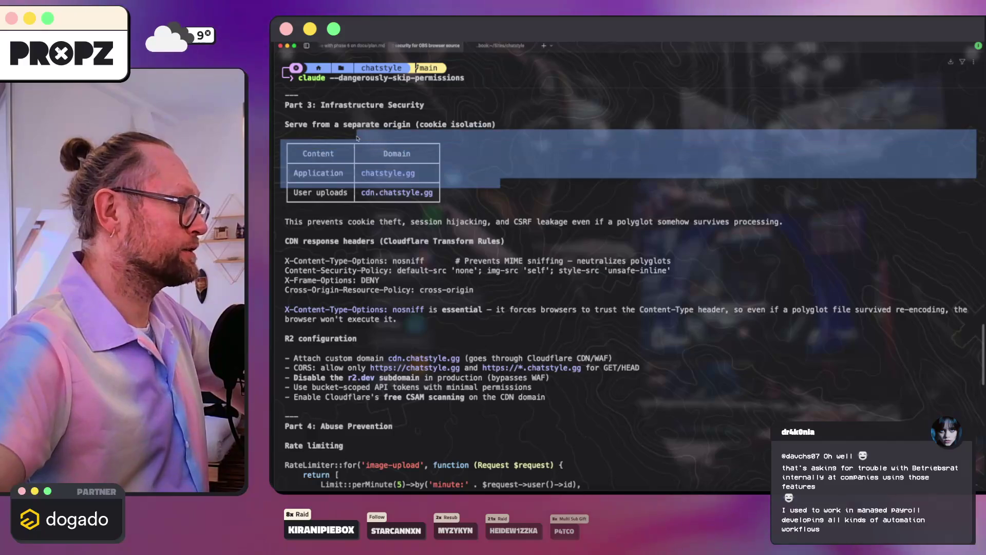
pyautogui.scroll(-5, 478, 211)
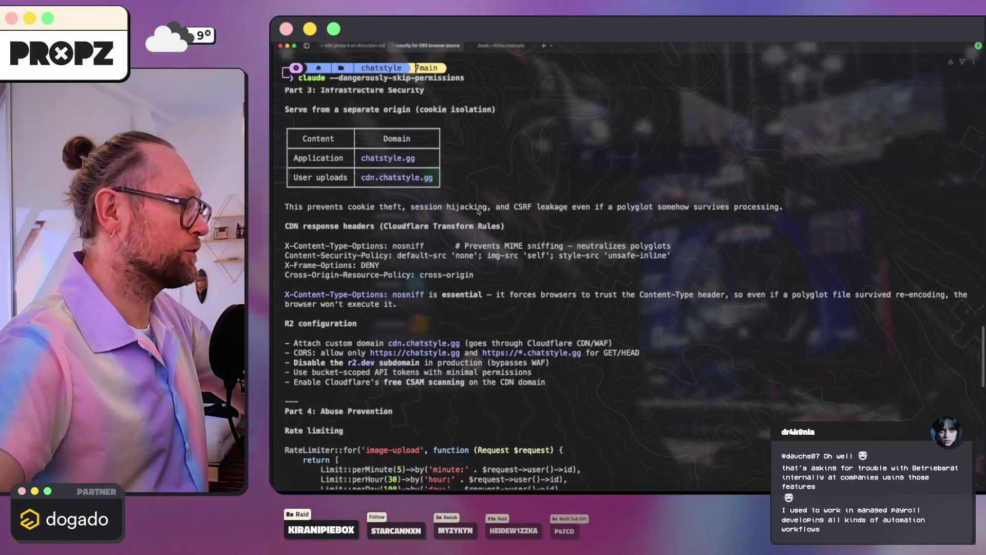
pyautogui.scroll(-2, 478, 212)
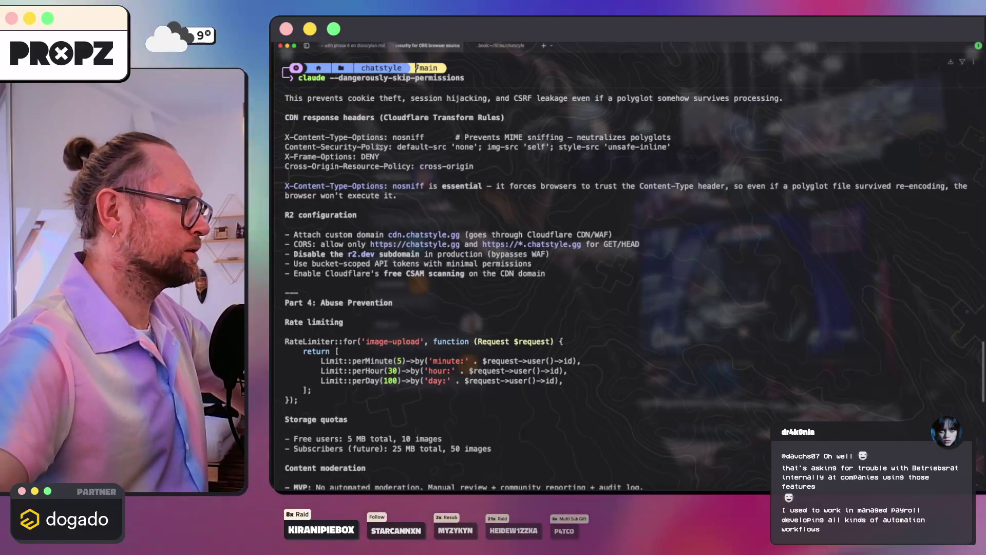
pyautogui.scroll(-5, 379, 146)
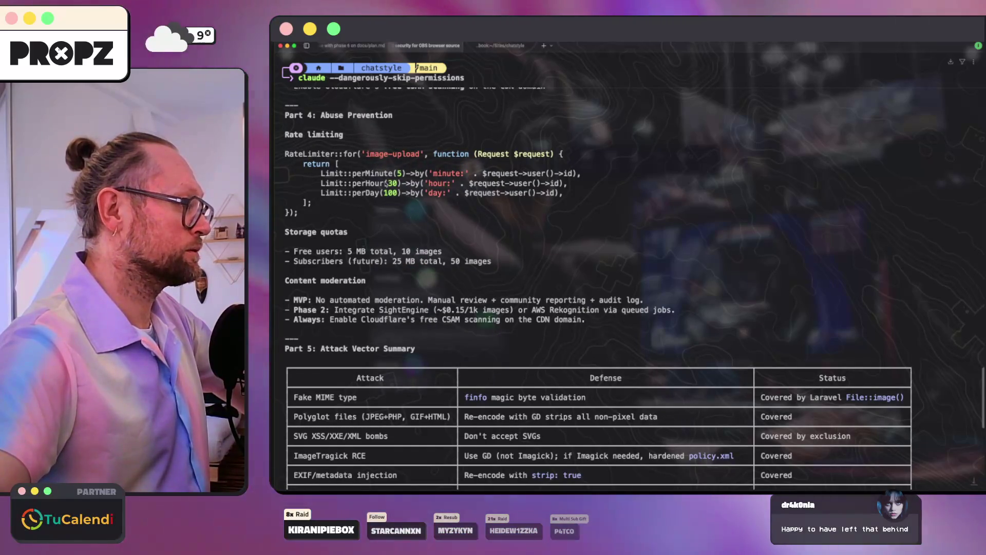
pyautogui.scroll(-5, 386, 183)
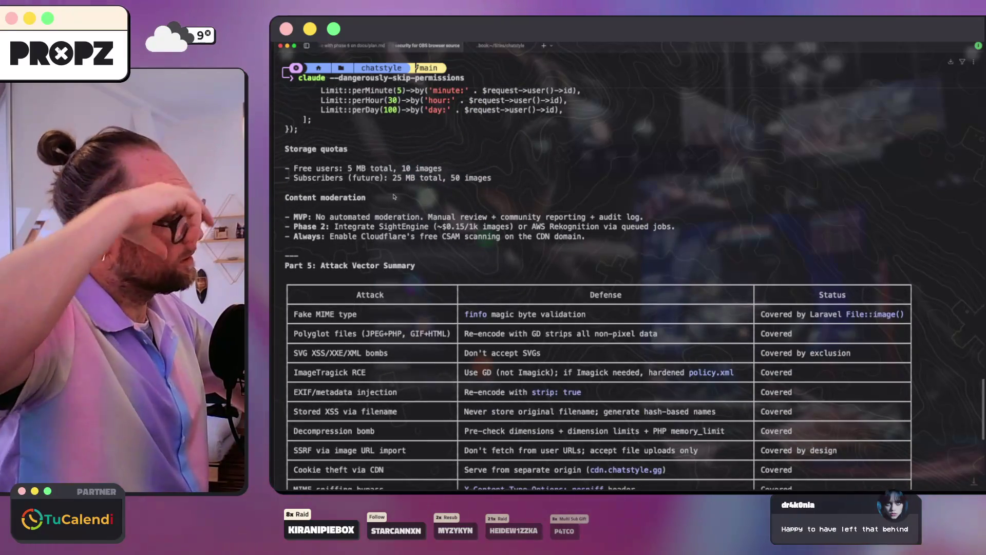
pyautogui.scroll(-1, 394, 193)
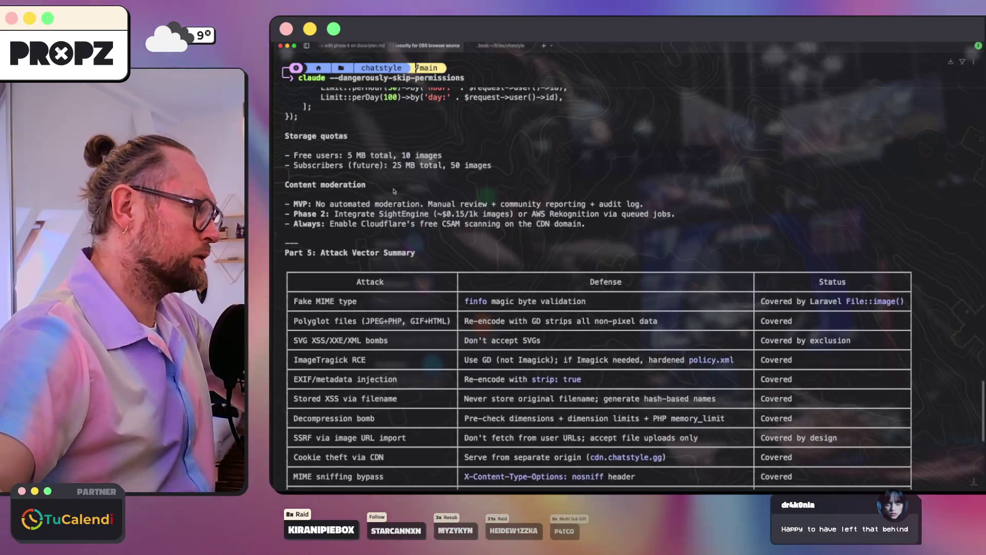
# - Highlight the storage quota, Phase 2 moderation and Cloudflare CSAM scanning lines, reaching the proceed prompt
pyautogui.moveTo(319, 155); pyautogui.dragTo(509, 171)
pyautogui.click(456, 165)
pyautogui.scroll(-3, 421, 175)
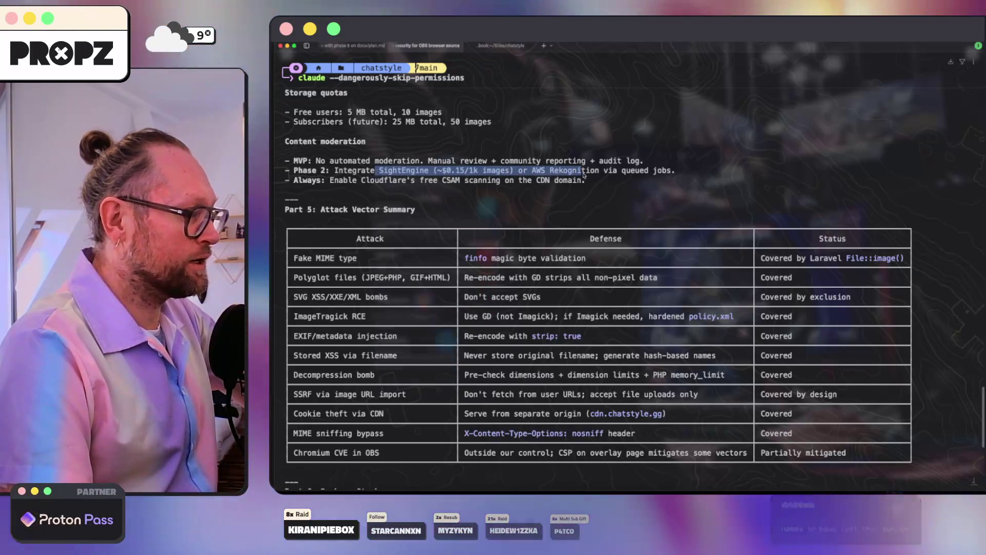
pyautogui.moveTo(653, 170); pyautogui.dragTo(496, 170)
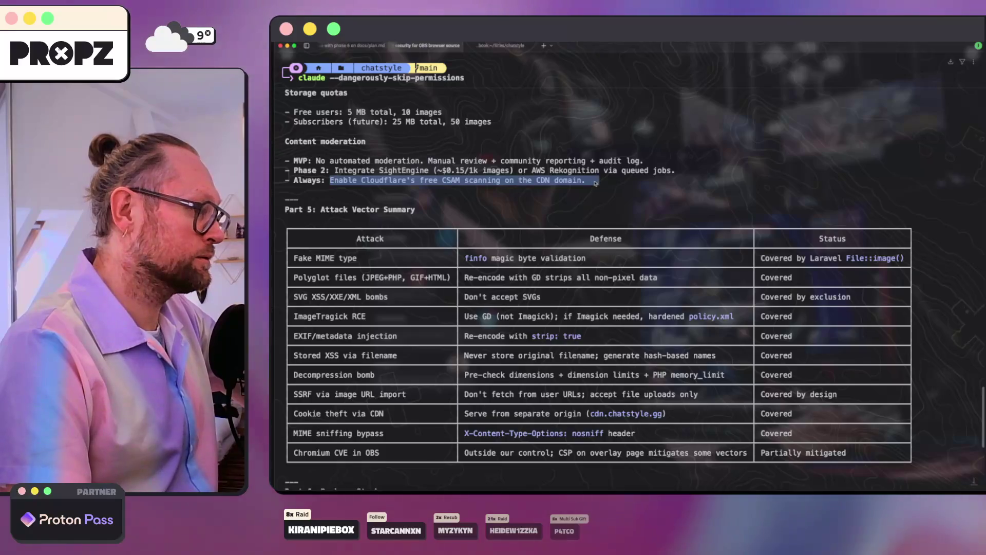
pyautogui.moveTo(451, 180)
pyautogui.mouseDown()
pyautogui.moveTo(318, 170)
pyautogui.moveTo(295, 180)
pyautogui.mouseUp()
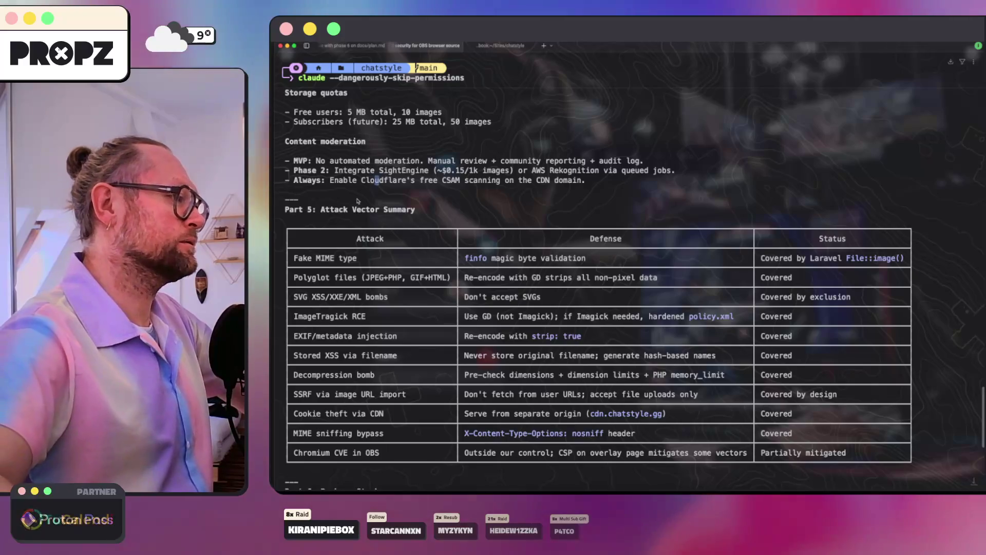
pyautogui.scroll(-10, 358, 201)
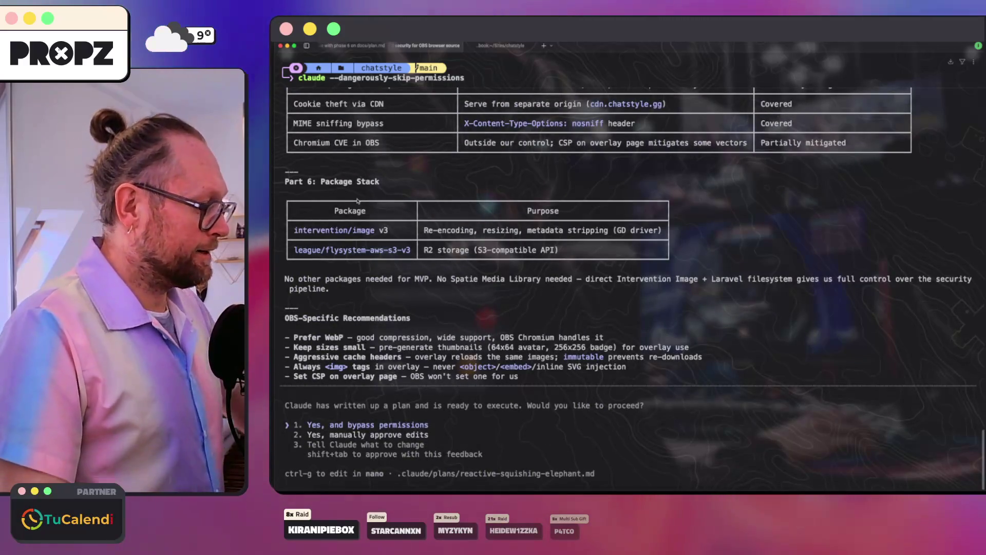
# - Decline the plan for now, asking Claude to save it under a good name in the plans folder
pyautogui.write("We're not gonna do")
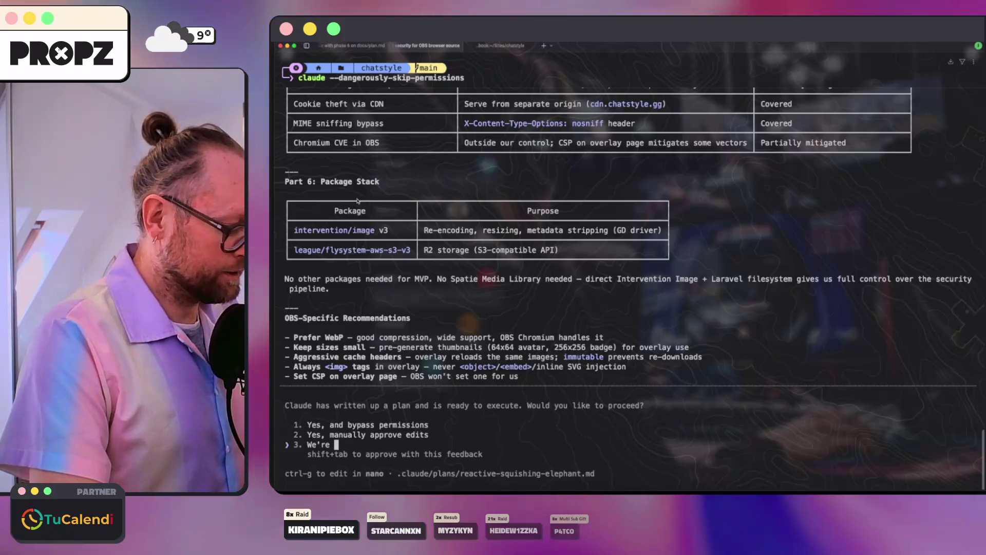
pyautogui.write(' thi')
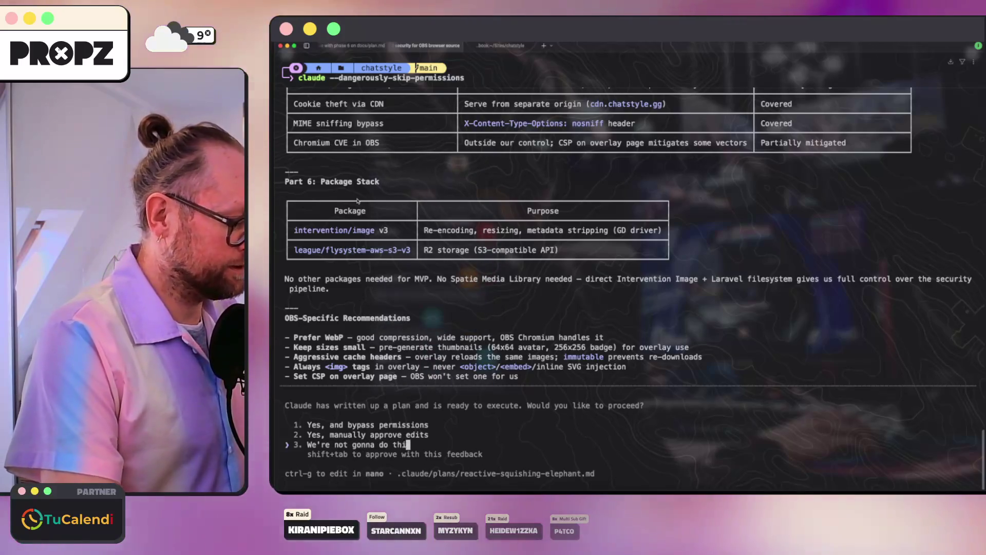
pyautogui.write('s now, sa')
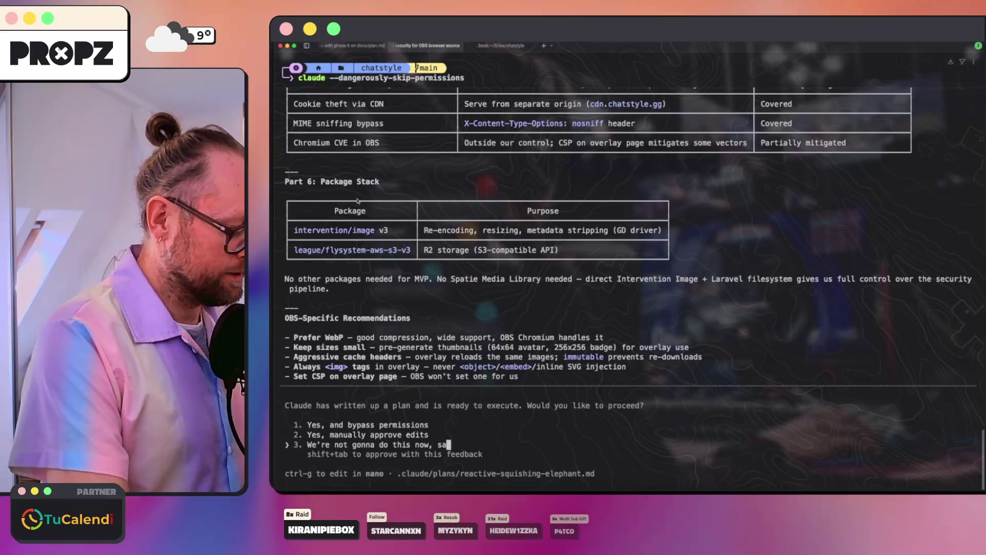
pyautogui.write('ve this plan wi')
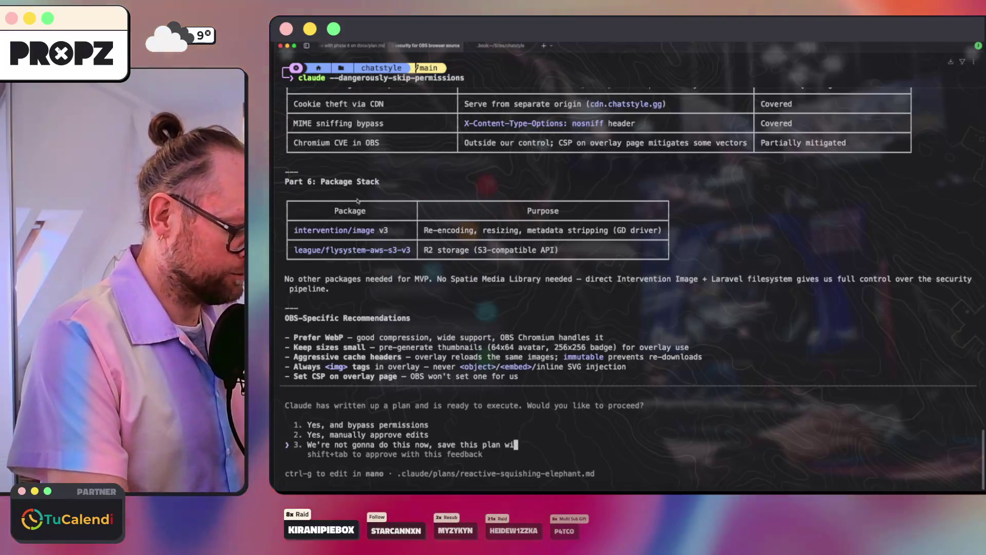
pyautogui.write('ht a good ')
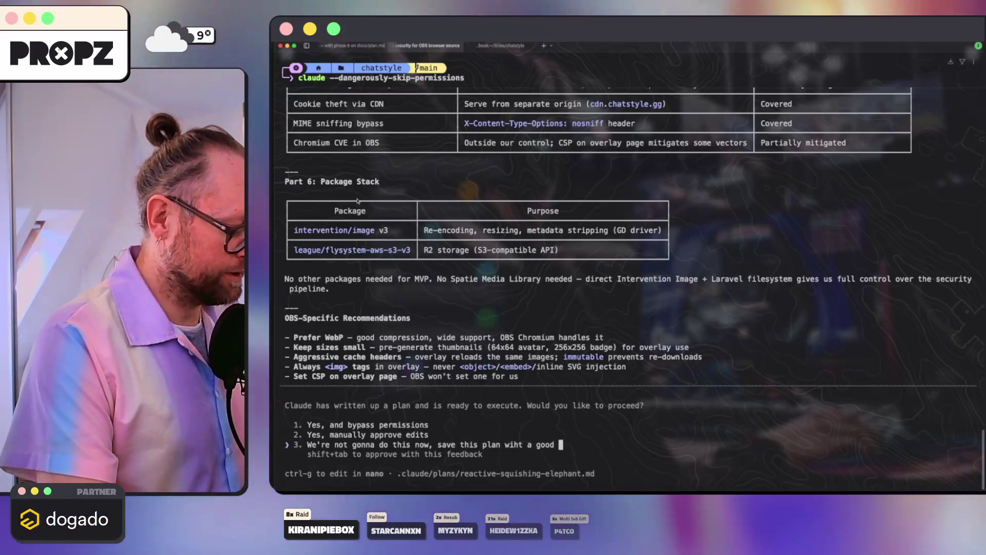
pyautogui.write('name to the p')
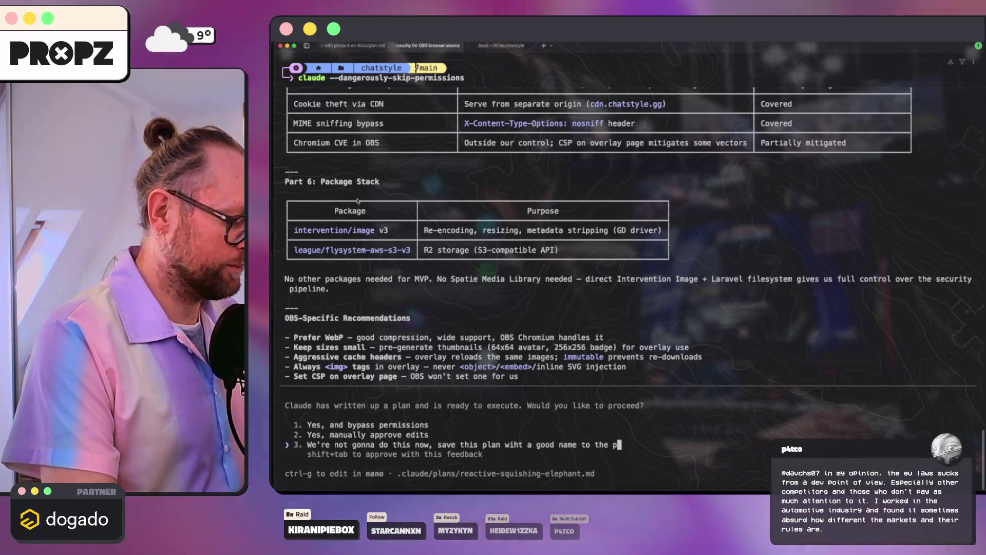
pyautogui.write('lans folder')
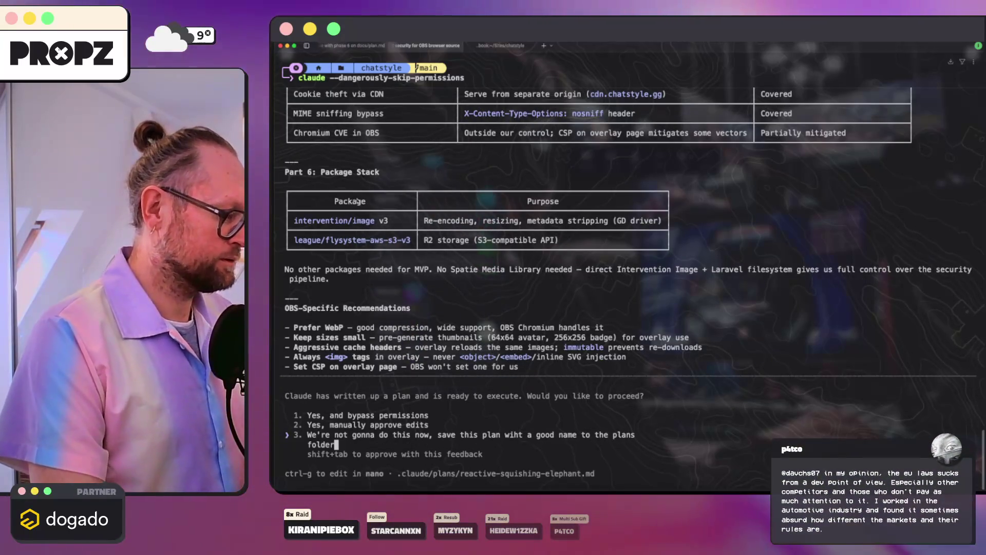
pyautogui.press('Return')
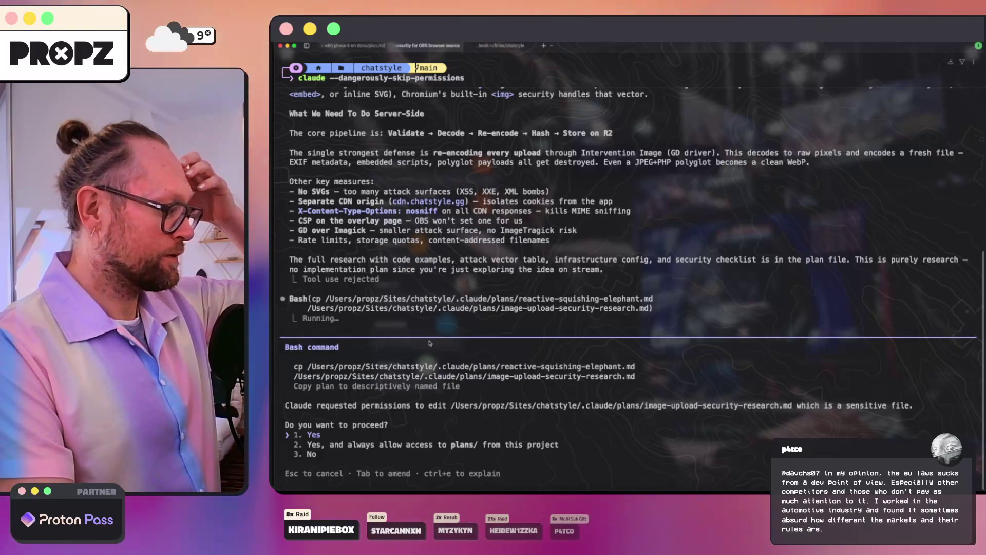
# - Allow the cp command that saves the plan as image-upload-security-research.md in .claude/plans
pyautogui.press('Return')
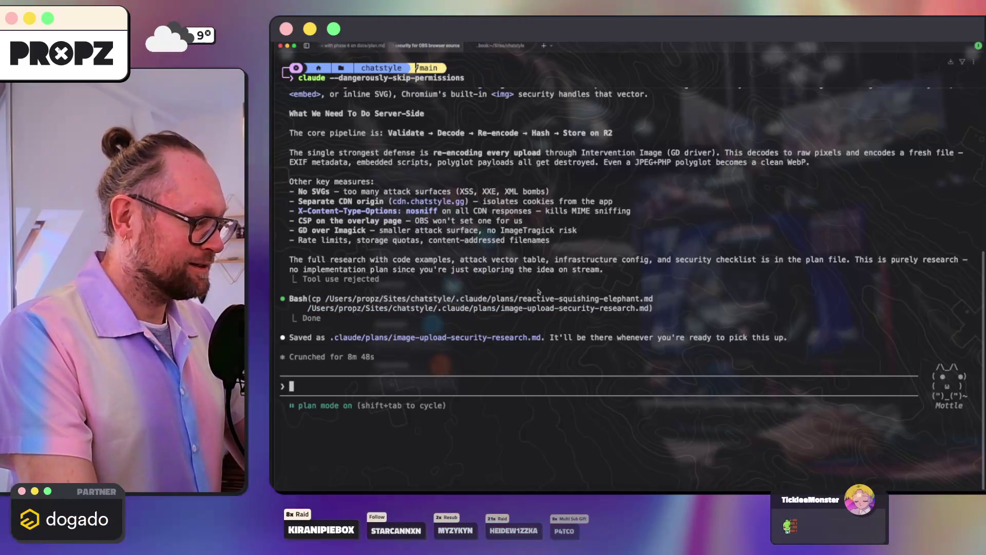
# - Clear the research session's conversation history with /clear
pyautogui.write('/cle')
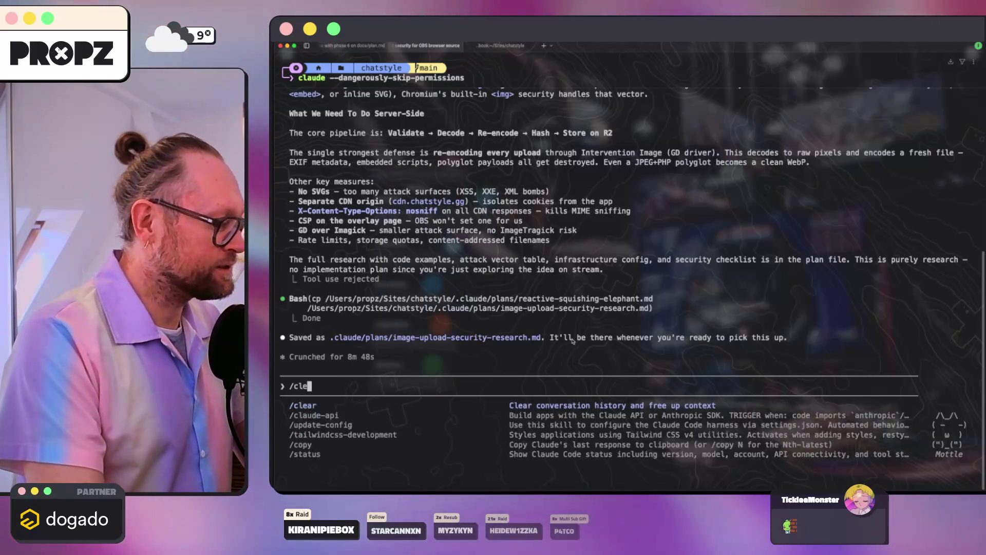
pyautogui.press('Tab')
pyautogui.press('Return')
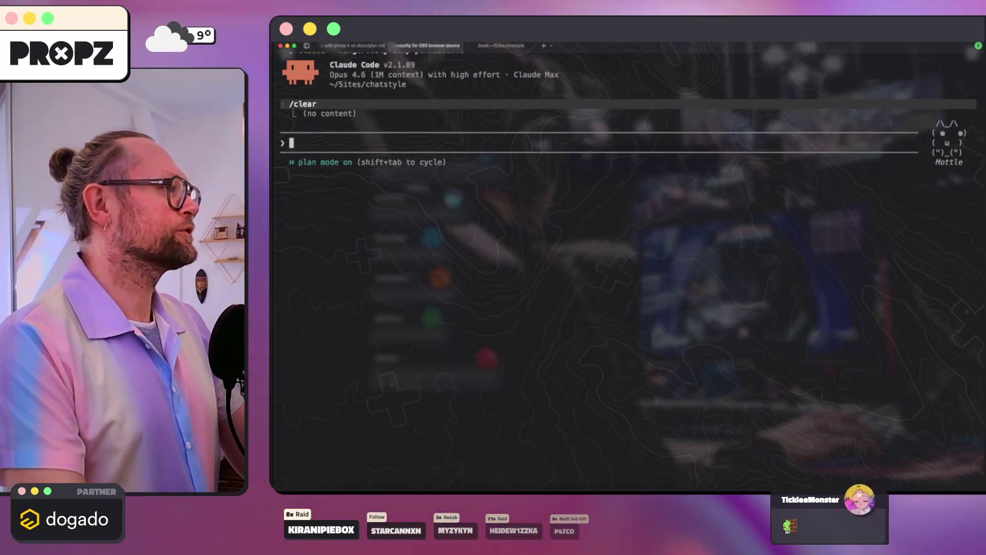
# - In the other session, review the Customizer Fixes plan's three files behind the width bug
pyautogui.click(361, 46)
pyautogui.scroll(15, 483, 226)
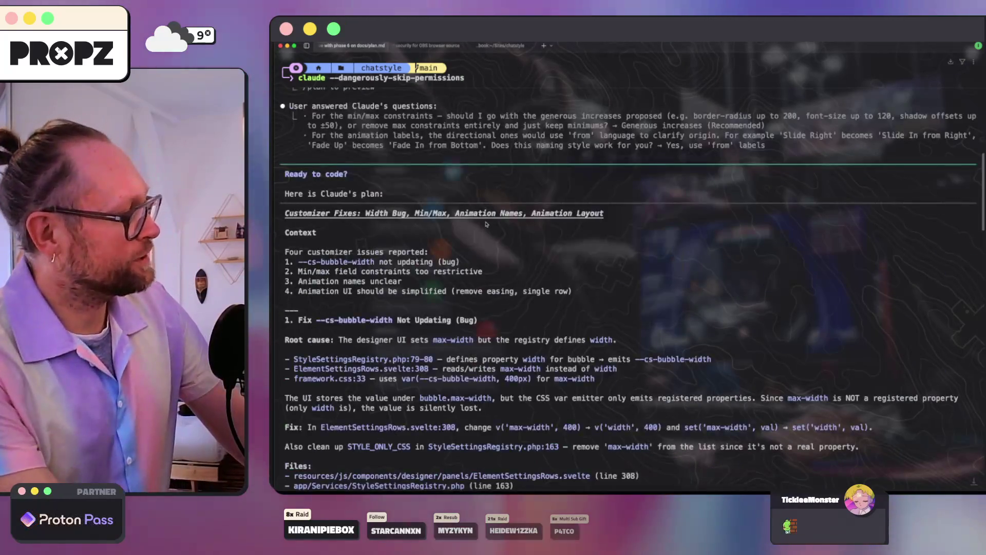
pyautogui.scroll(-10, 486, 224)
pyautogui.scroll(1, 491, 225)
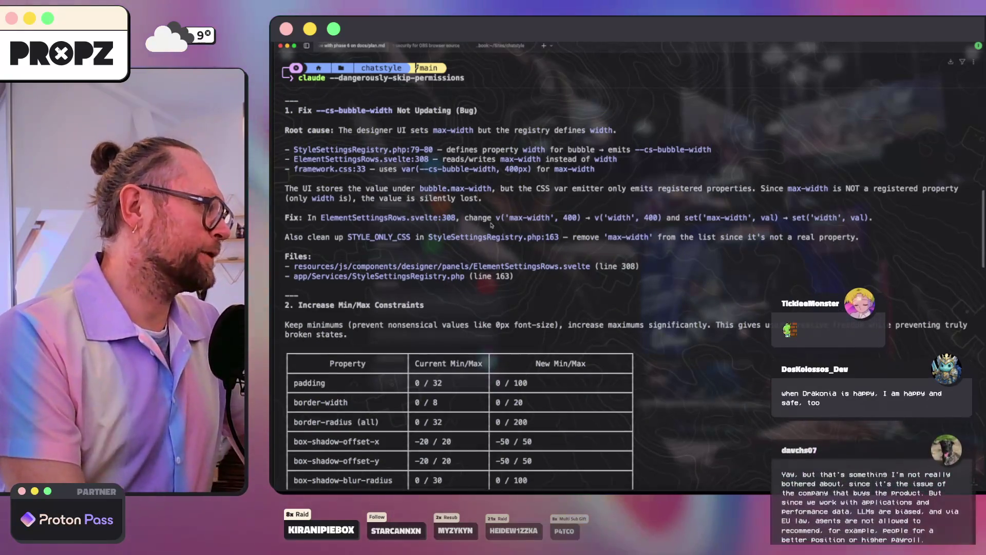
pyautogui.scroll(7, 492, 226)
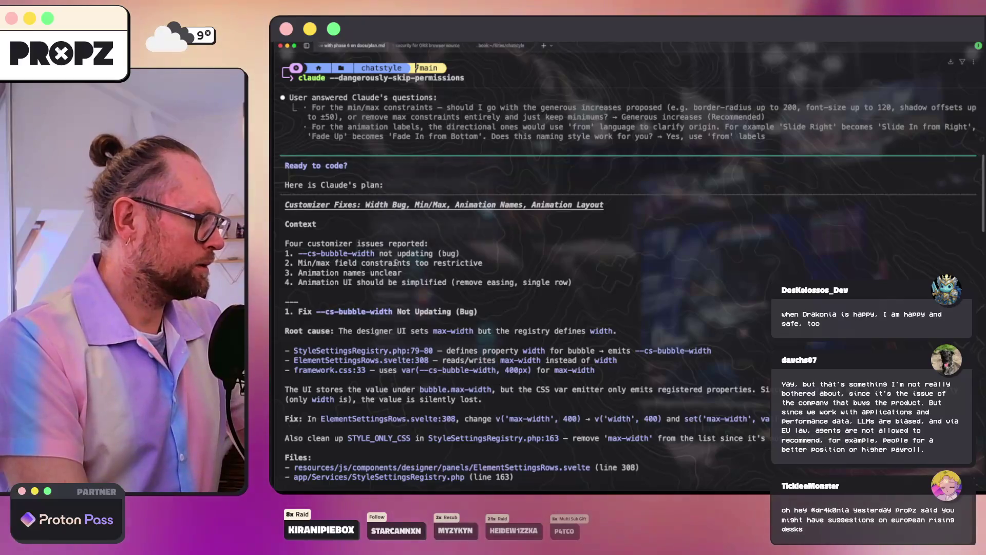
pyautogui.scroll(-2, 392, 261)
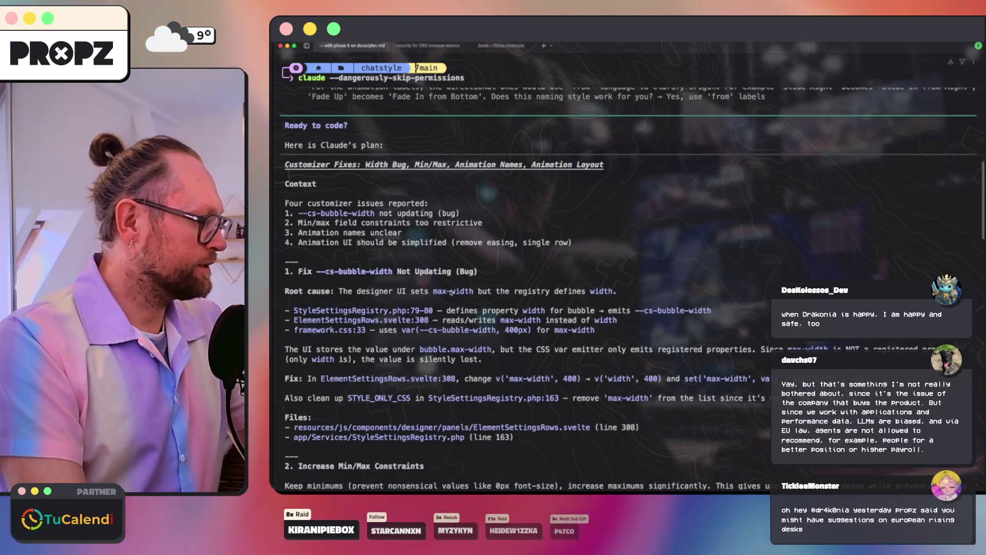
pyautogui.scroll(-3, 450, 292)
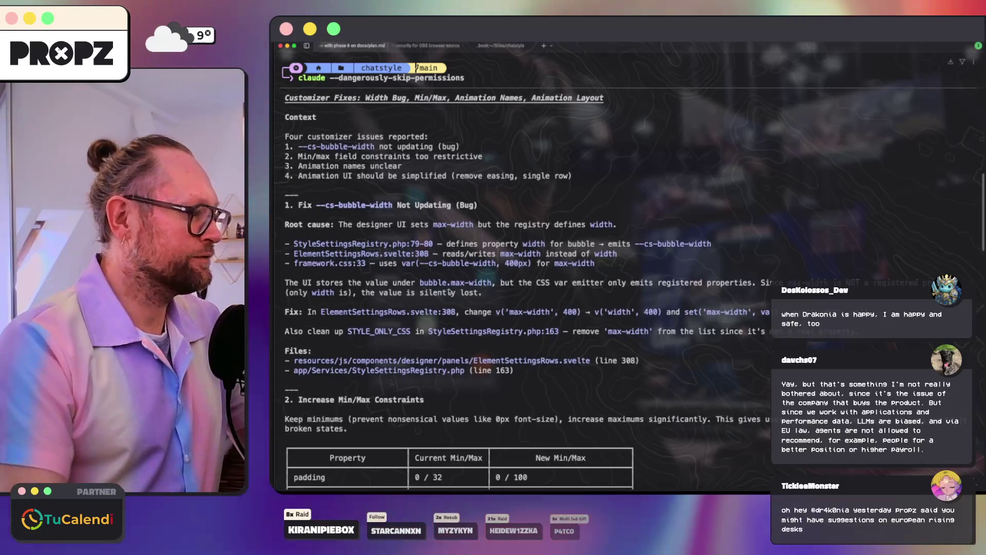
pyautogui.moveTo(283, 241); pyautogui.dragTo(547, 266)
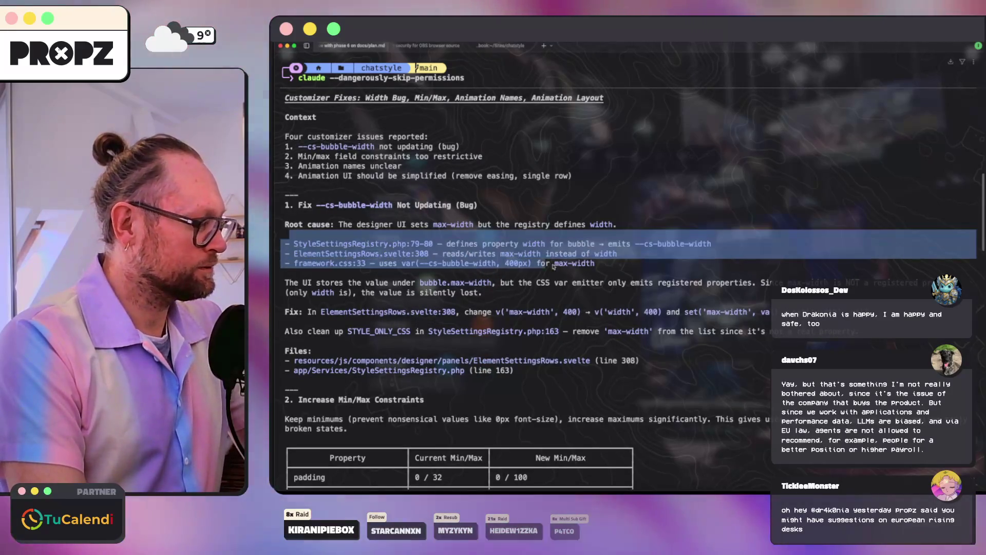
pyautogui.click(547, 266)
pyautogui.moveTo(623, 267); pyautogui.dragTo(590, 266)
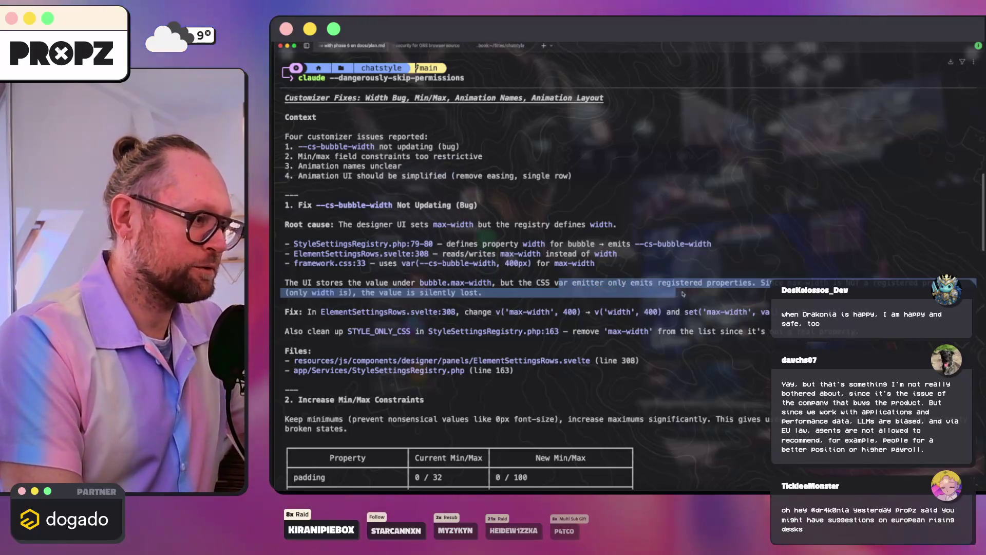
pyautogui.click(753, 295)
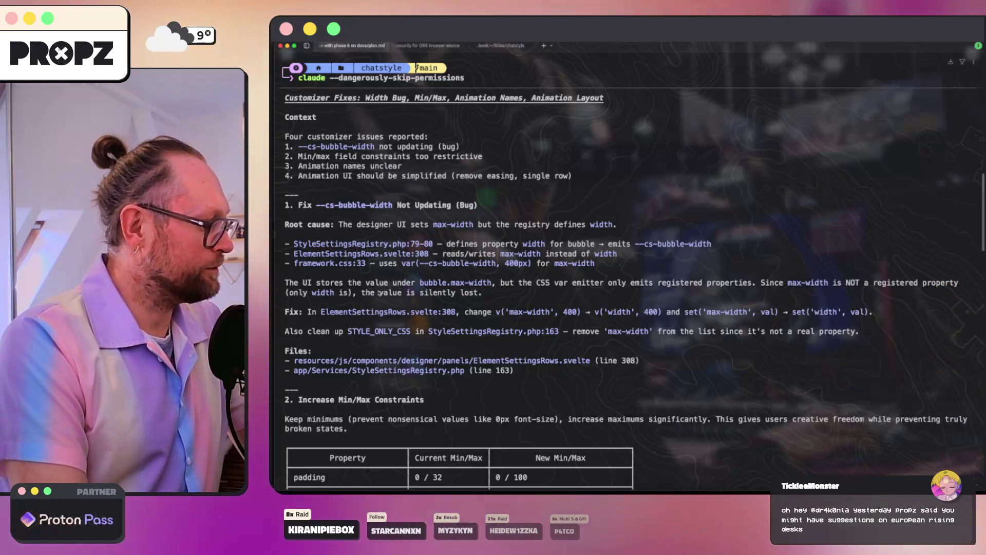
# - Review the plan's max-width to width fix, STYLE_ONLY_CSS cleanup, single-row layout and verification steps
pyautogui.scroll(-5, 400, 291)
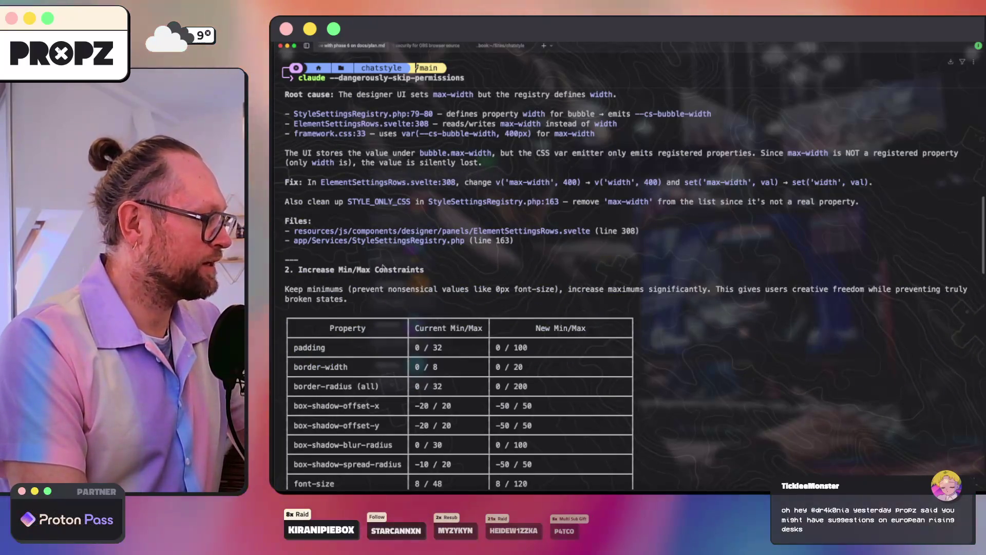
pyautogui.scroll(2, 400, 290)
pyautogui.moveTo(464, 211); pyautogui.dragTo(645, 216)
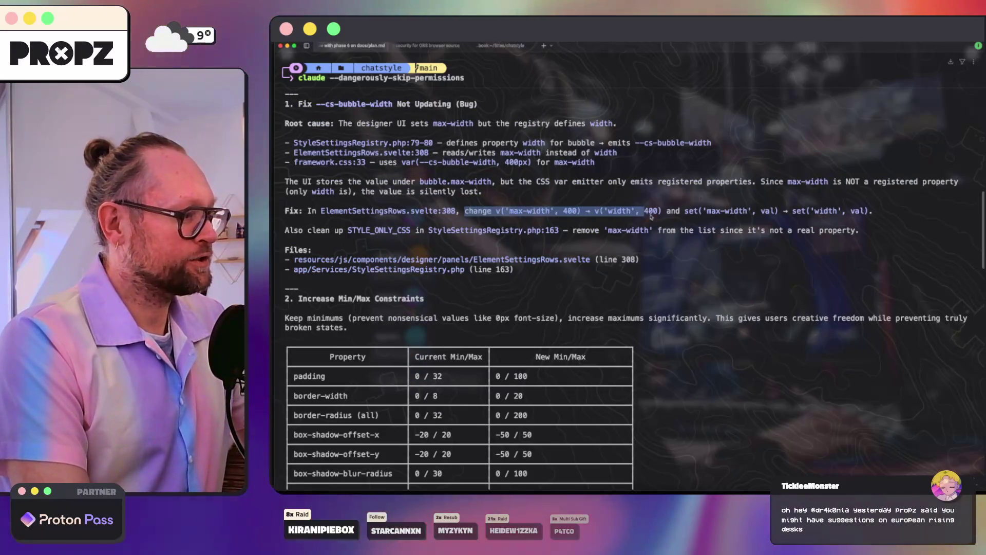
pyautogui.moveTo(740, 215); pyautogui.dragTo(886, 211)
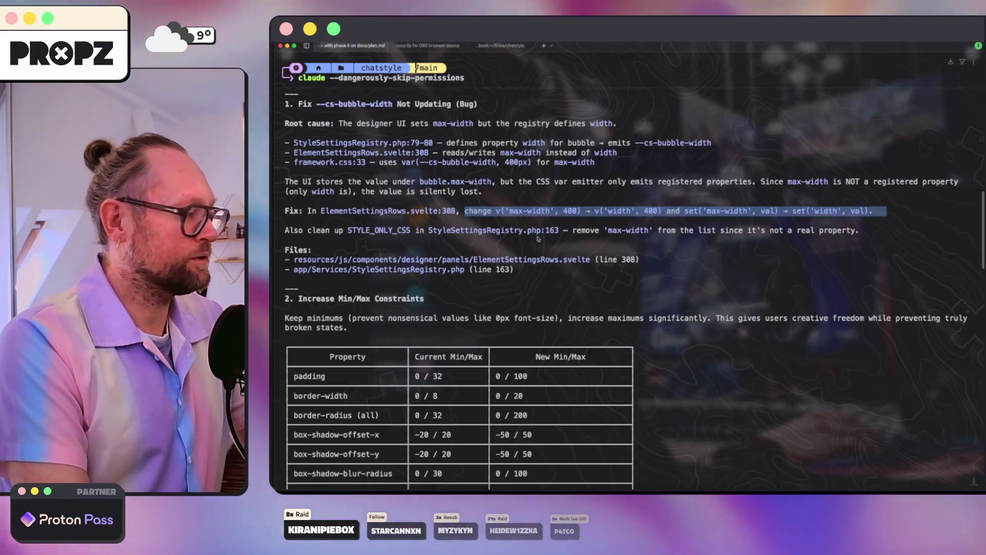
pyautogui.moveTo(523, 240); pyautogui.dragTo(637, 241)
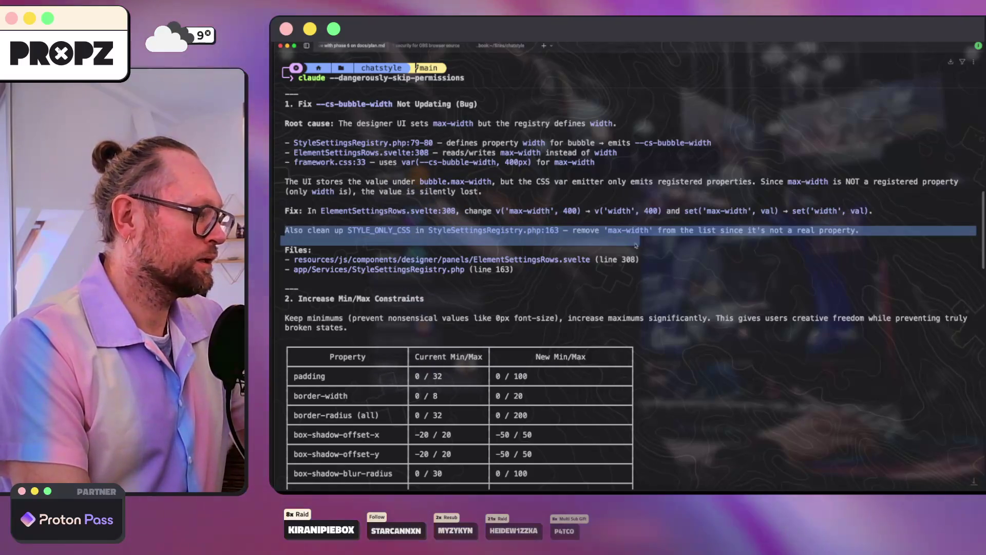
pyautogui.click(514, 260)
pyautogui.scroll(-20, 506, 310)
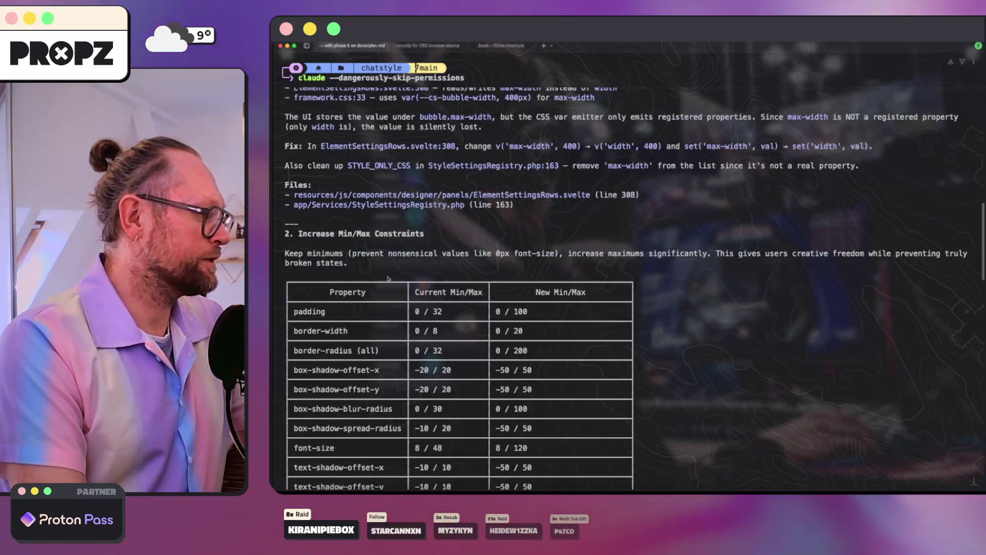
pyautogui.scroll(3, 387, 278)
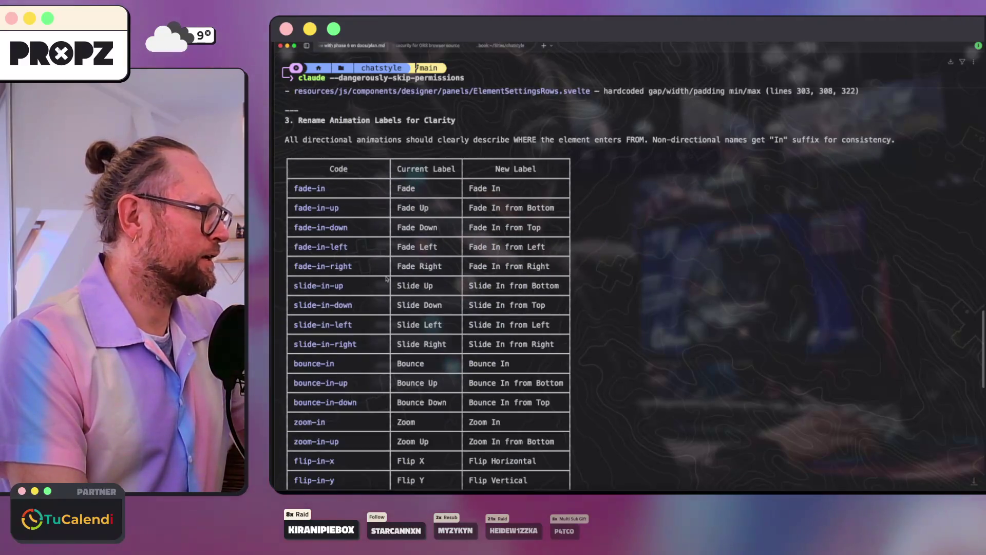
pyautogui.scroll(-6, 387, 278)
pyautogui.scroll(-10, 386, 279)
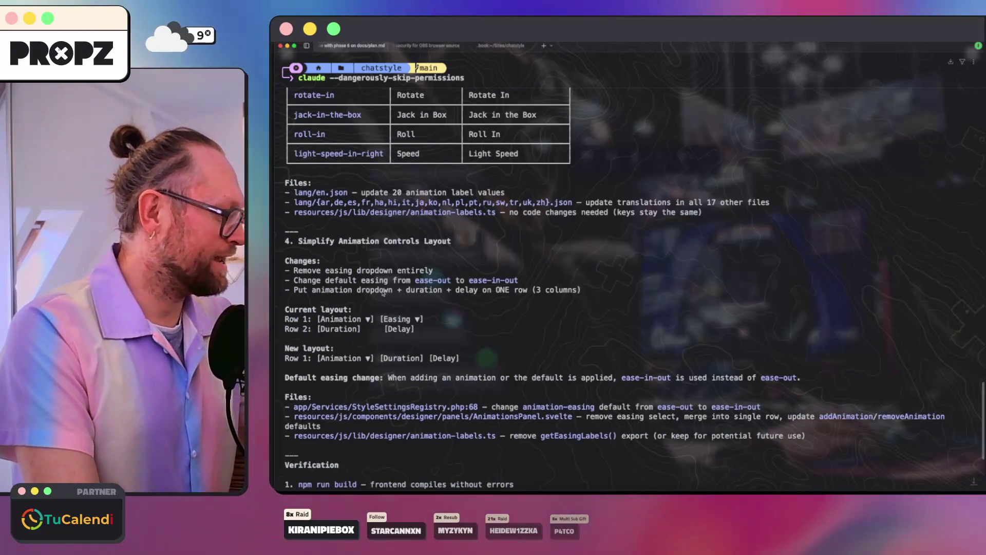
pyautogui.scroll(-1, 390, 303)
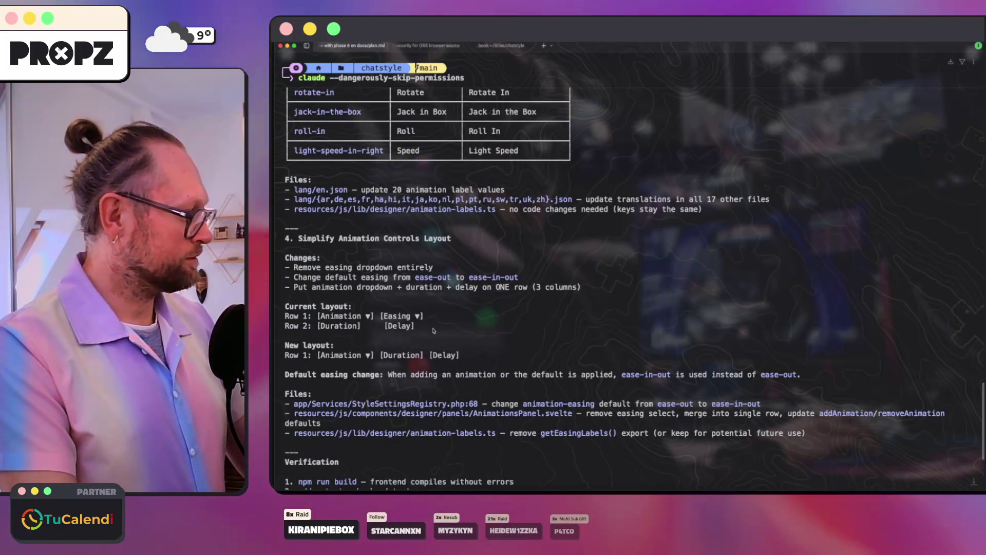
pyautogui.scroll(-2, 433, 330)
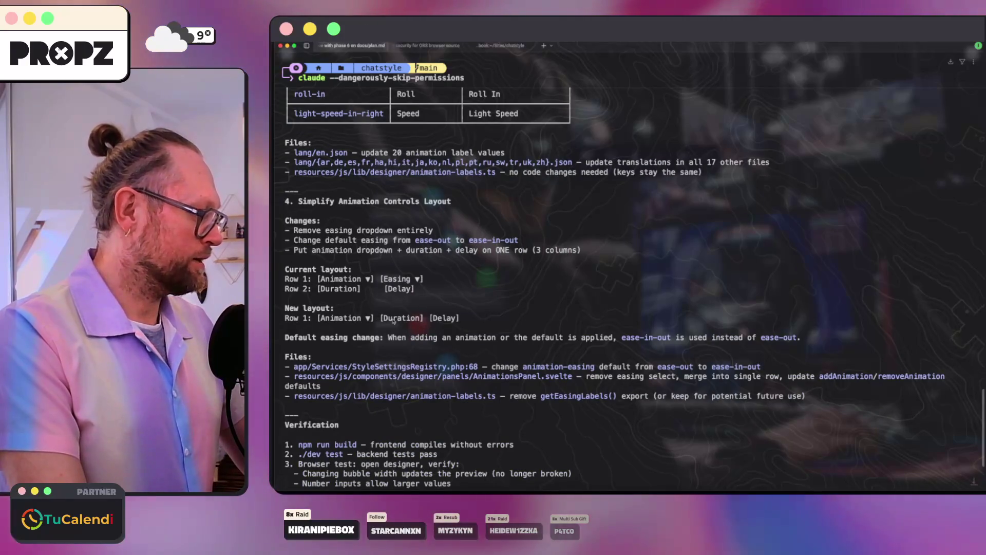
pyautogui.tripleClick(393, 318)
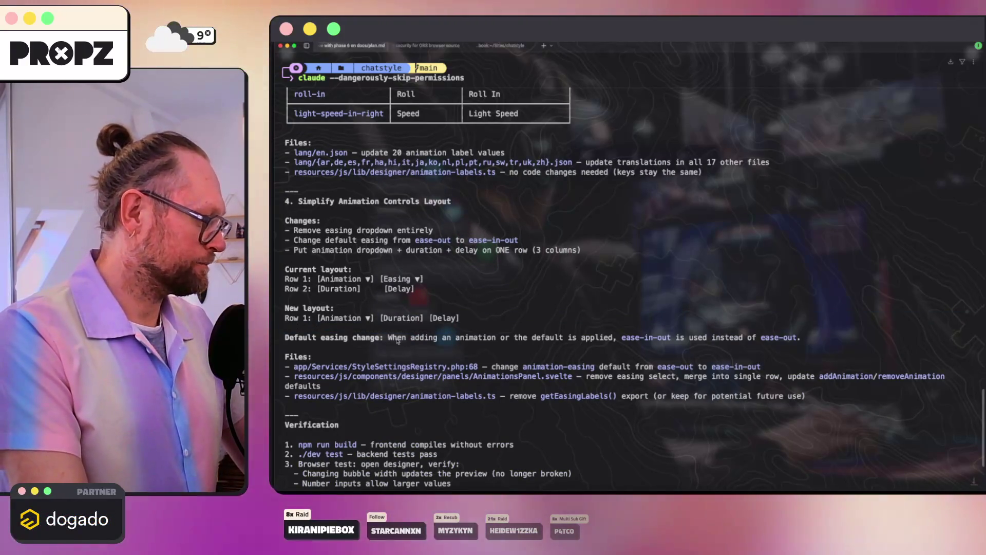
pyautogui.scroll(-6, 471, 343)
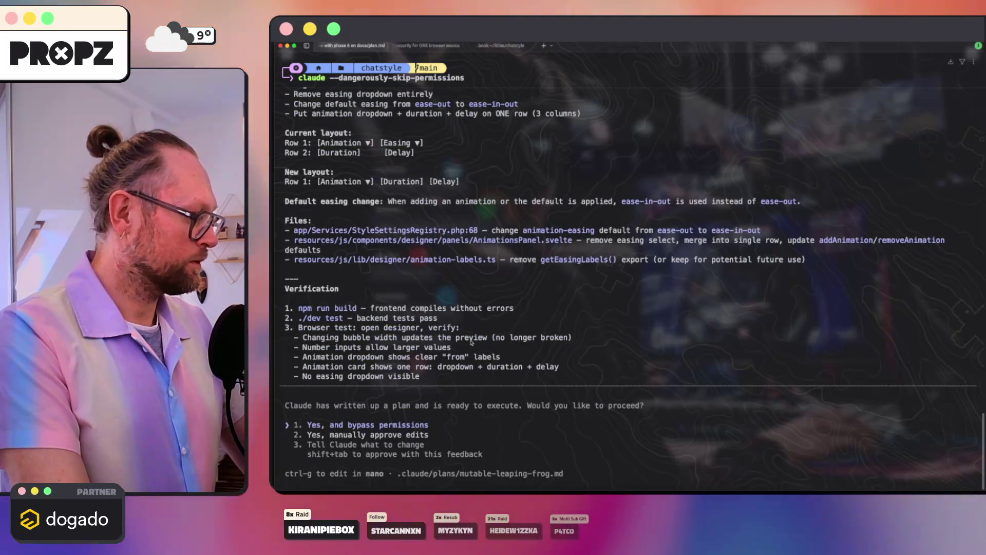
# - Send feedback to keep max-width in the CSS and only update the customizer's variable name
pyautogui.scroll(10, 518, 275)
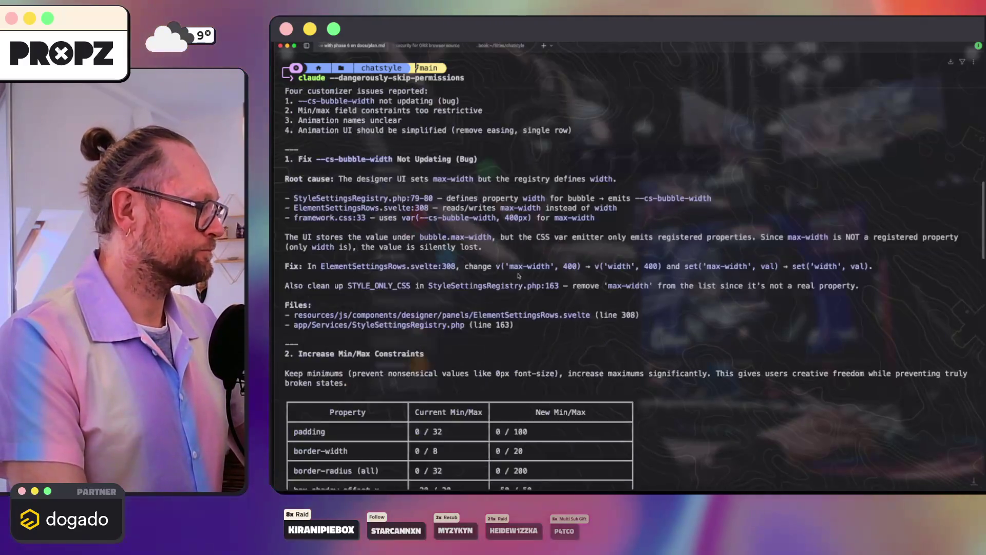
pyautogui.scroll(10, 518, 276)
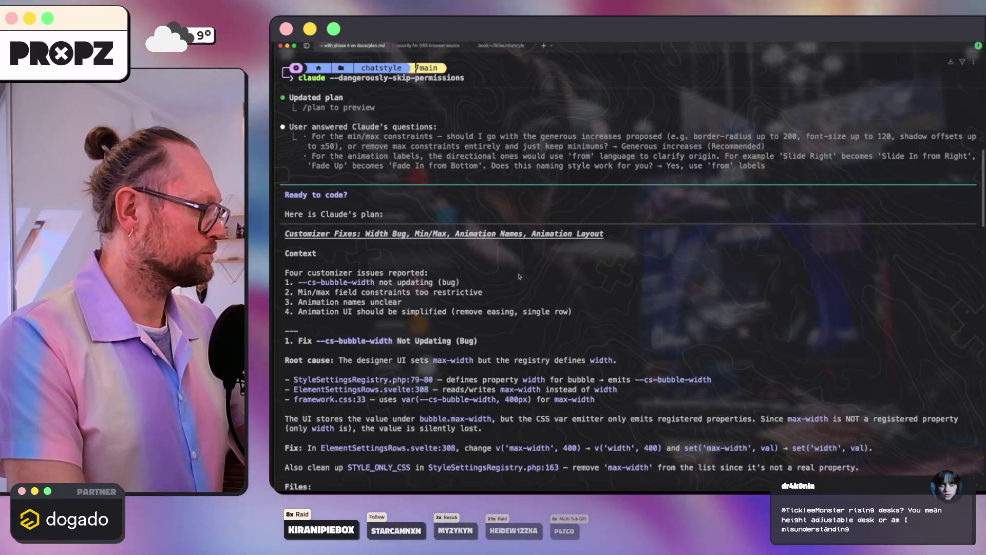
pyautogui.write('All fine but 1.:')
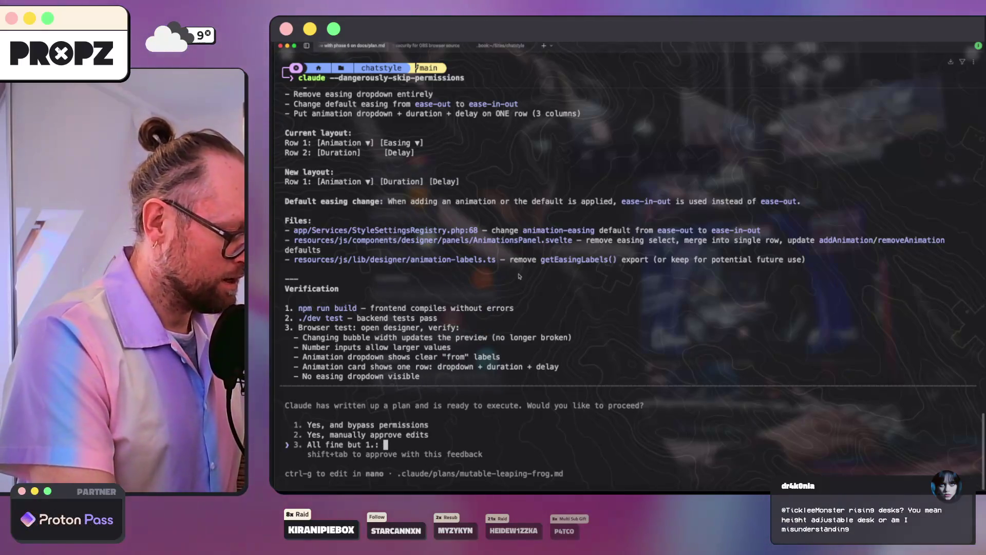
pyautogui.press('BackSpace')
pyautogui.press('BackSpace')
pyautogui.press('BackSpace')
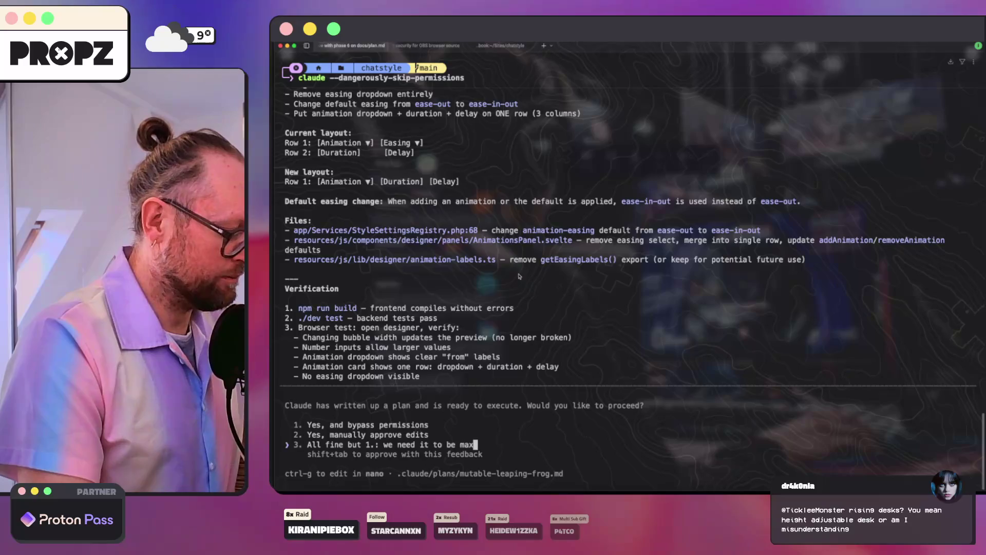
pyautogui.write('-widht inside the cs')
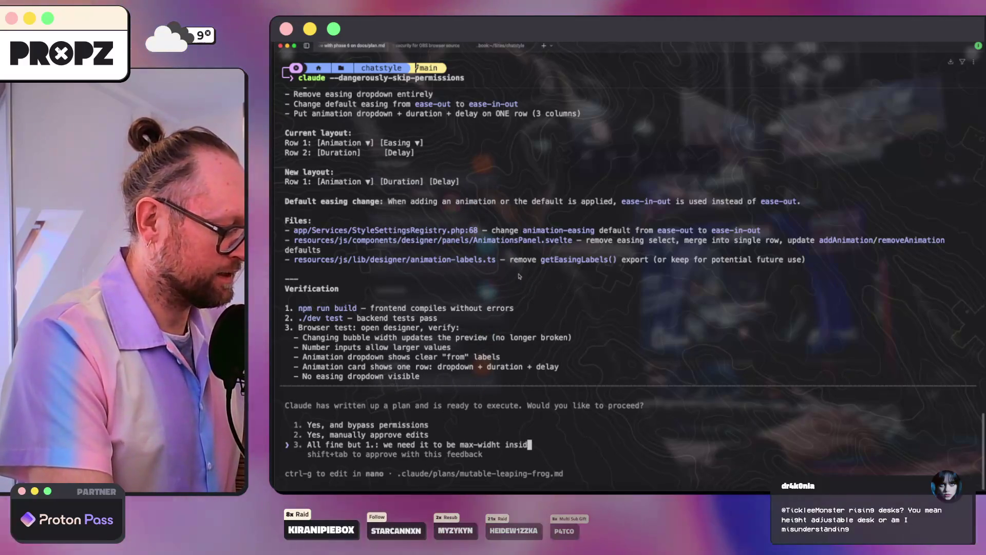
pyautogui.write('s. ')
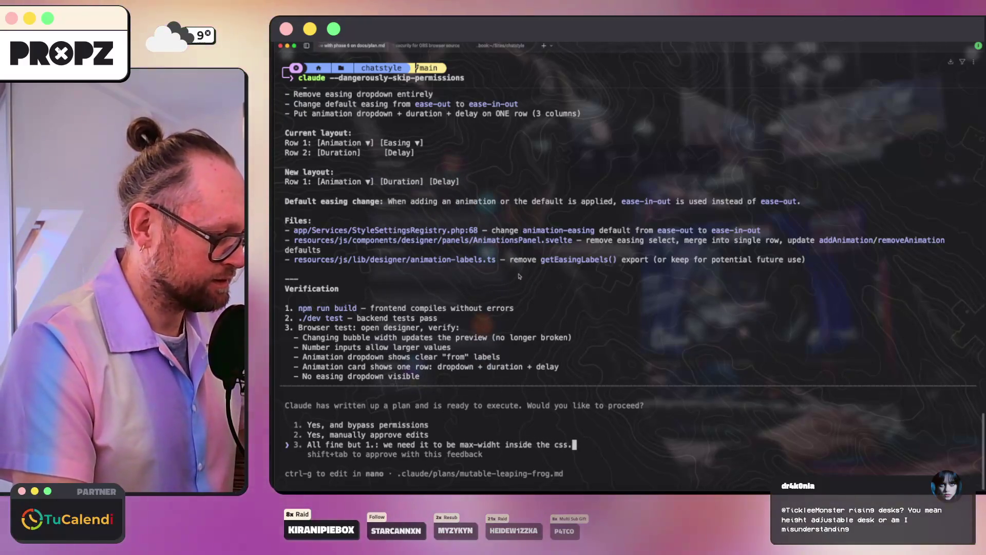
pyautogui.write('SO do')
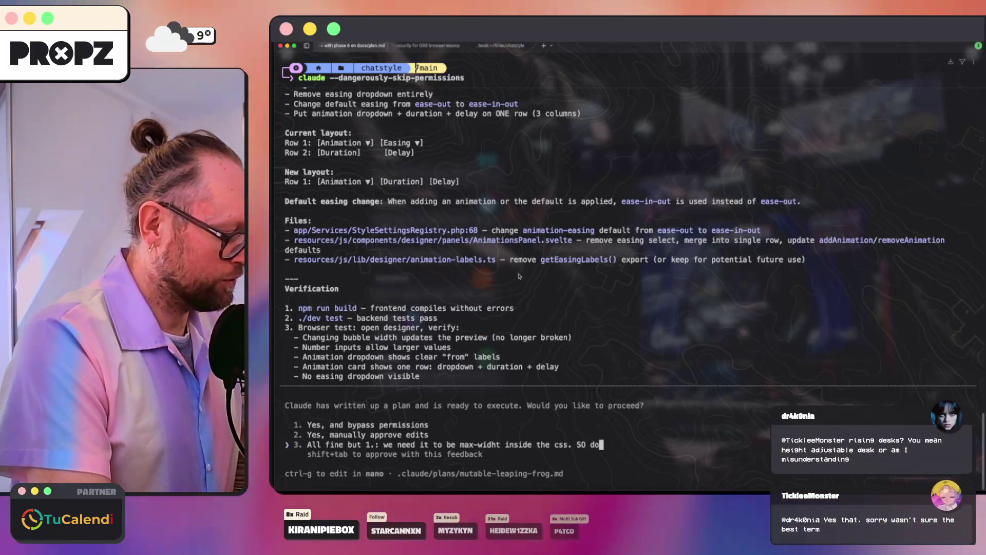
pyautogui.write('nt change the css')
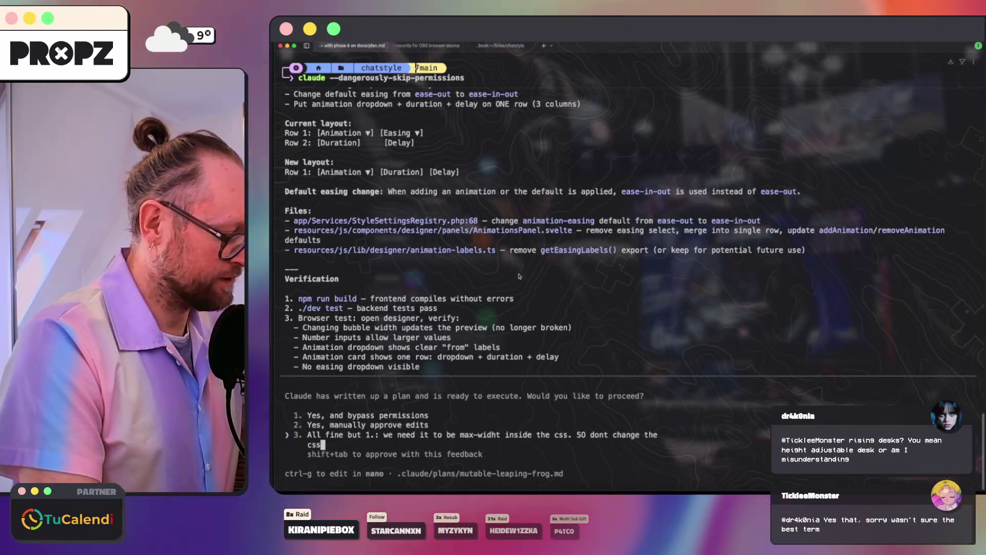
pyautogui.write(' rule back to wuid')
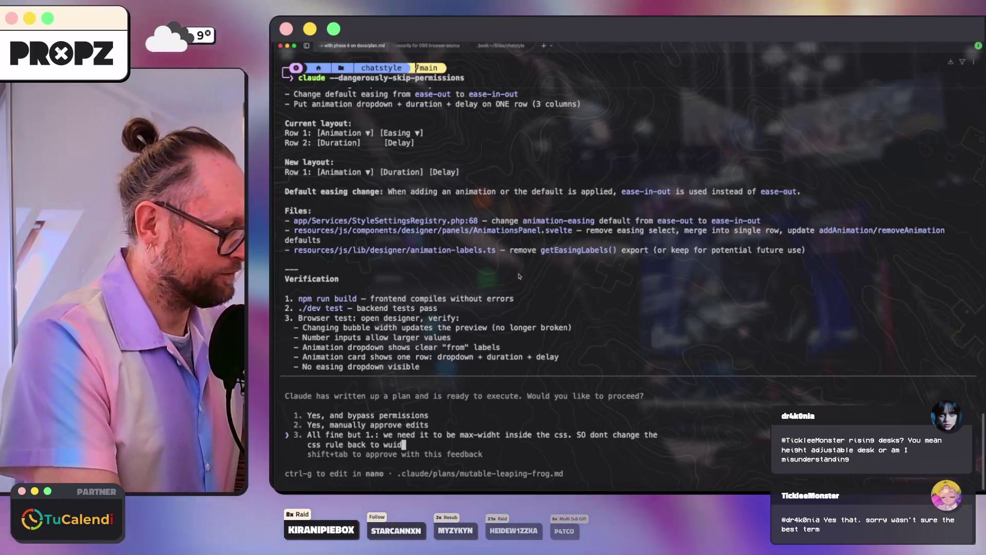
pyautogui.press('BackSpace')
pyautogui.press('BackSpace')
pyautogui.press('BackSpace')
pyautogui.write('idth')
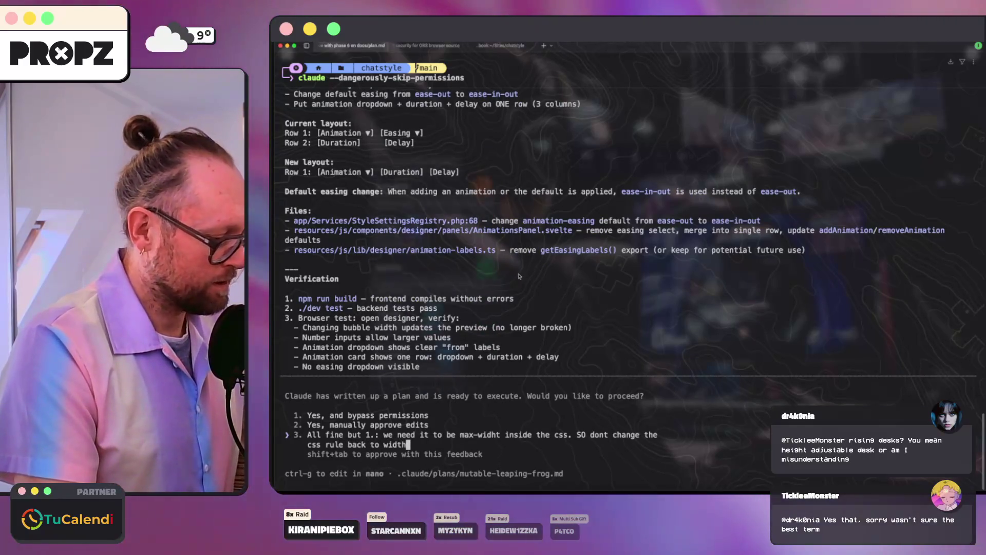
pyautogui.write('. ')
pyautogui.write('I just ne')
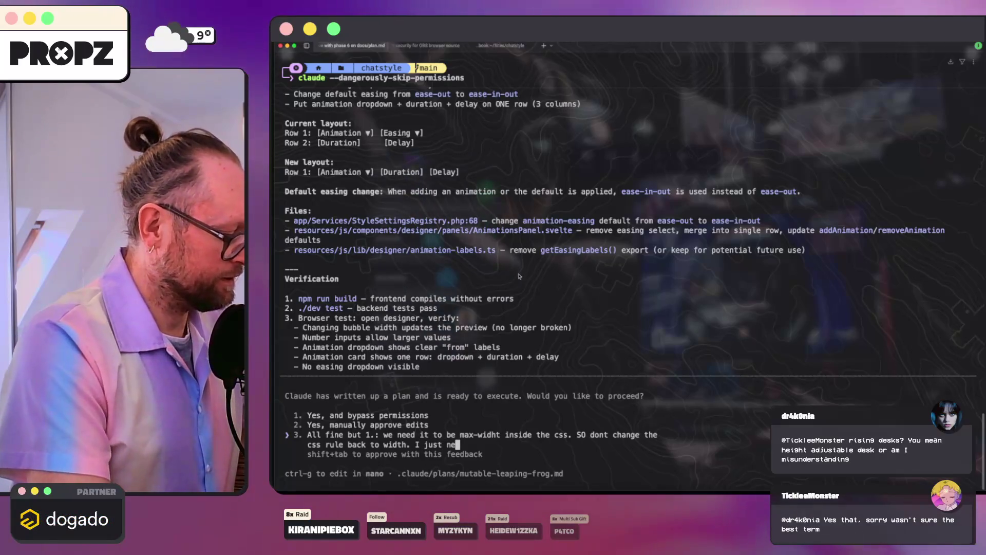
pyautogui.write('ed this css var to be named corr')
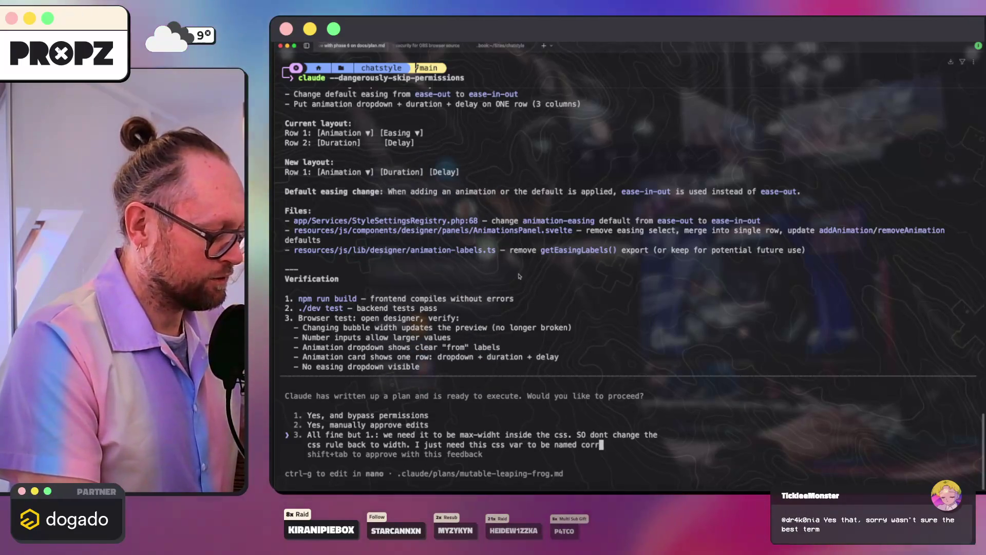
pyautogui.write('ectly an')
pyautogui.write('d be upda')
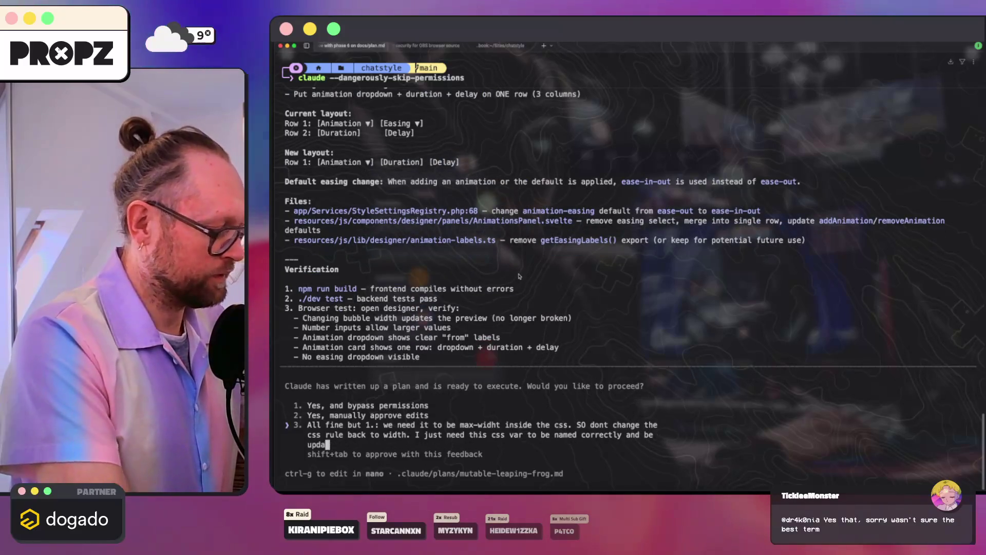
pyautogui.write('e customi')
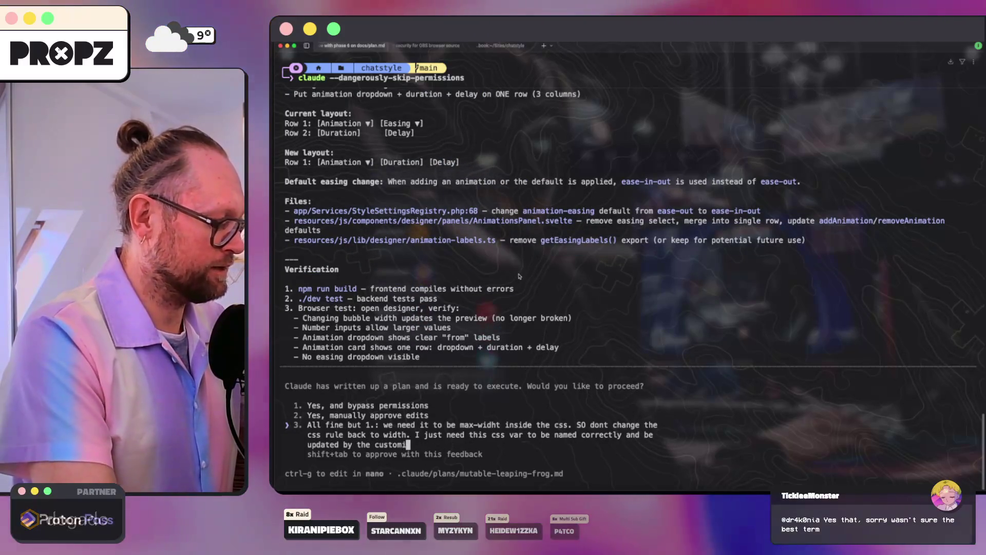
pyautogui.write('zer. G')
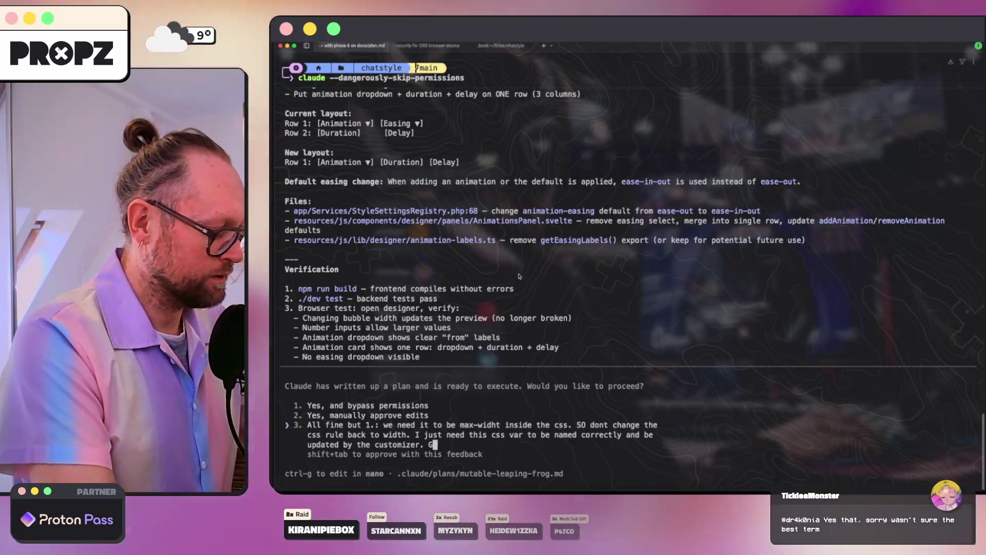
pyautogui.write('ive me a new ap')
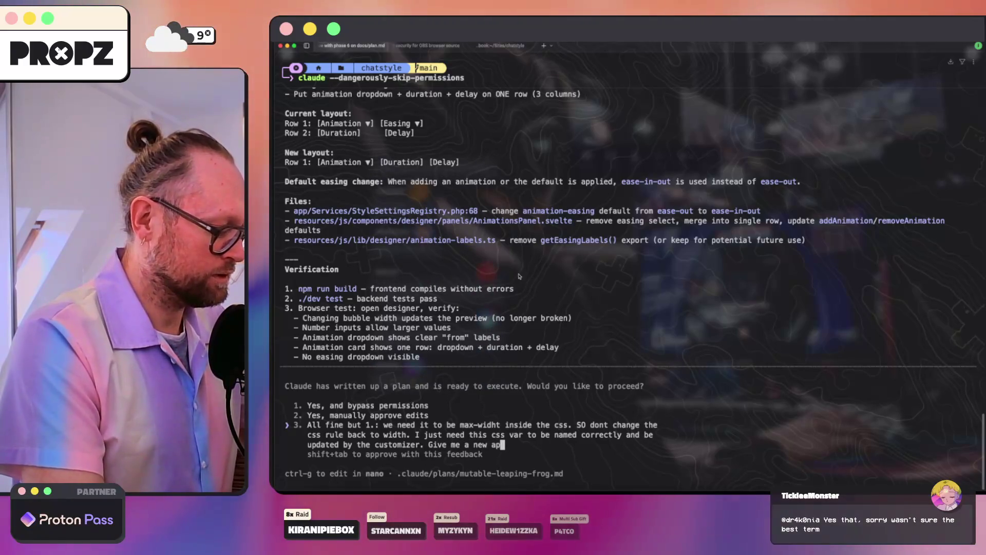
pyautogui.write('roach?')
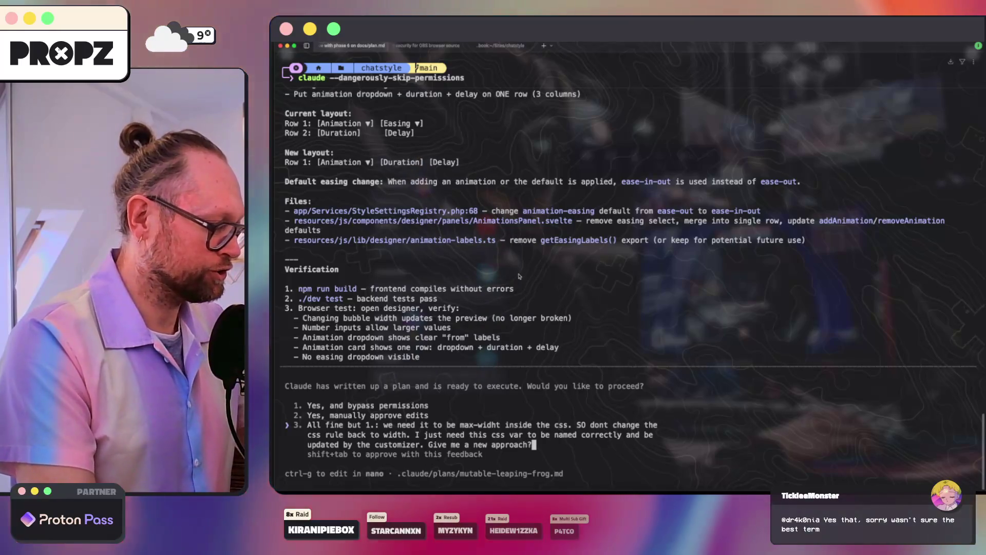
pyautogui.press('BackSpace')
pyautogui.press('BackSpace')
pyautogui.press('BackSpace')
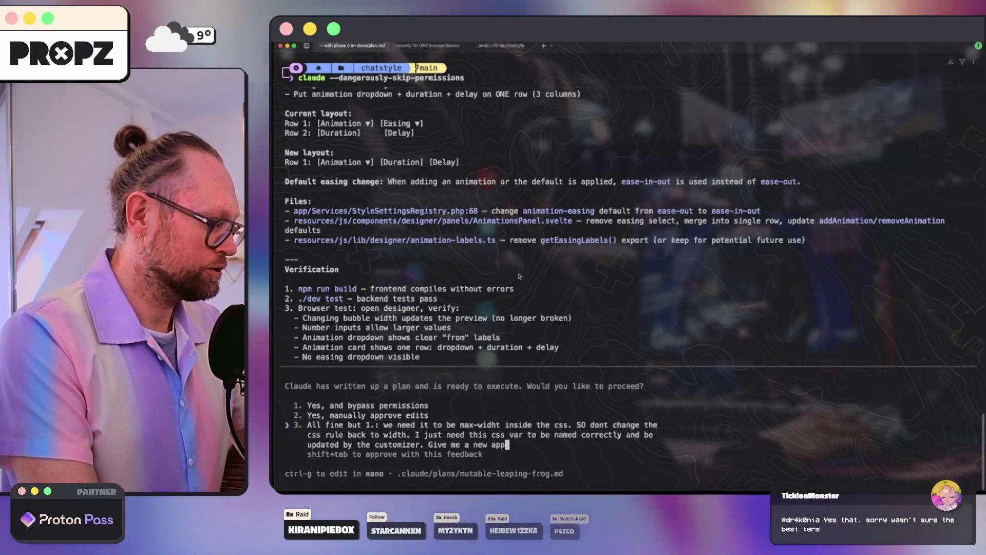
pyautogui.press('BackSpace')
pyautogui.press('BackSpace')
pyautogui.press('BackSpace')
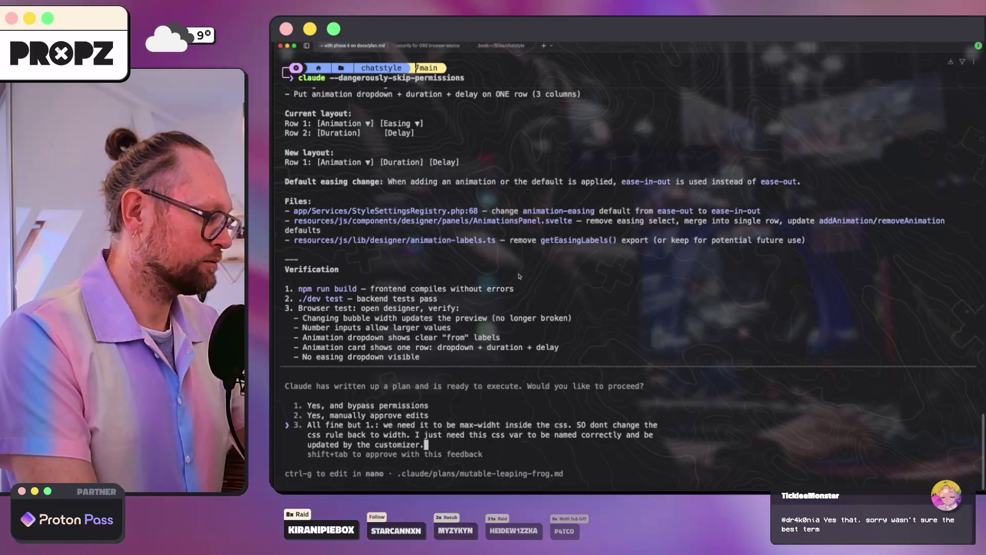
pyautogui.press('Return')
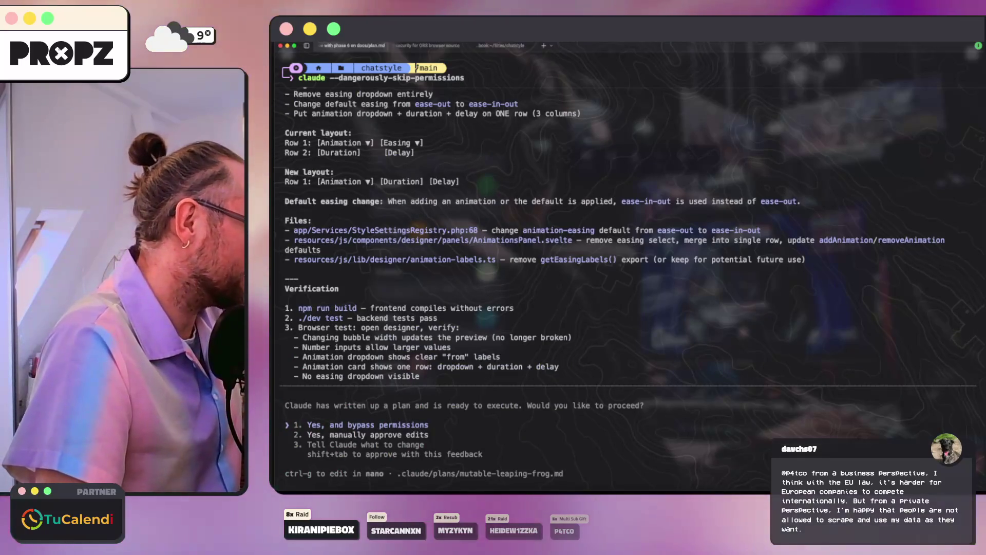
# - Review the revised plan keeping framework.css max-width, then approve it with permissions bypassed
pyautogui.scroll(15, 600, 356)
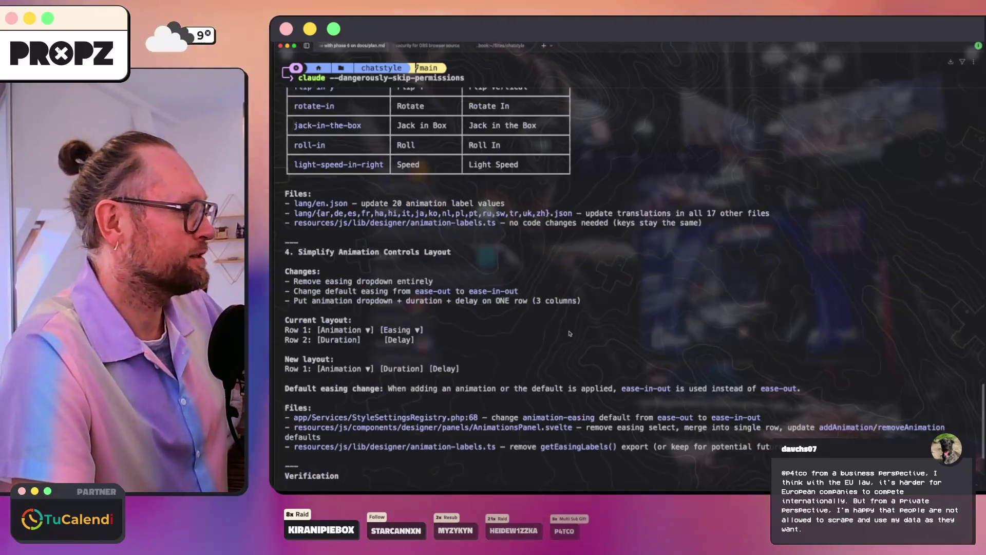
pyautogui.scroll(-5, 569, 333)
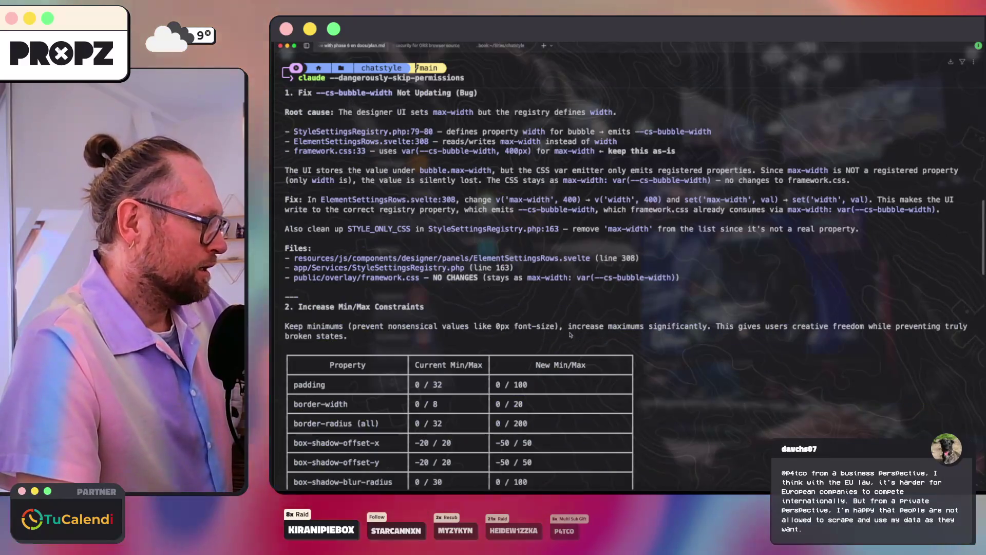
pyautogui.scroll(4, 542, 273)
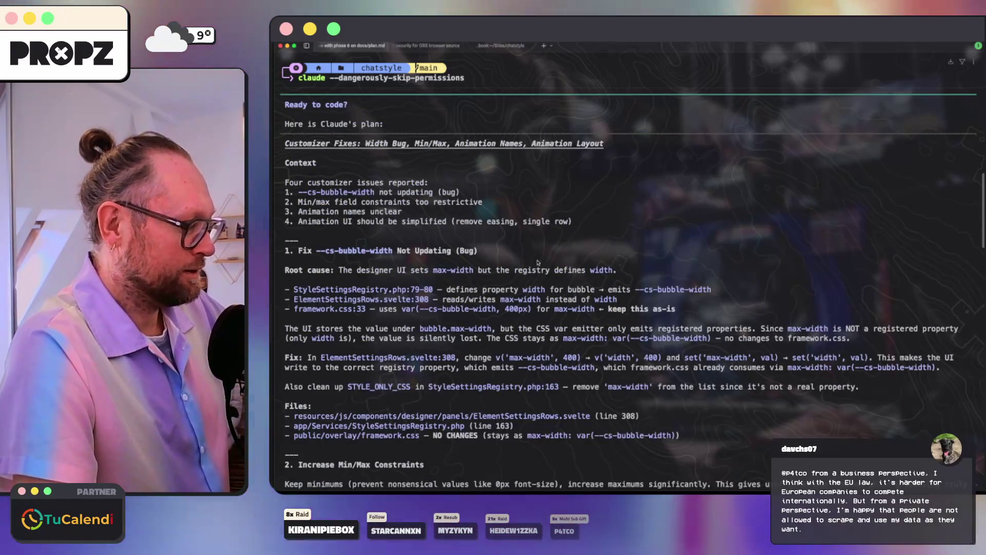
pyautogui.scroll(-3, 537, 268)
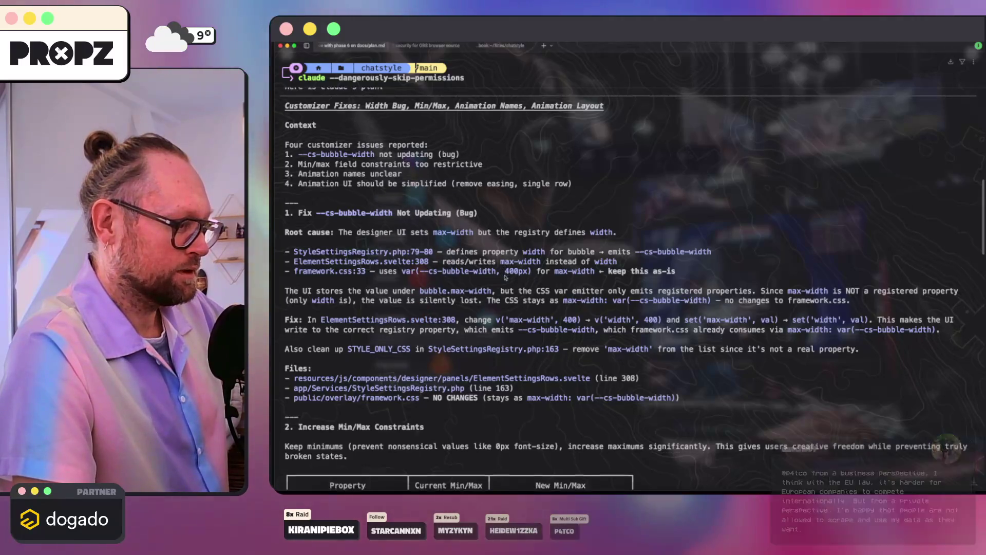
pyautogui.scroll(-15, 508, 277)
pyautogui.press('Return')
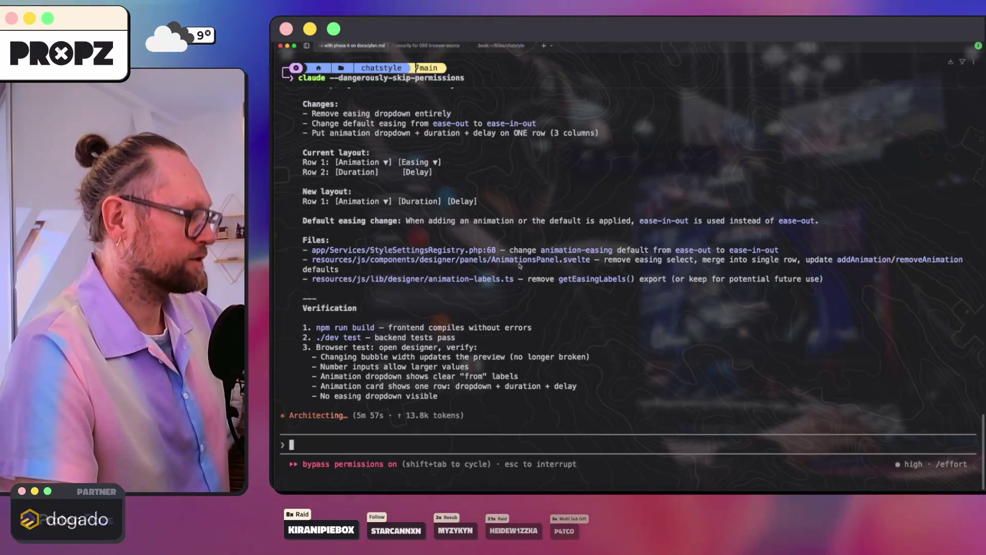
# - Check the fresh Claude session and the database seeding output in the other terminal tabs
pyautogui.click(434, 46)
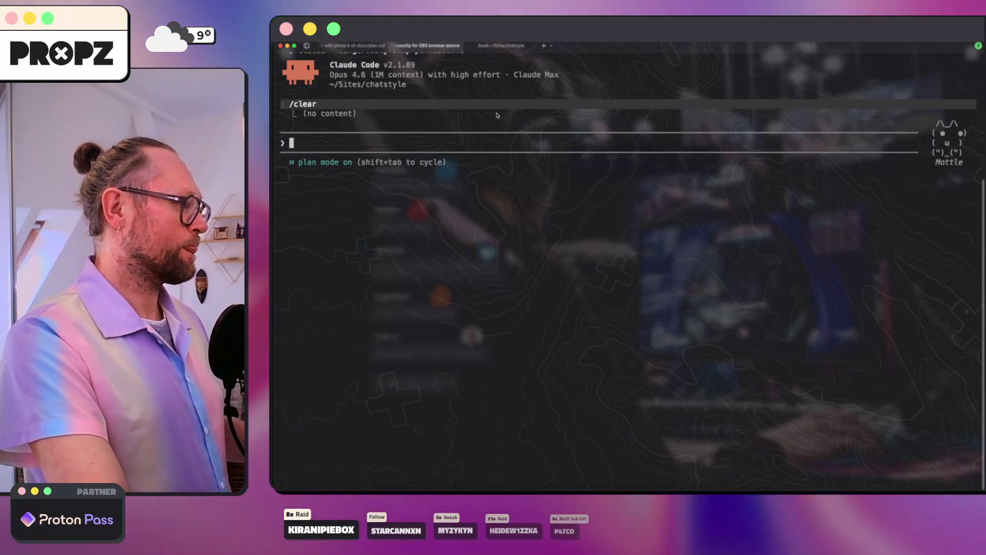
pyautogui.click(485, 46)
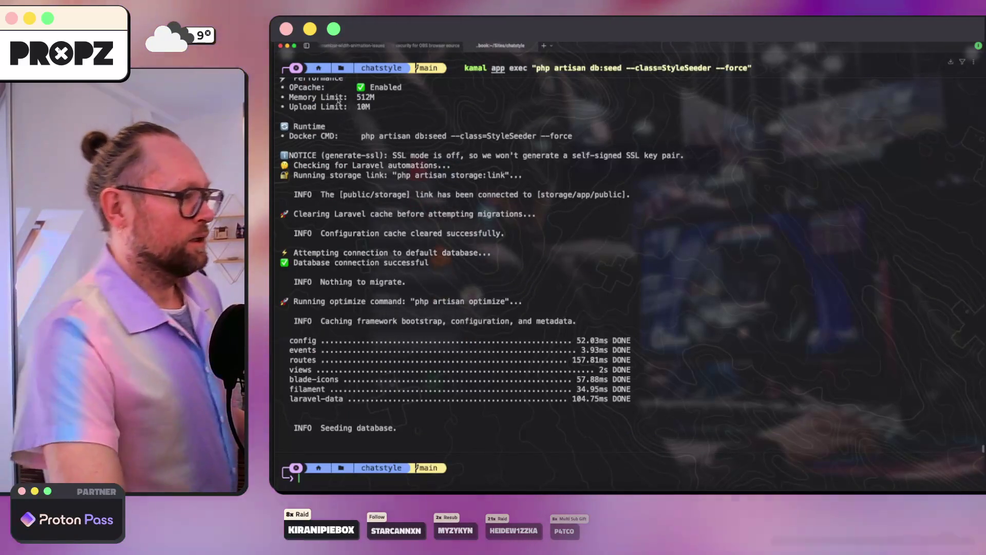
pyautogui.click(418, 46)
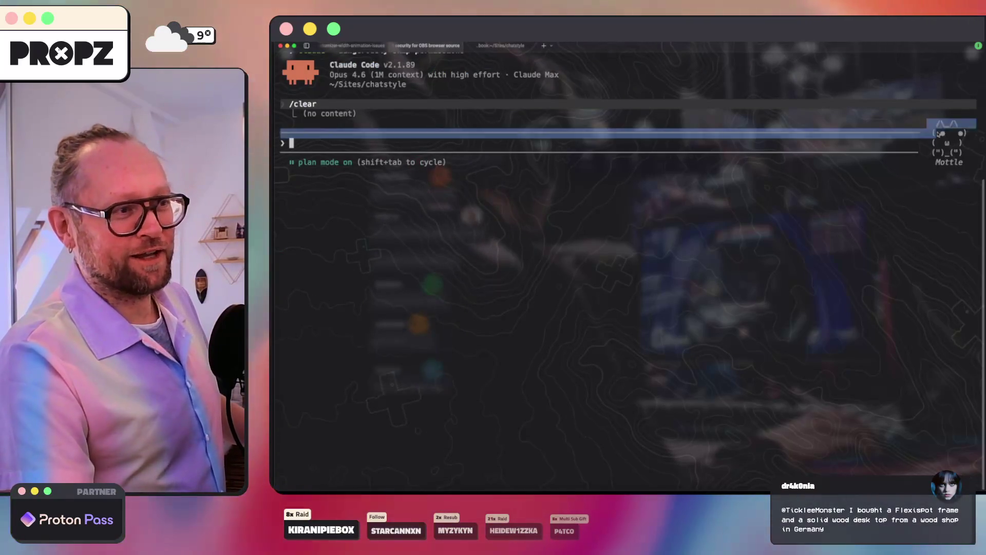
pyautogui.click(955, 146)
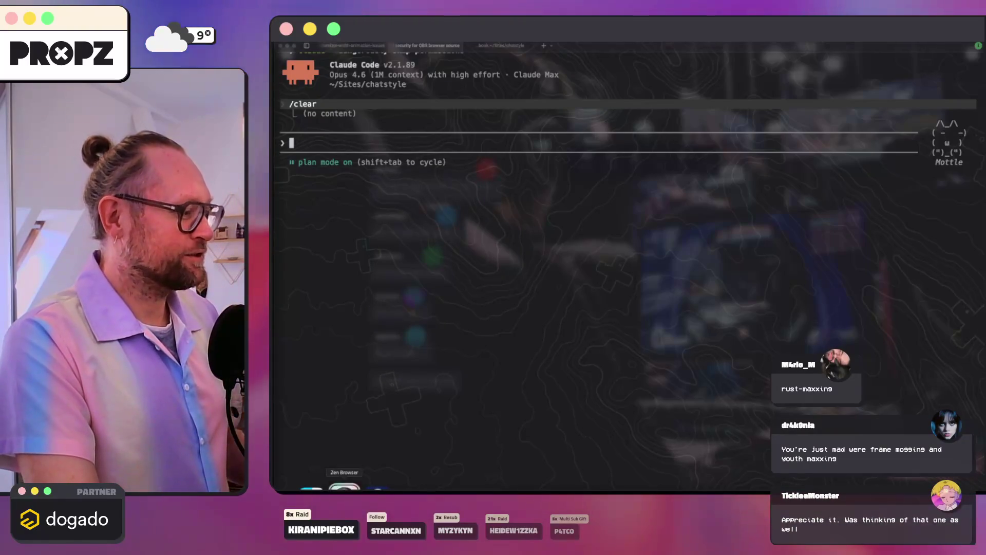
# - Bring Zen Browser with the overlay designer forward and start a search for 'flexispot'
pyautogui.click(344, 488)
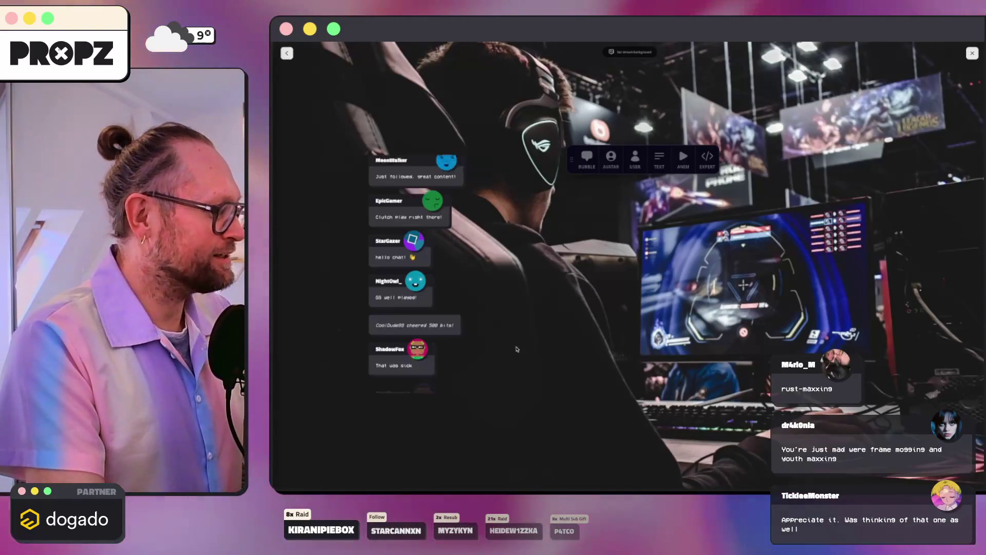
pyautogui.hotkey('ctrl', 't')
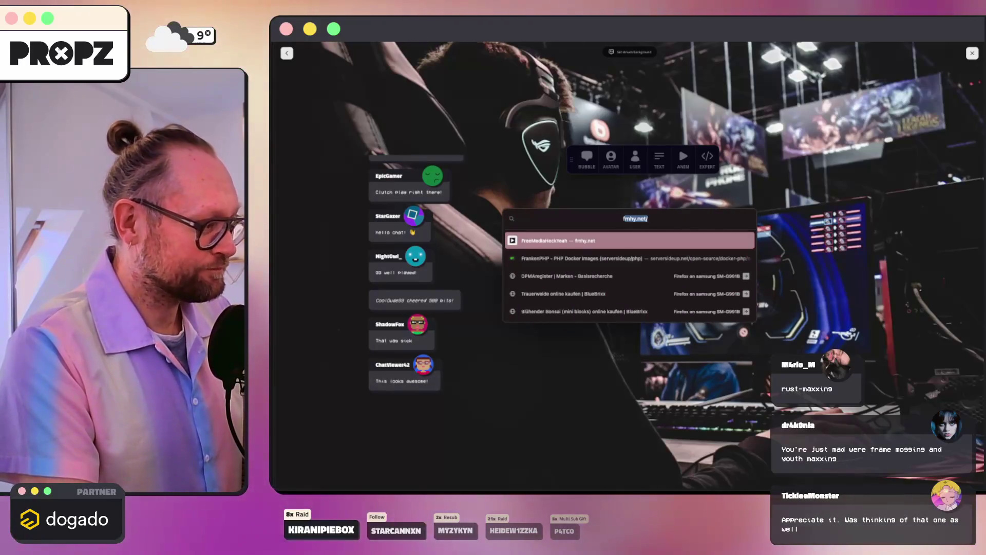
pyautogui.write('flexispot')
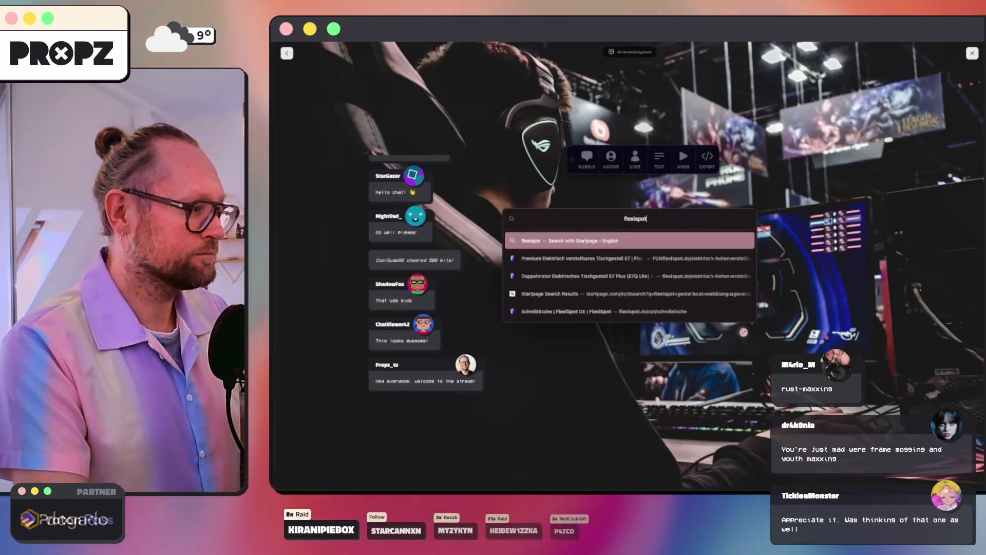
# - Search flexispot, open FlexiSpot DE and go to the Höhenverstellbare Schreibtische category
pyautogui.press('Return')
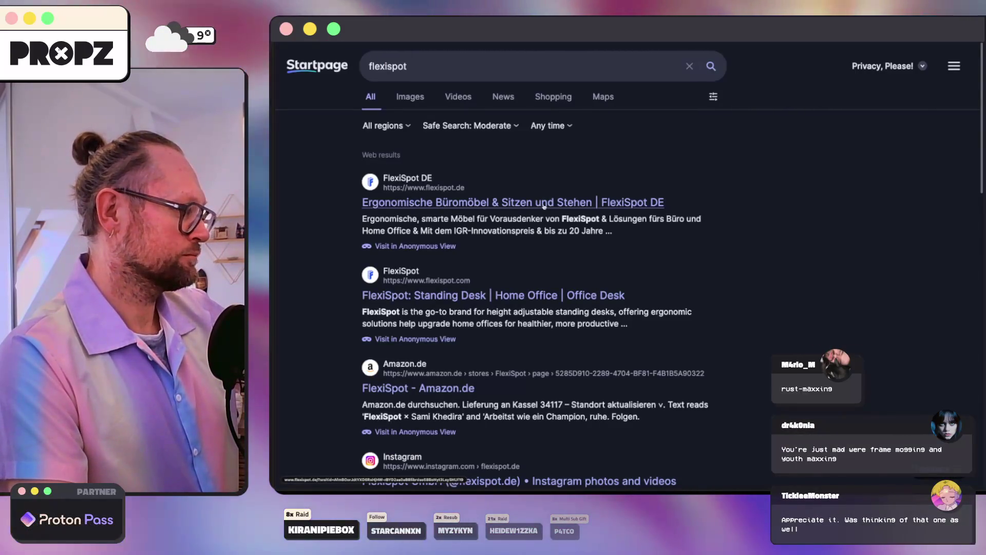
pyautogui.click(544, 204)
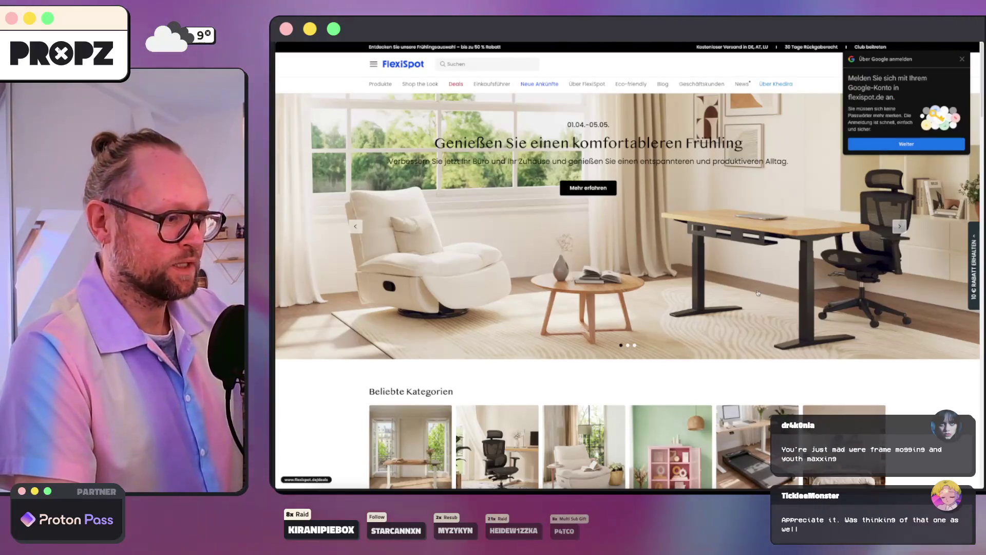
pyautogui.scroll(-7, 758, 293)
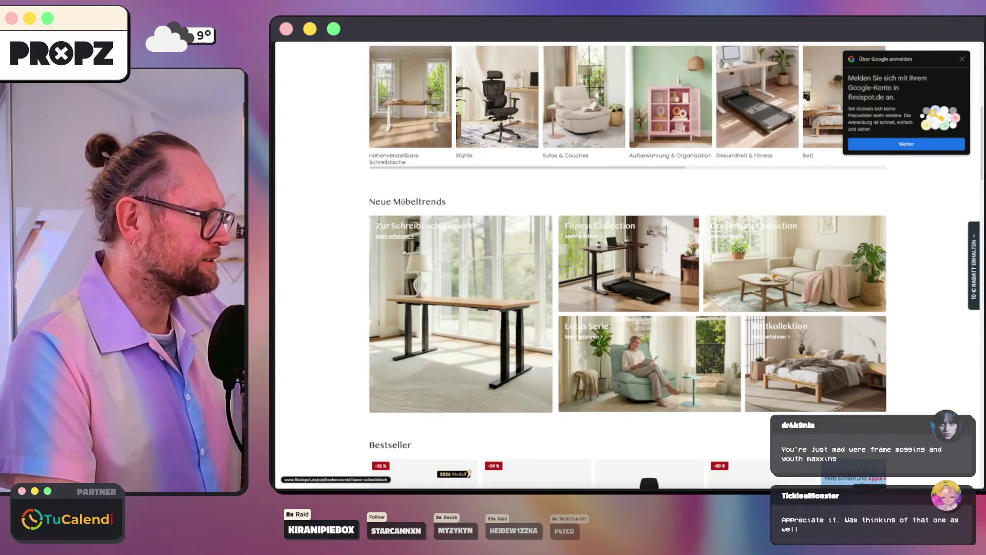
pyautogui.click(420, 288)
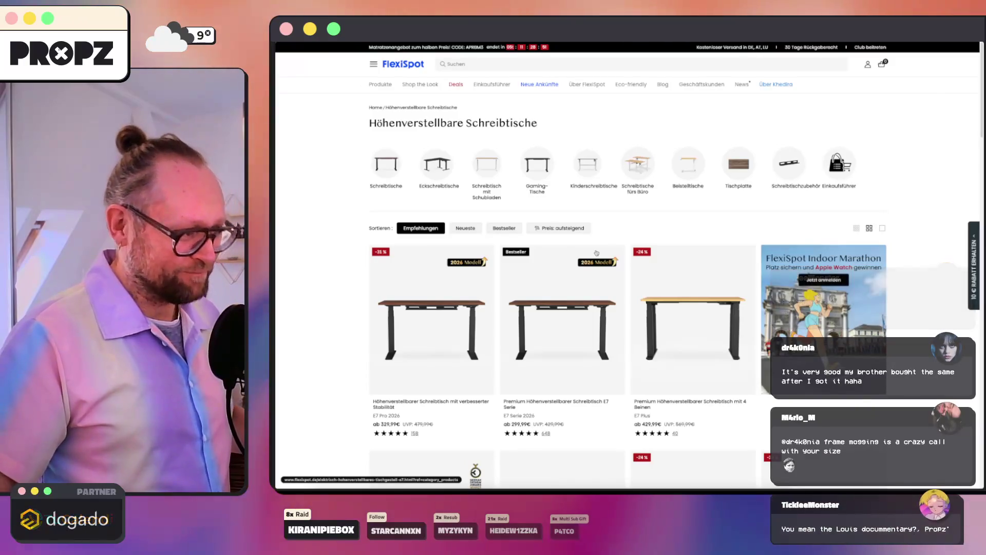
pyautogui.scroll(-3, 708, 255)
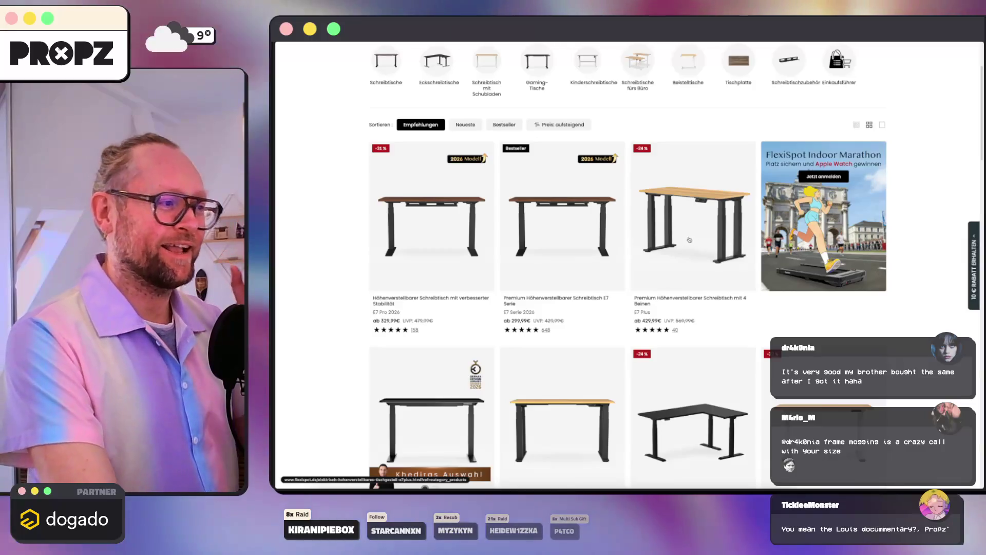
pyautogui.scroll(-1, 680, 249)
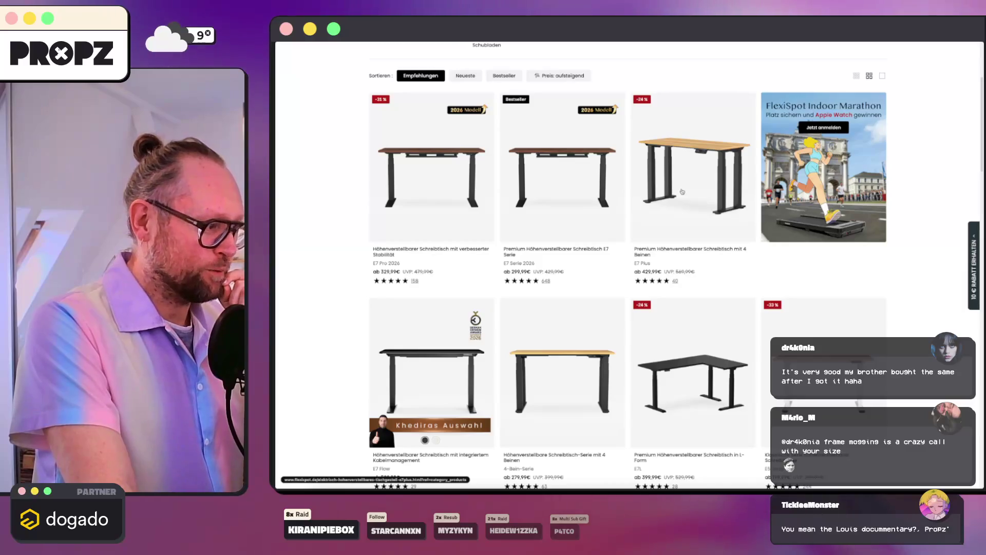
pyautogui.scroll(-5, 682, 191)
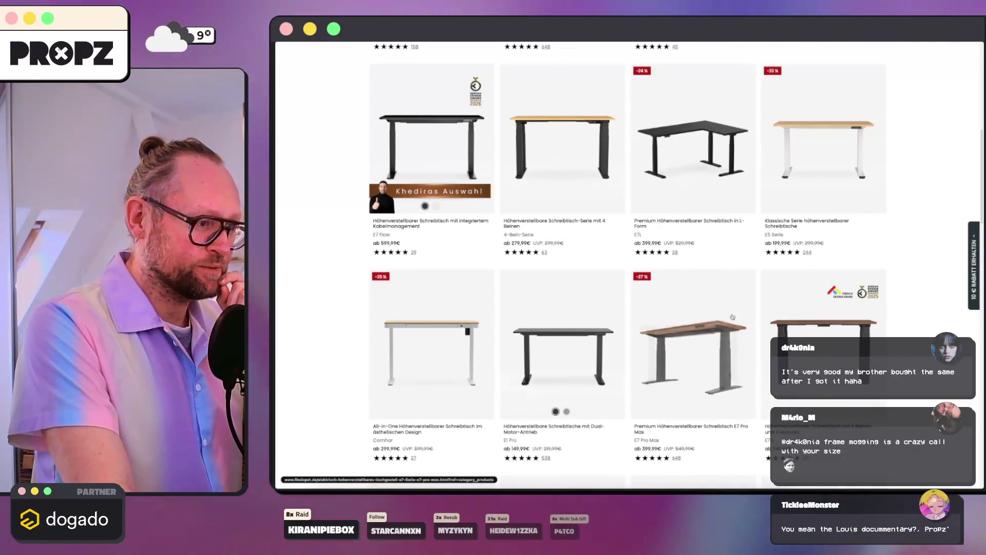
pyautogui.scroll(2, 674, 326)
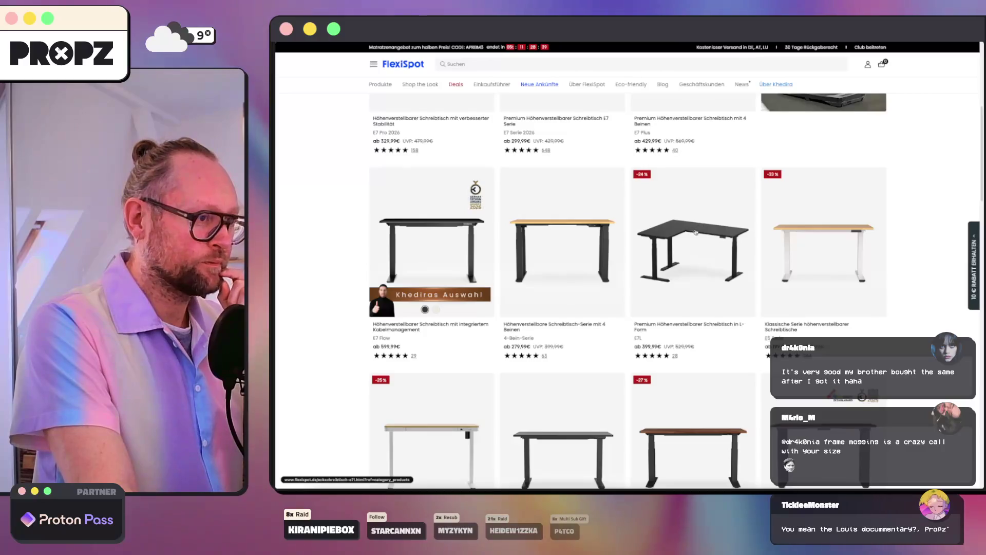
pyautogui.scroll(3, 696, 232)
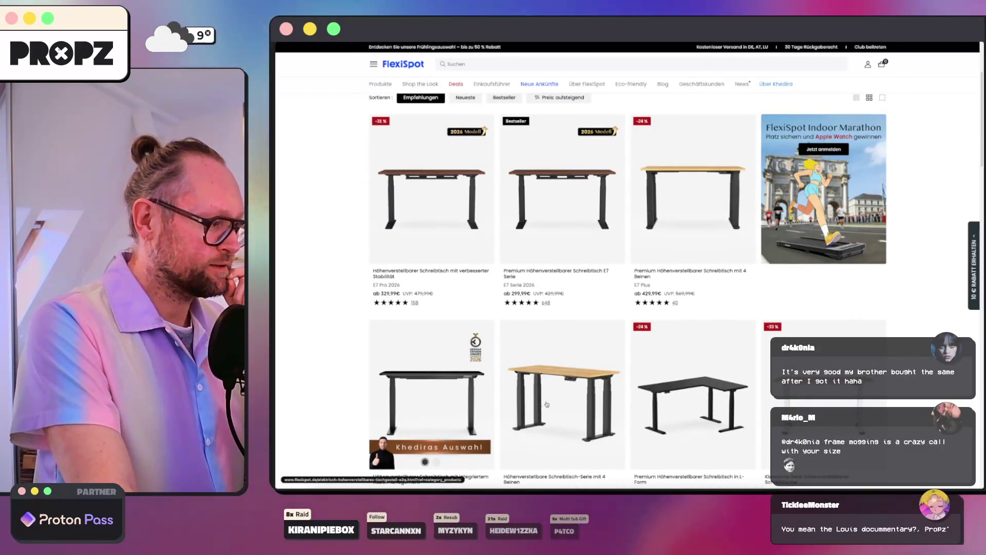
pyautogui.scroll(-1, 548, 403)
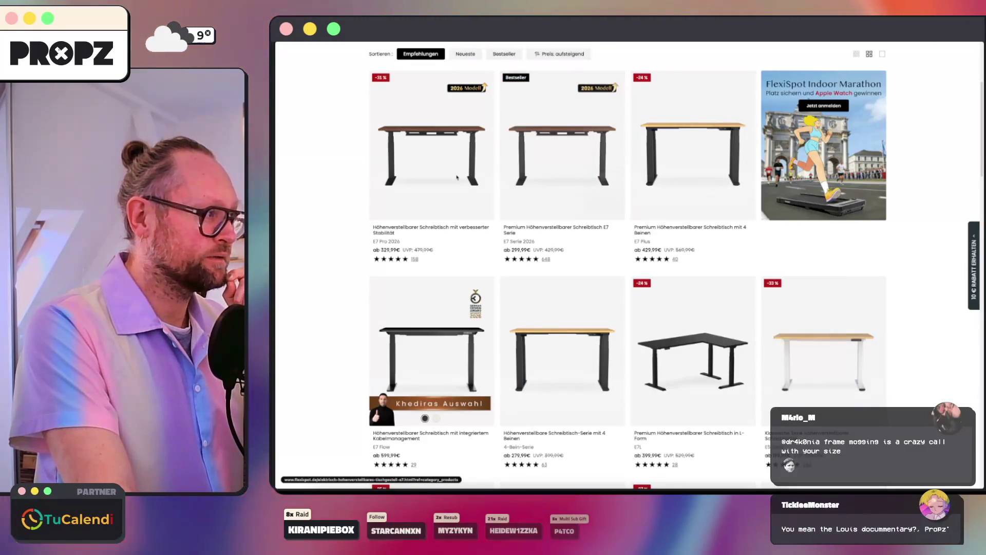
# - Open the E7 Plus four-leg desk page at 429,99 € and start a new web search
pyautogui.click(677, 175)
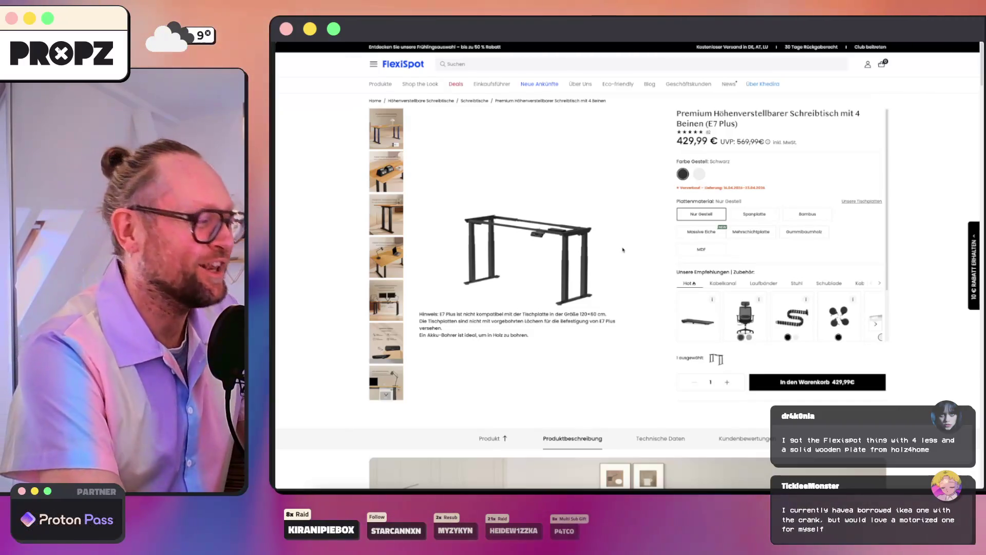
pyautogui.press('super+t')
pyautogui.write('beta th')
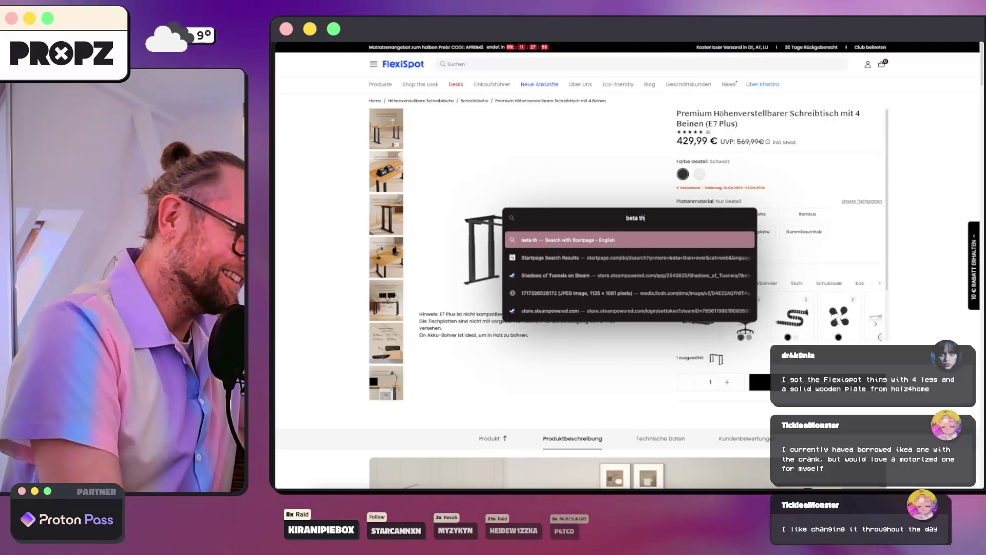
# - Search Startpage for 'beta than ever' and view the image results
pyautogui.write('an ever')
pyautogui.press('Return')
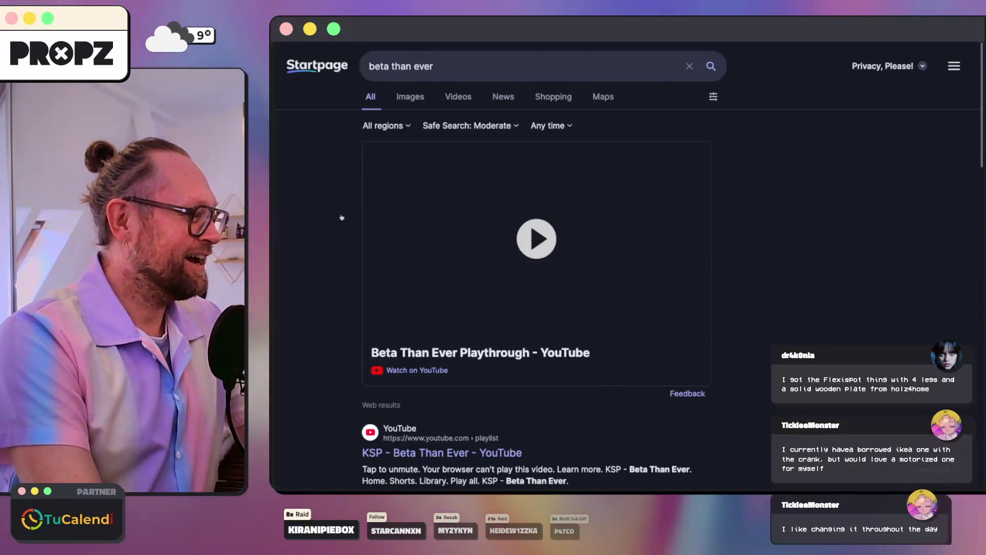
pyautogui.scroll(-10, 343, 217)
pyautogui.scroll(10, 343, 217)
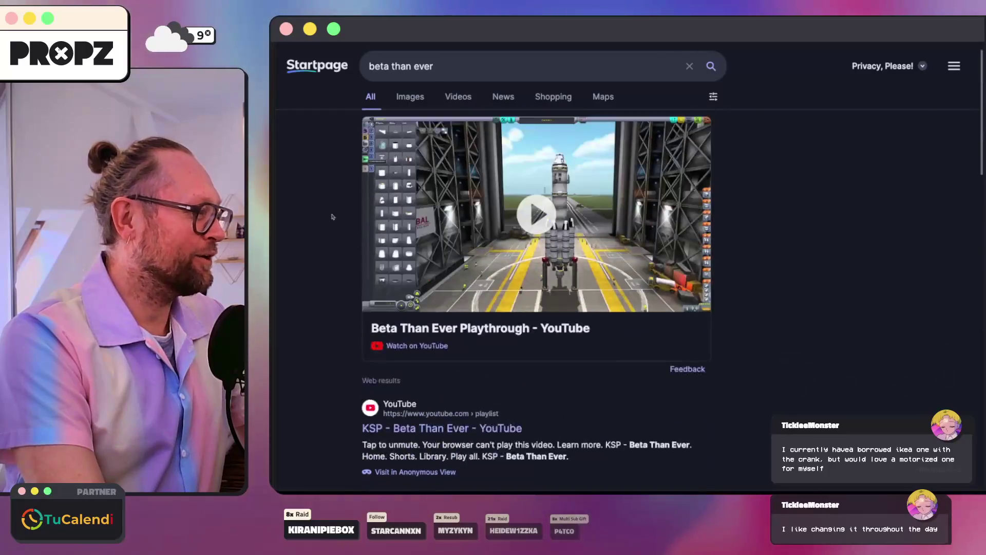
pyautogui.click(409, 97)
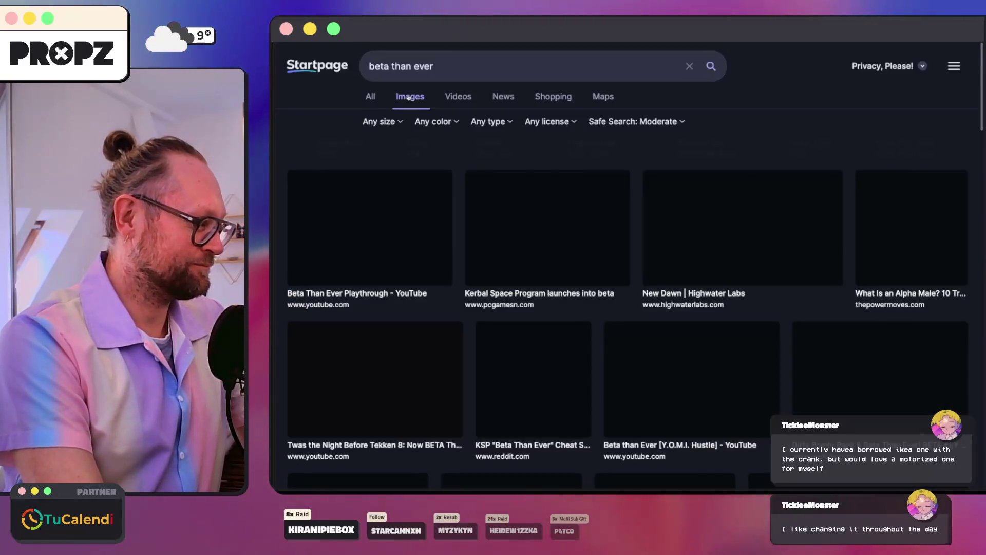
pyautogui.scroll(-5, 426, 155)
pyautogui.scroll(10, 426, 155)
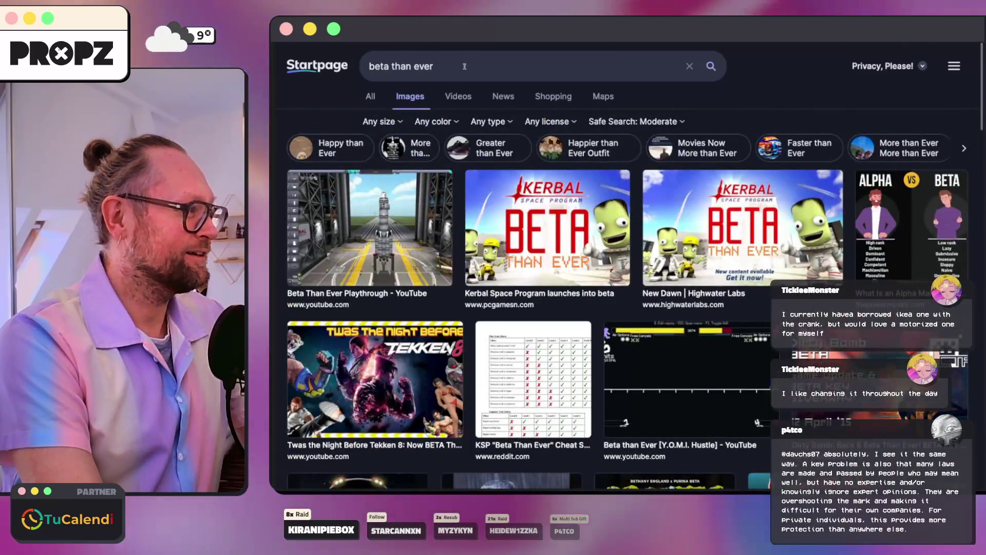
# - Refine the image search to 'beta than ever manosphere', then return to the FlexiSpot tab
pyautogui.click(464, 65)
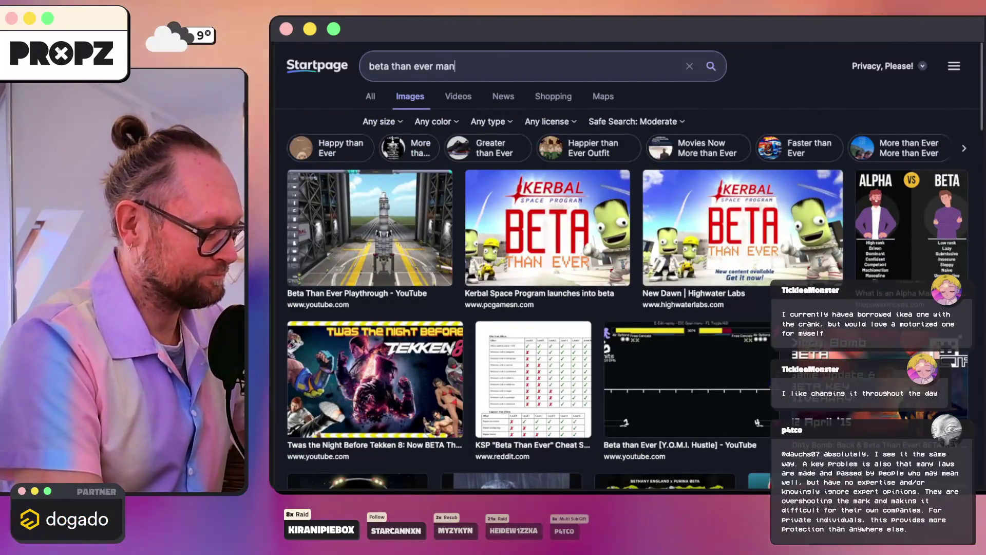
pyautogui.press('BackSpace')
pyautogui.write('ere')
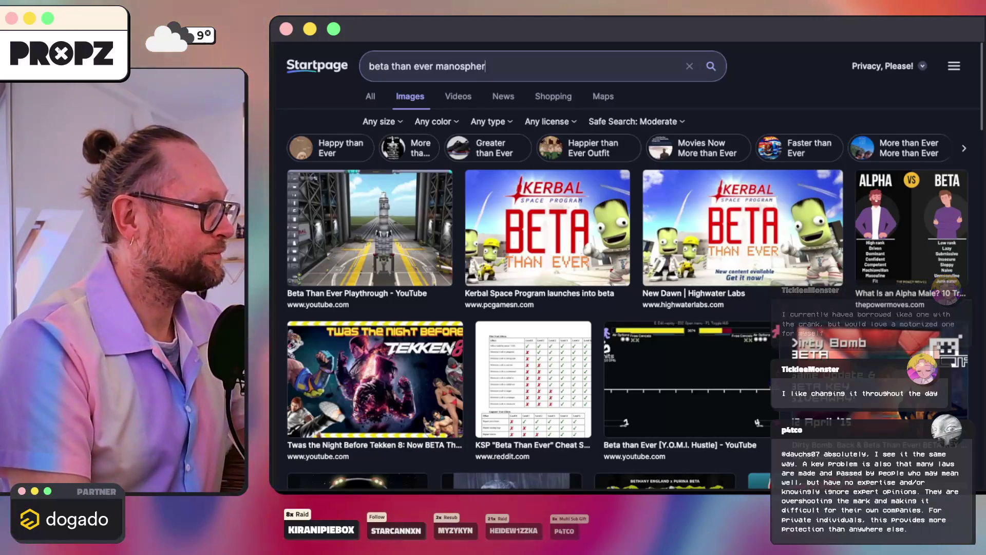
pyautogui.press('Return')
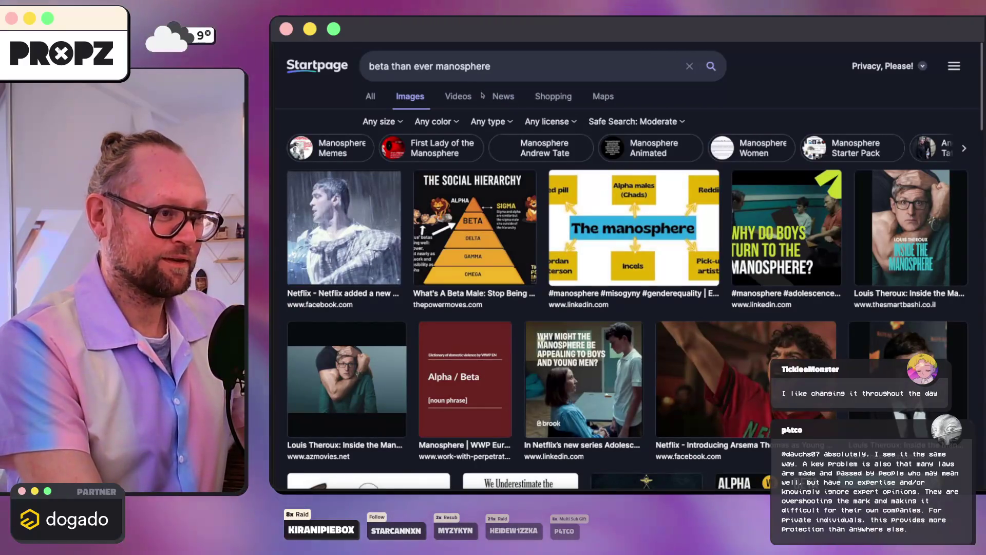
pyautogui.scroll(-9, 883, 245)
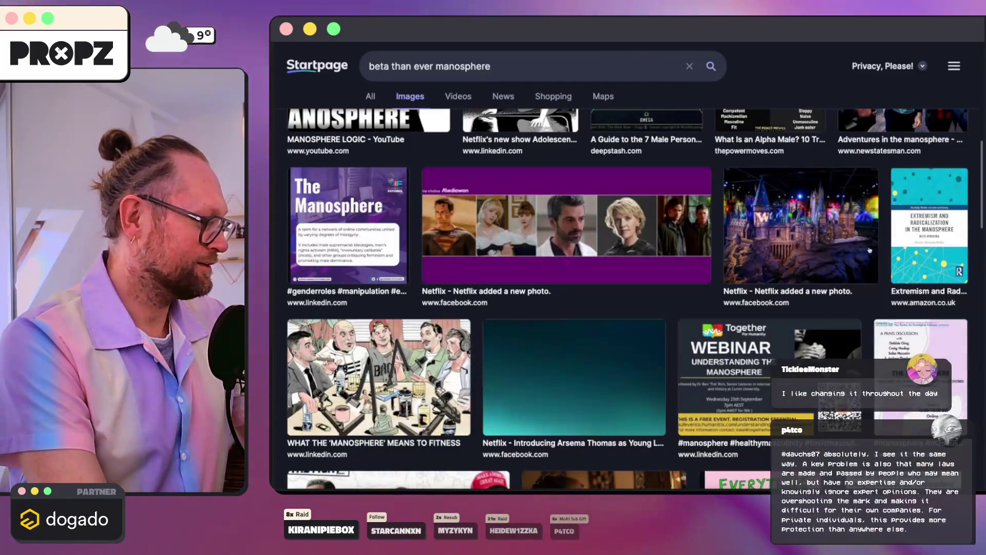
pyautogui.scroll(9, 867, 250)
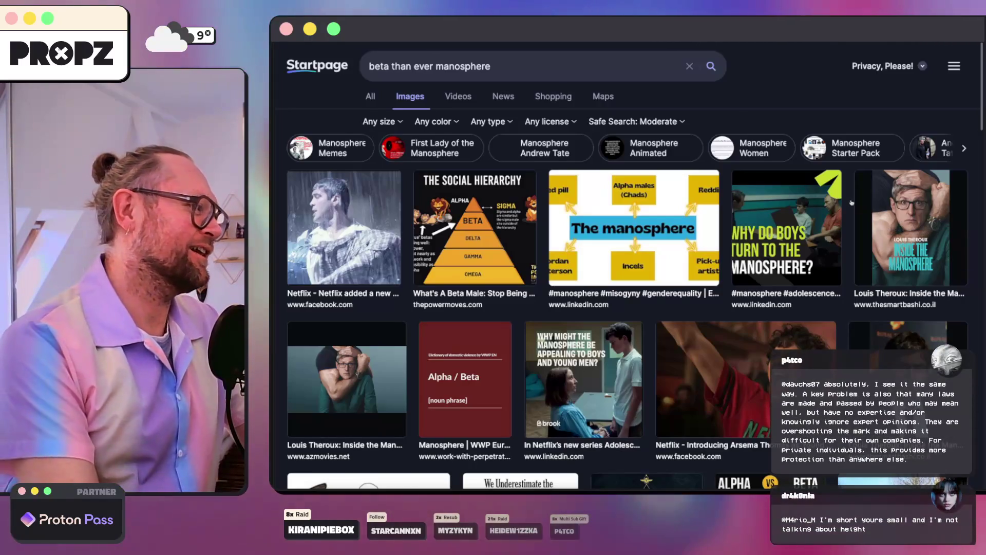
pyautogui.hotkey('ctrl', 'Tab')
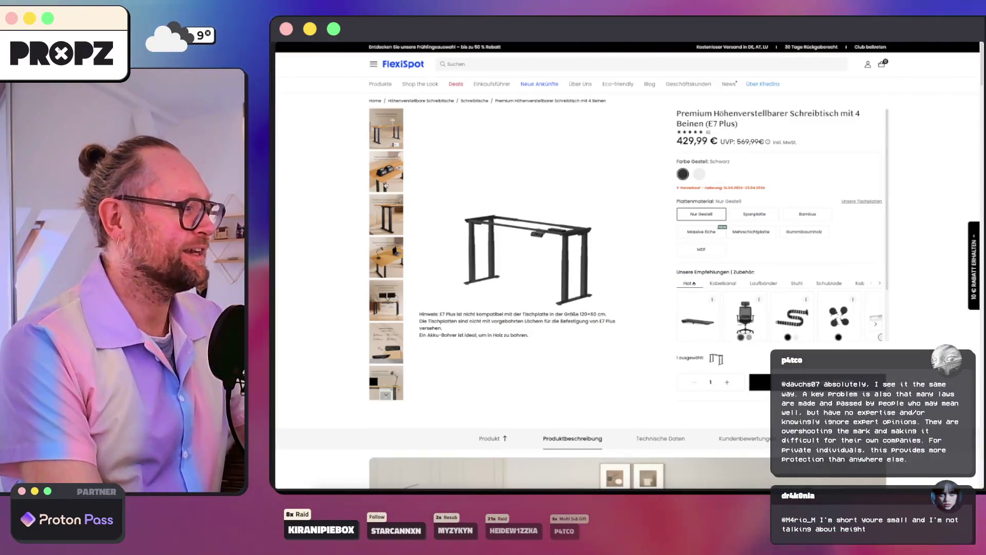
pyautogui.moveTo(276, 246)
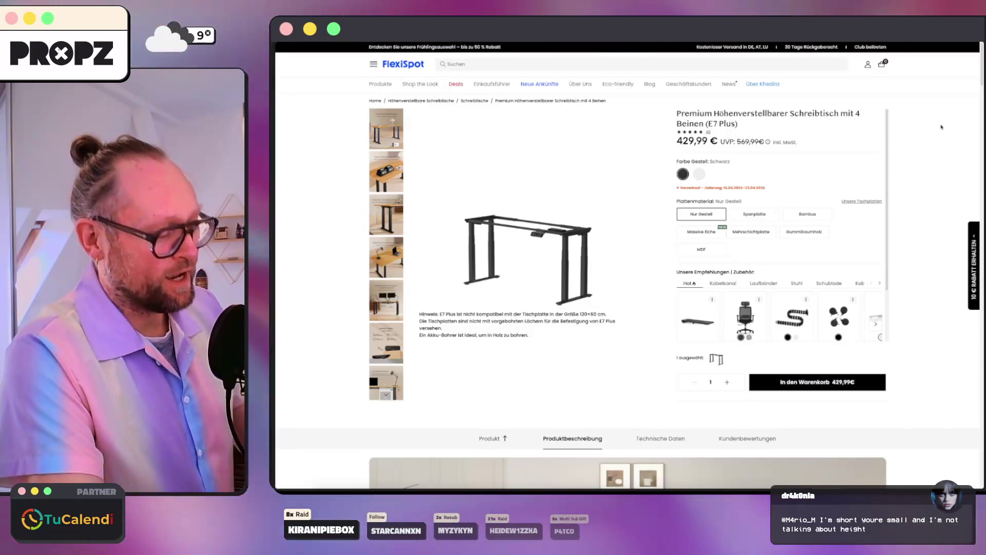
pyautogui.hotkey('ctrl', 't')
pyautogui.write('https://www.youtube.com/')
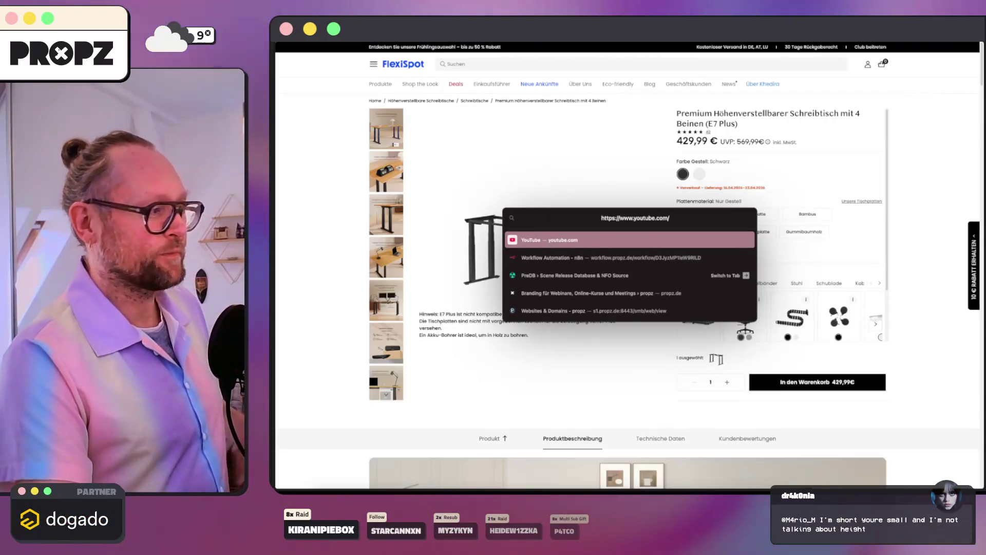
pyautogui.press('Return')
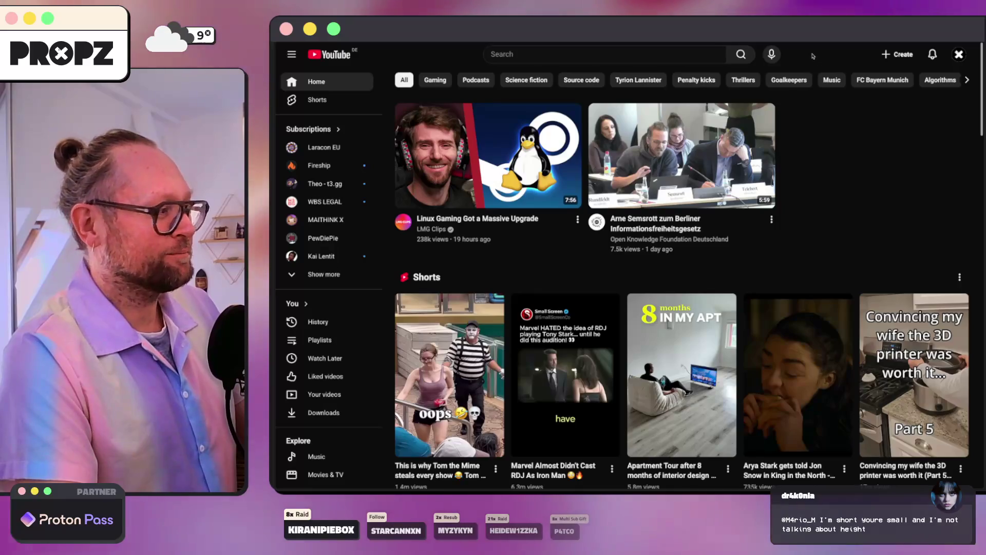
pyautogui.scroll(-10, 812, 55)
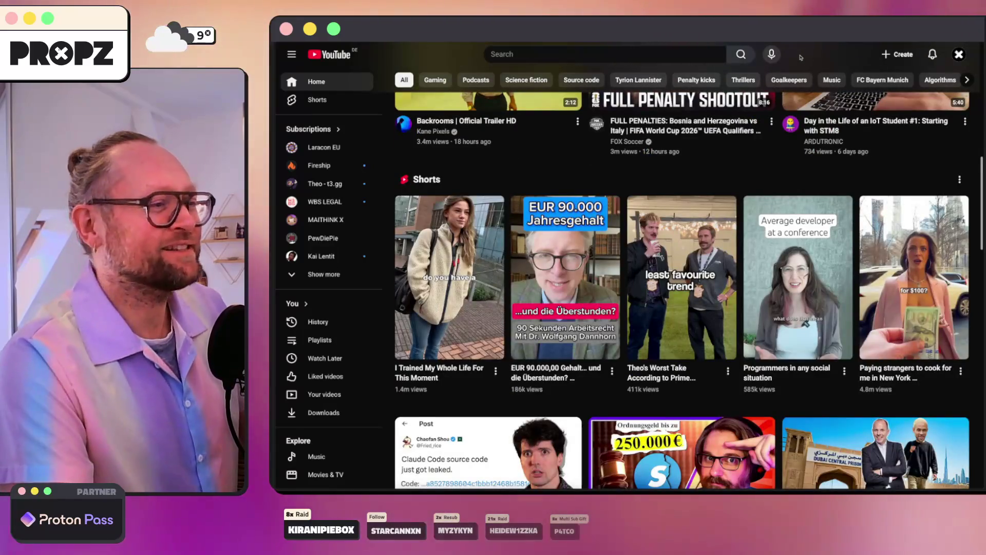
pyautogui.hotkey('ctrl', 'Tab')
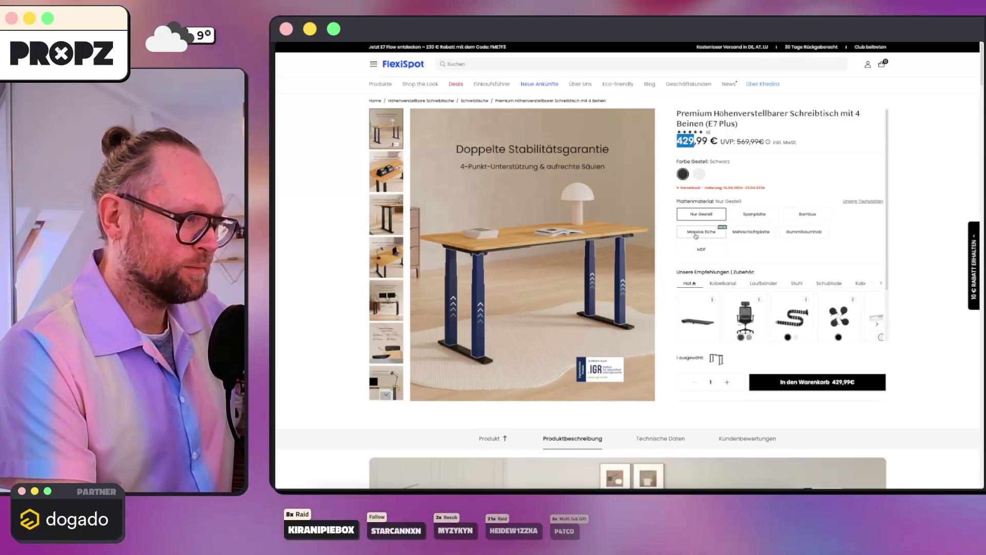
# - Compare Spanplatte, Mehrschichtplatte, Massive Eiche, Gummibaumholz and MDF tabletops, then revert to Nur Gestell
pyautogui.click(755, 215)
pyautogui.click(750, 232)
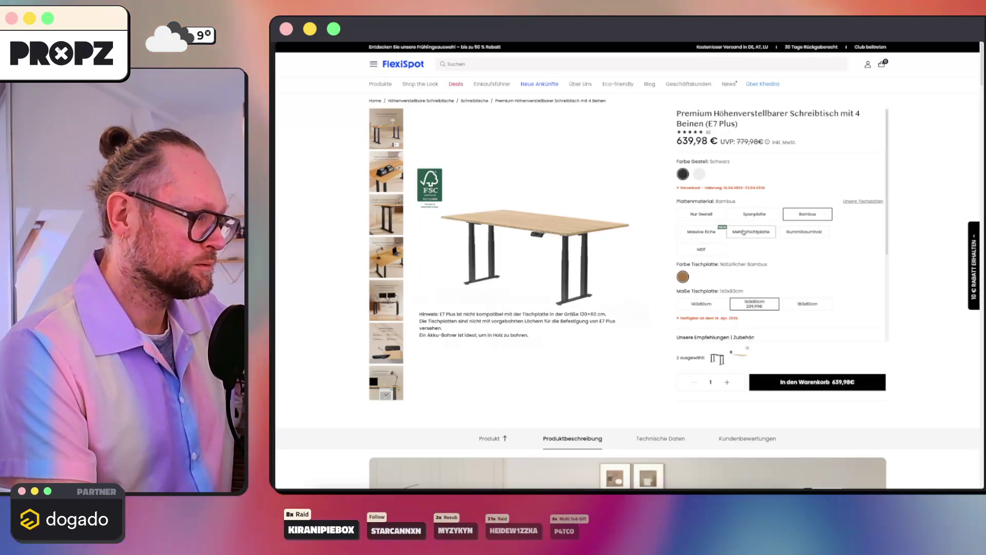
pyautogui.click(699, 232)
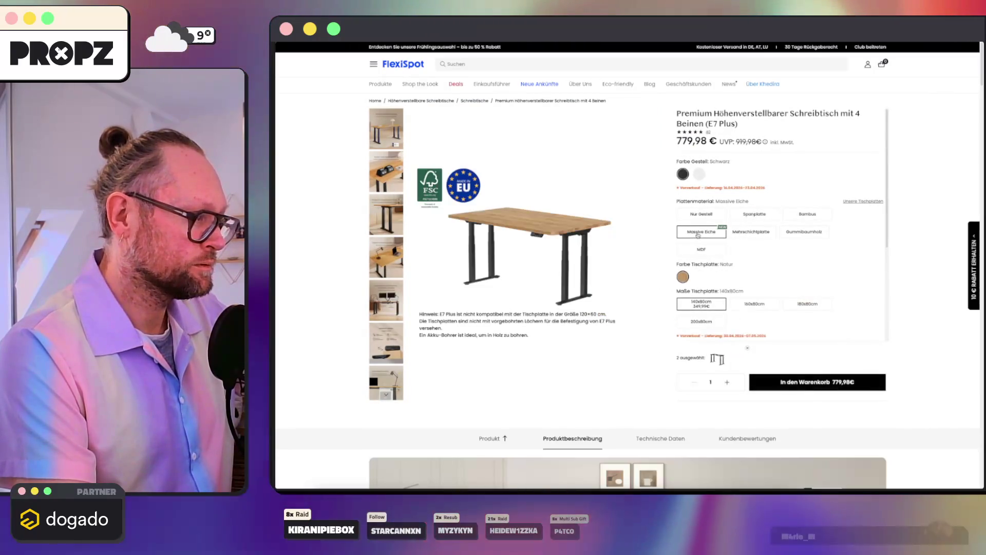
pyautogui.click(804, 231)
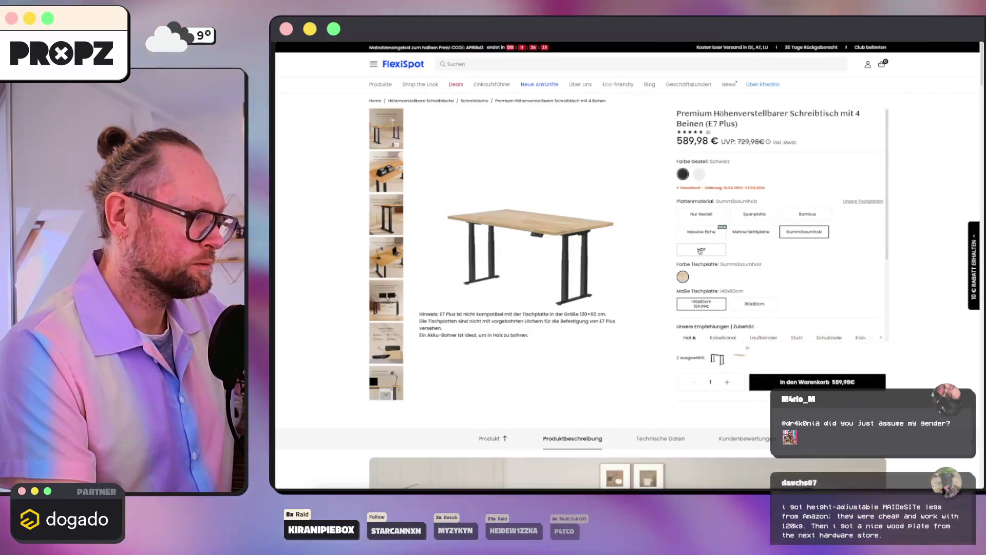
pyautogui.click(698, 251)
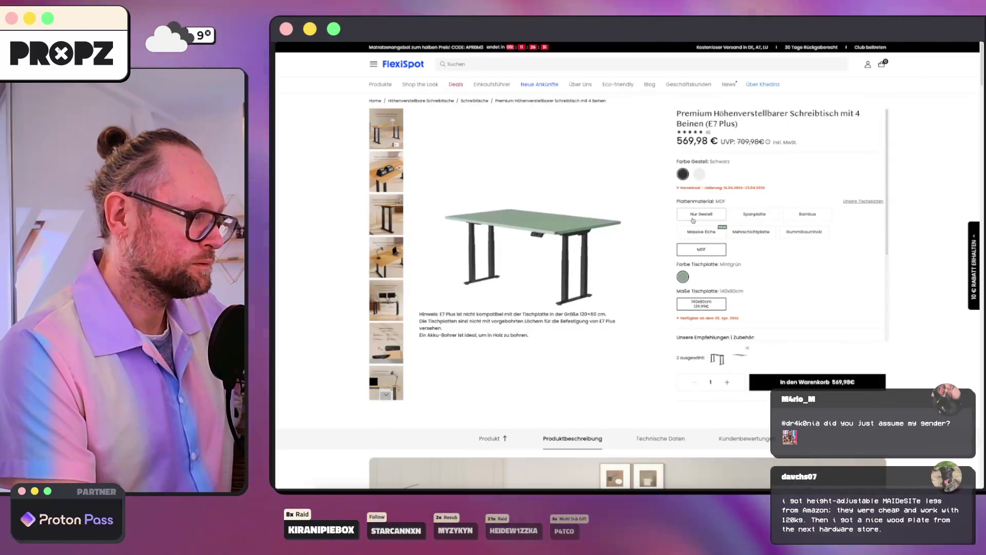
pyautogui.click(693, 216)
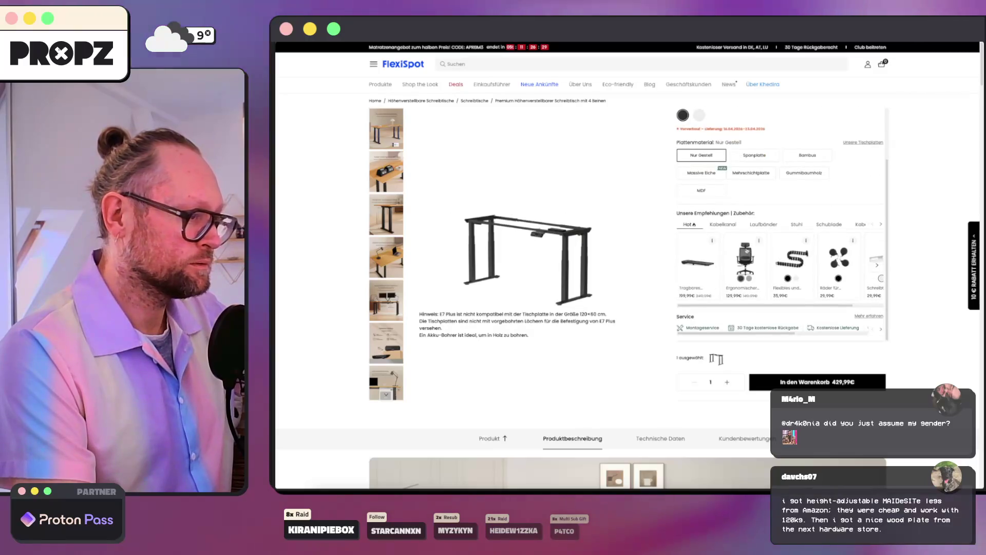
# - Scroll the E7 Plus page, then go back through history to the chat overlay designer
pyautogui.scroll(-3, 745, 254)
pyautogui.scroll(-10, 745, 256)
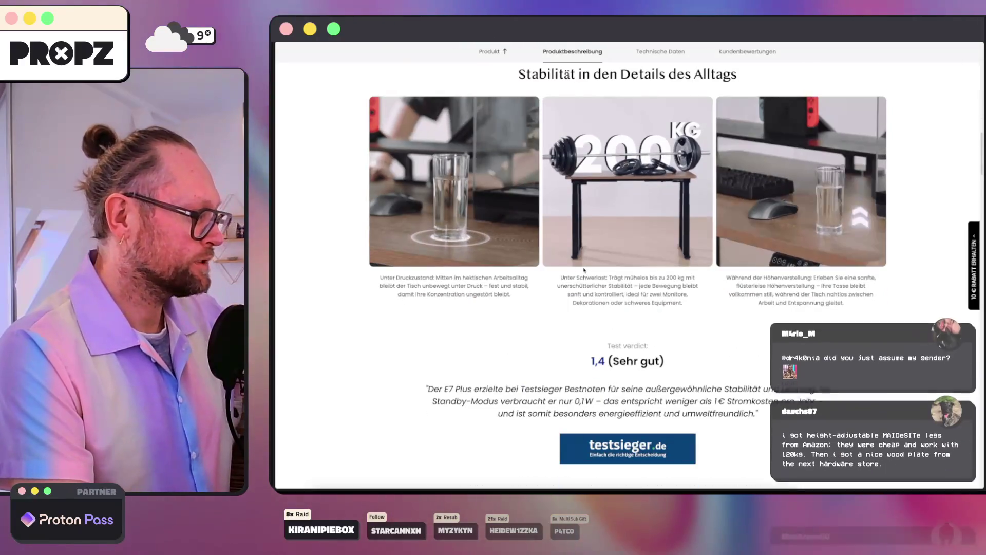
pyautogui.scroll(1, 585, 277)
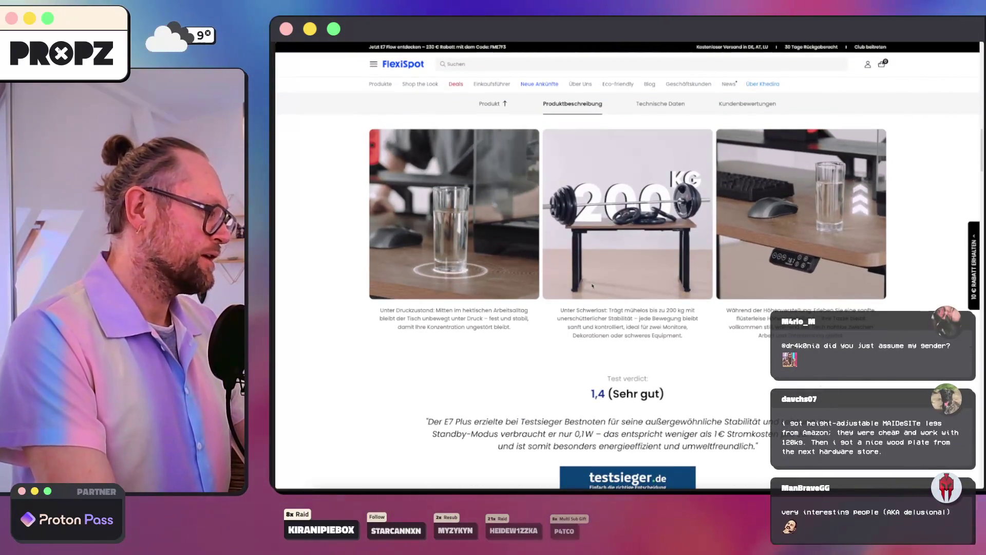
pyautogui.hotkey('alt', 'Left')
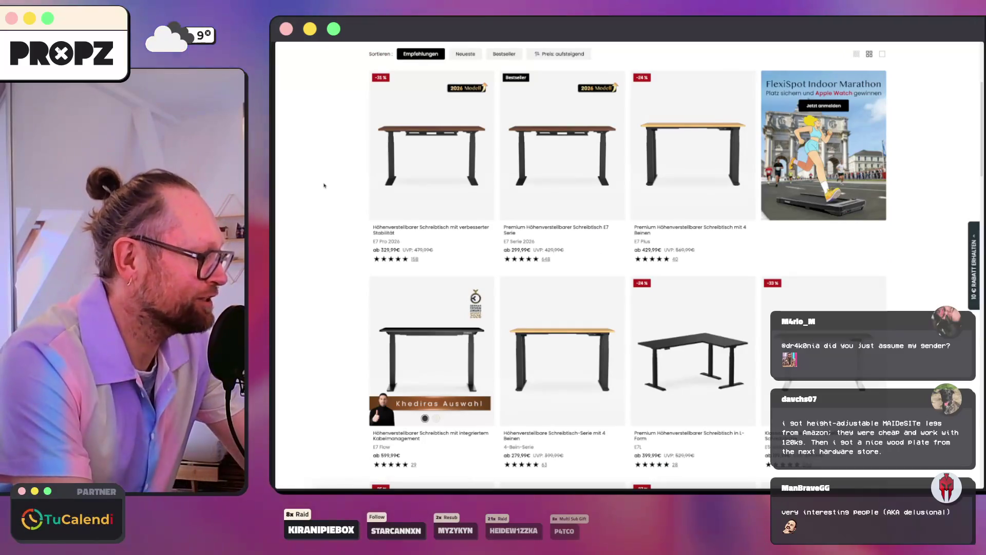
pyautogui.hotkey('alt', 'Left')
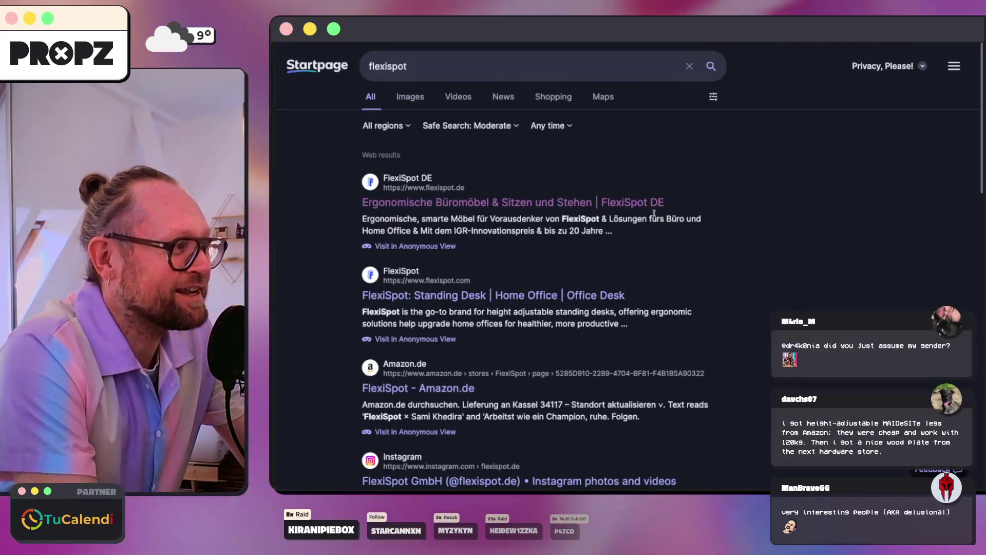
pyautogui.hotkey('alt', 'Left')
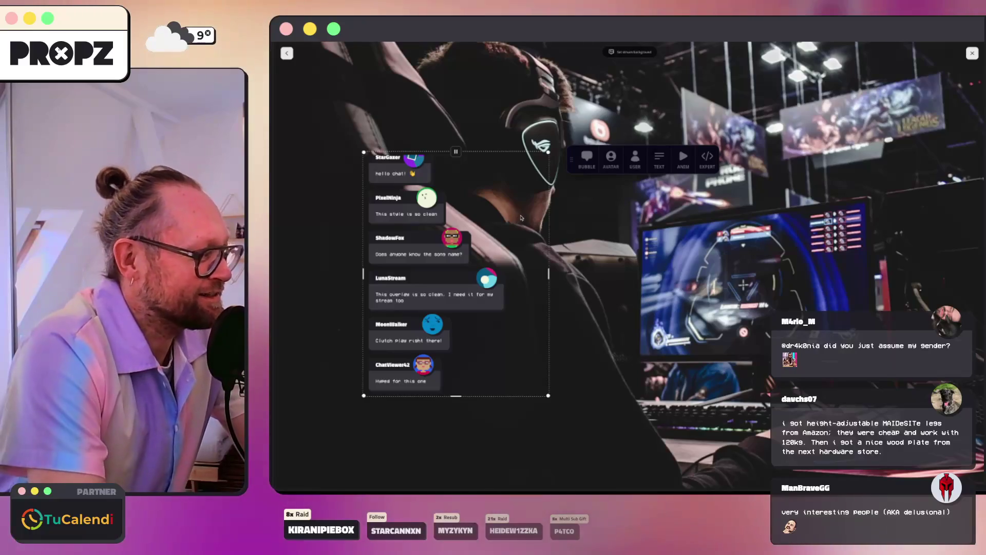
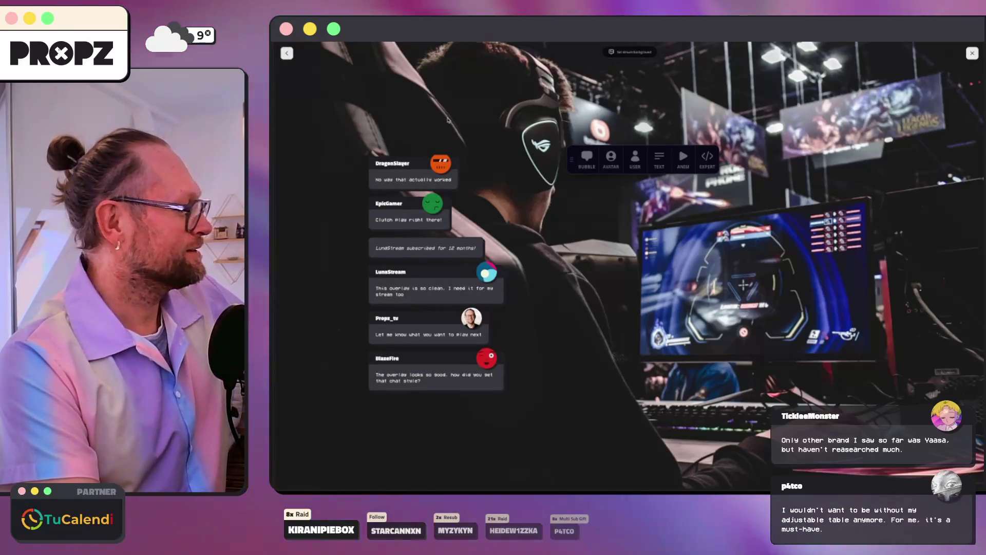
# - Review the agent's animation label and easing diffs in the Claude Code session
pyautogui.click(538, 487)
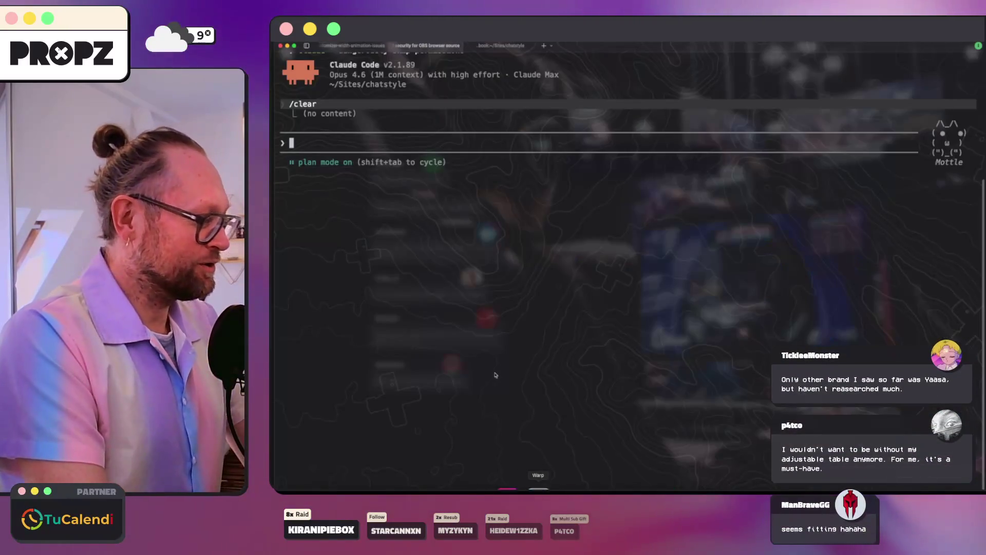
pyautogui.click(339, 46)
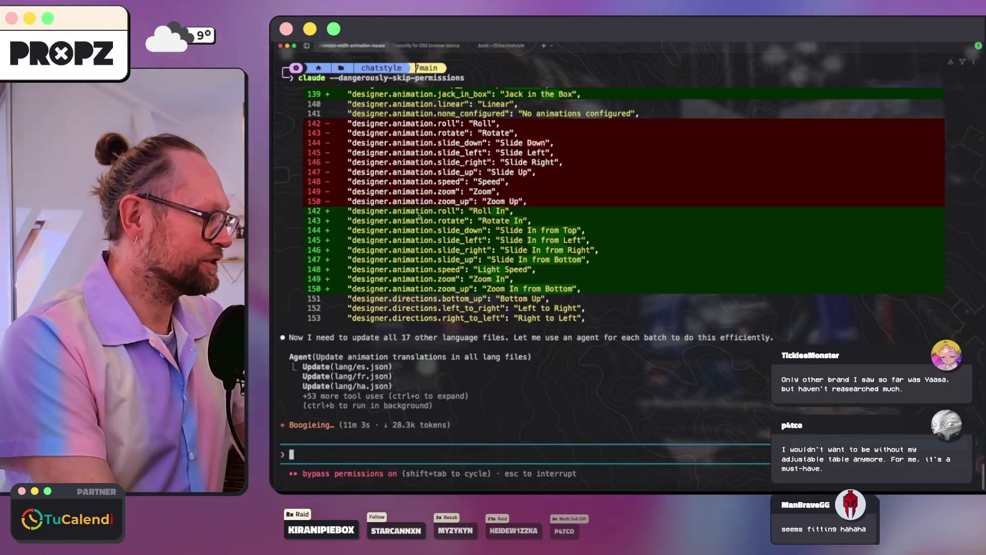
pyautogui.moveTo(481, 228); pyautogui.dragTo(475, 177)
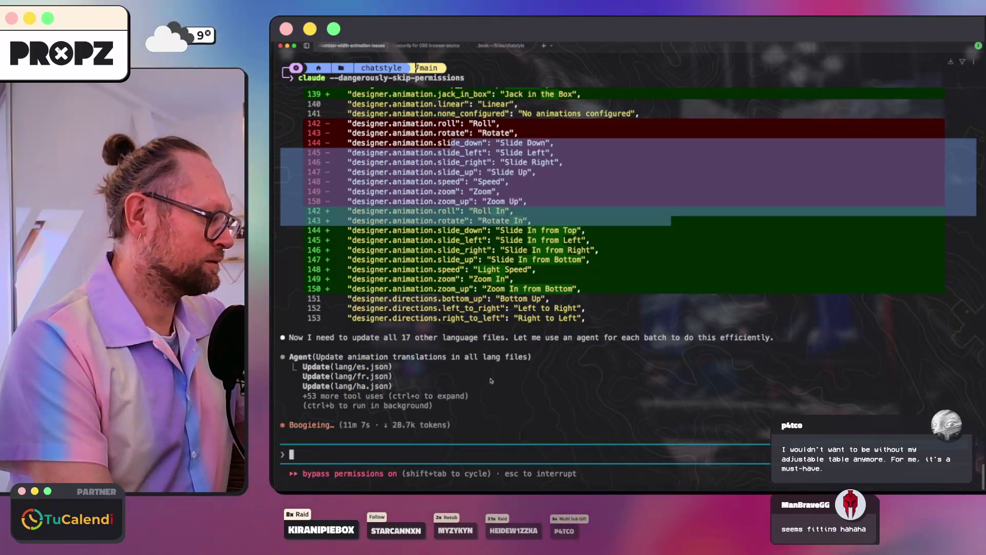
pyautogui.scroll(15, 491, 380)
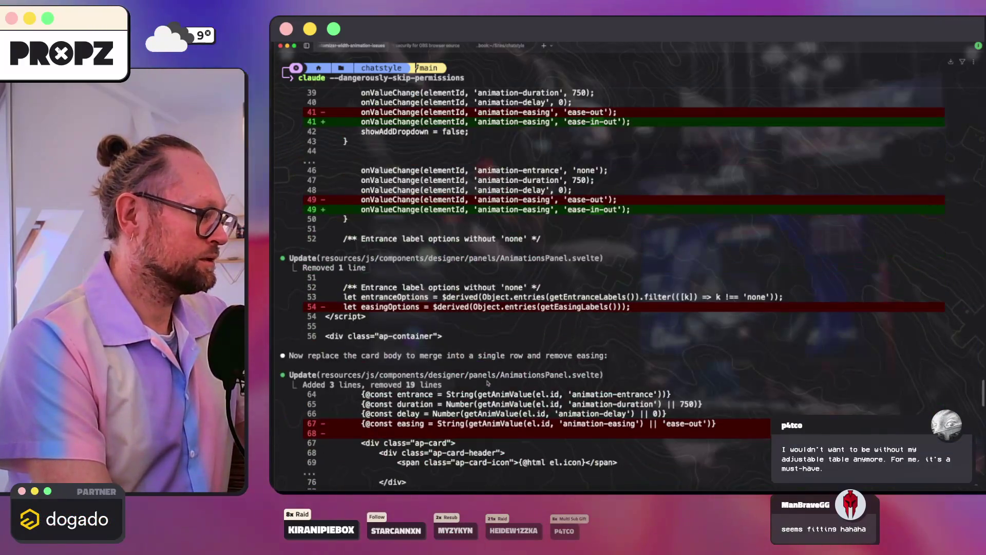
pyautogui.scroll(20, 496, 383)
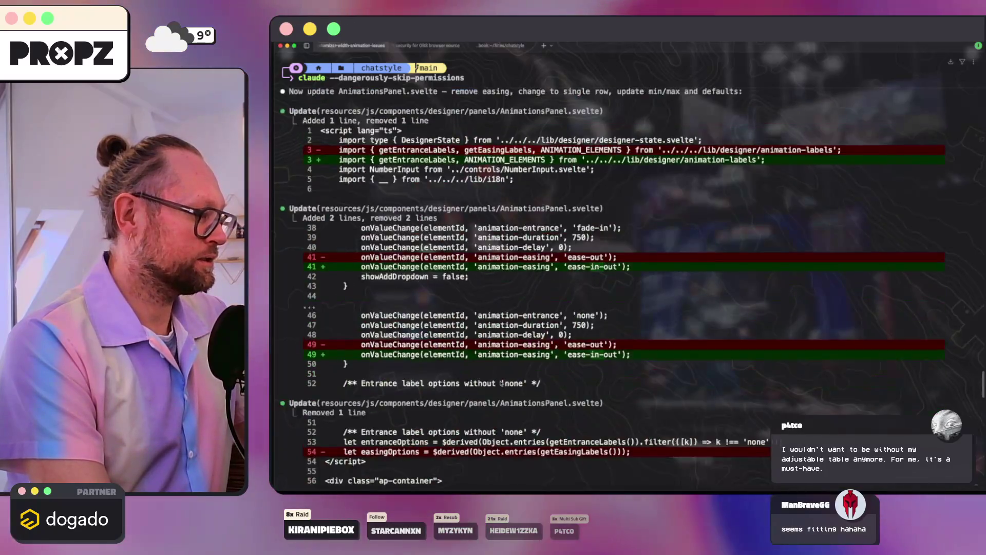
pyautogui.scroll(20, 508, 383)
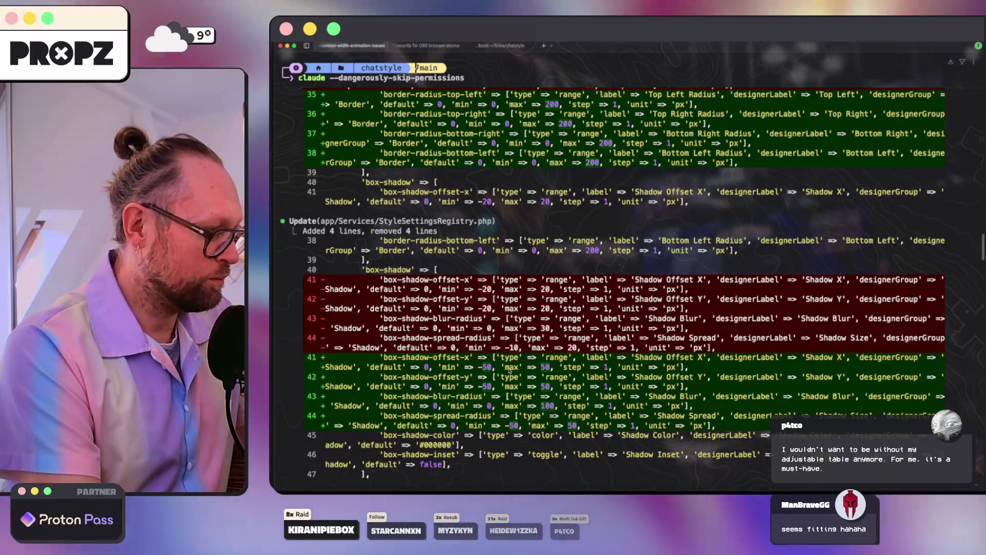
pyautogui.scroll(1, 510, 350)
pyautogui.scroll(20, 510, 349)
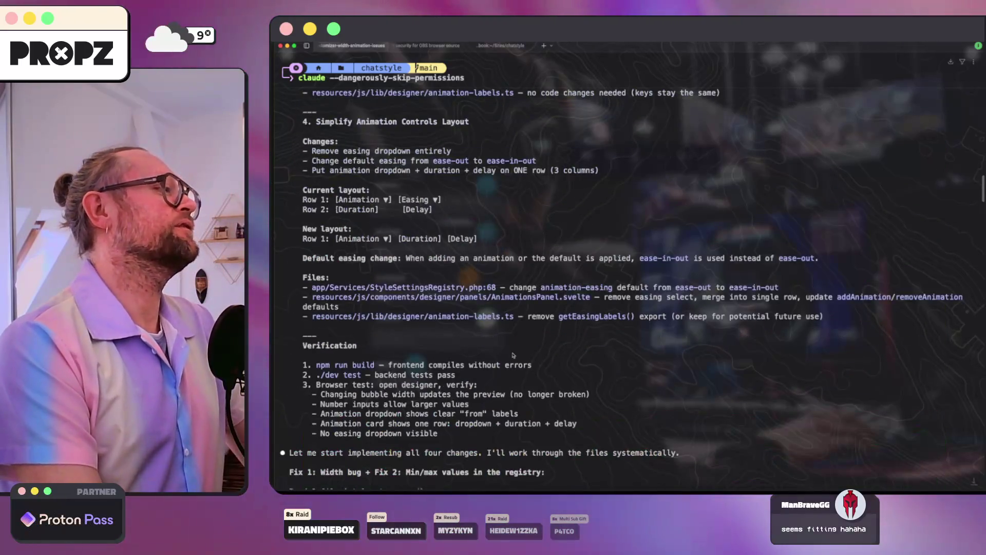
pyautogui.scroll(-15, 505, 352)
pyautogui.scroll(-20, 505, 352)
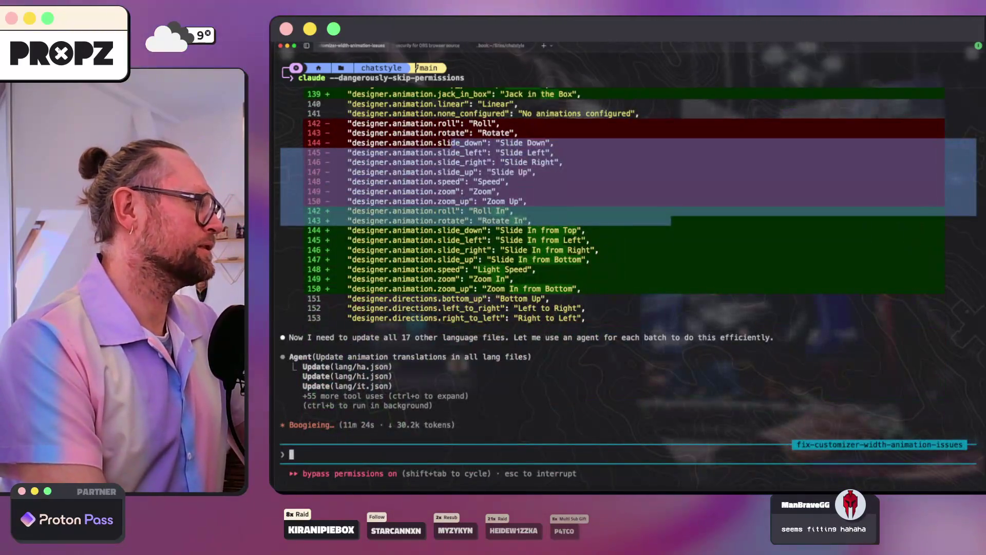
# - Check the OBS security and database seeding sessions, glance at STREAM tabs, then open plan.md
pyautogui.click(426, 46)
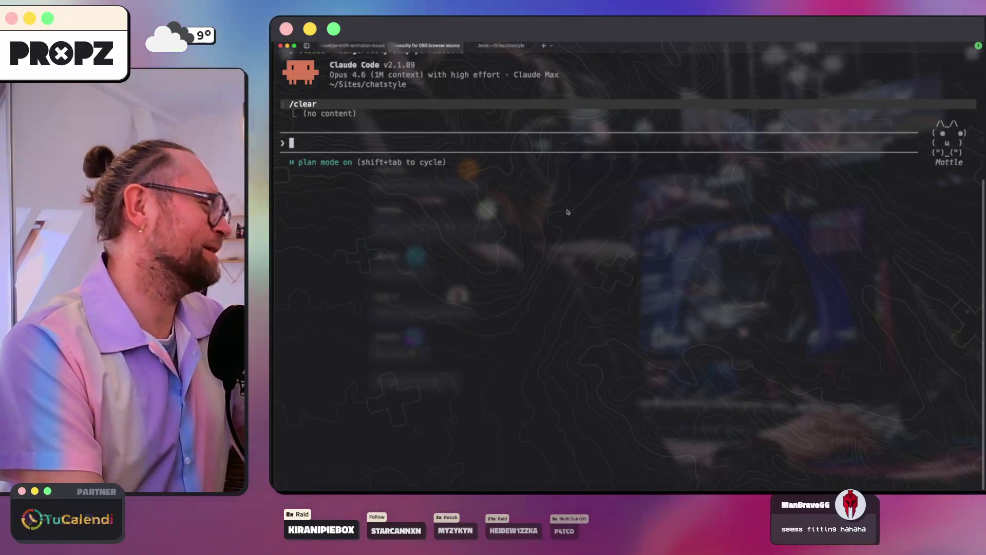
pyautogui.click(515, 47)
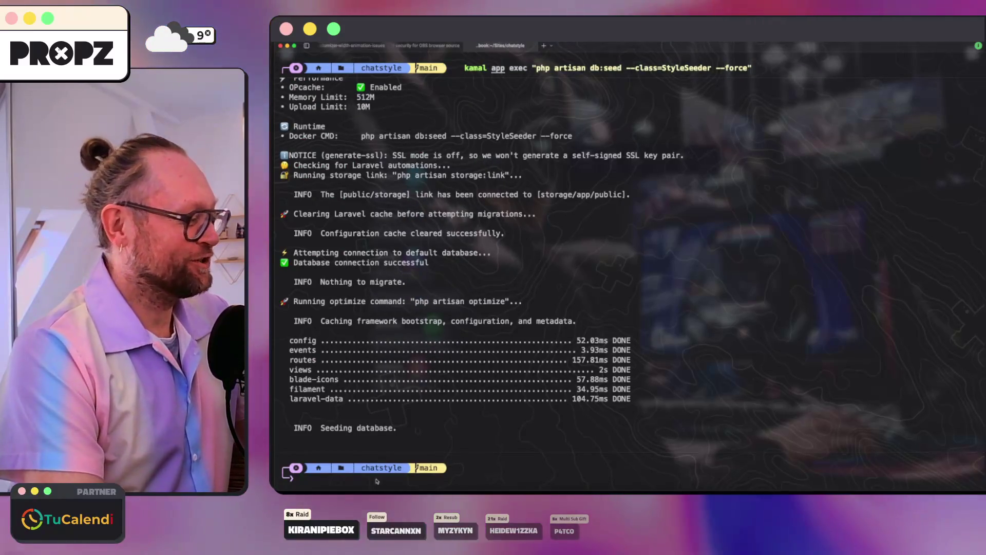
pyautogui.press('super+Tab')
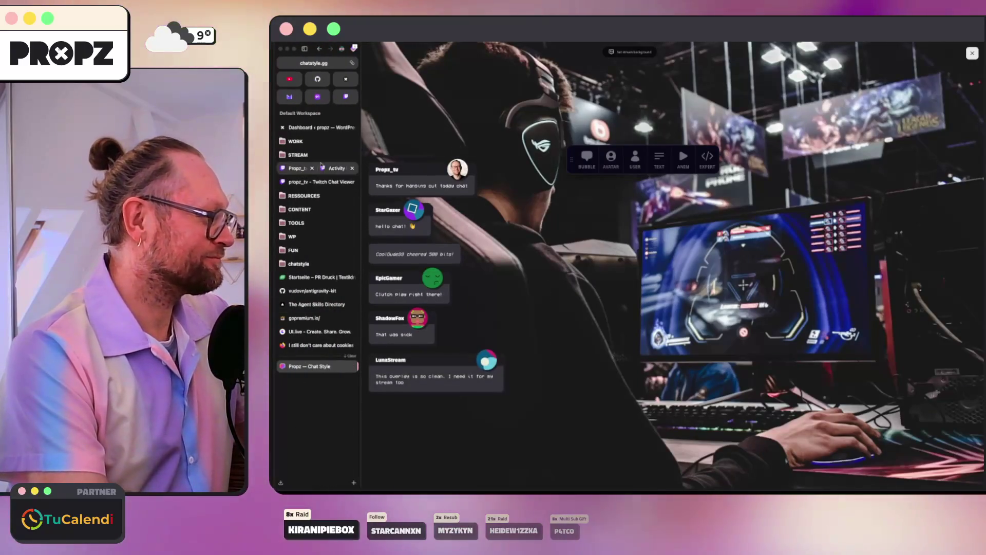
pyautogui.click(322, 156)
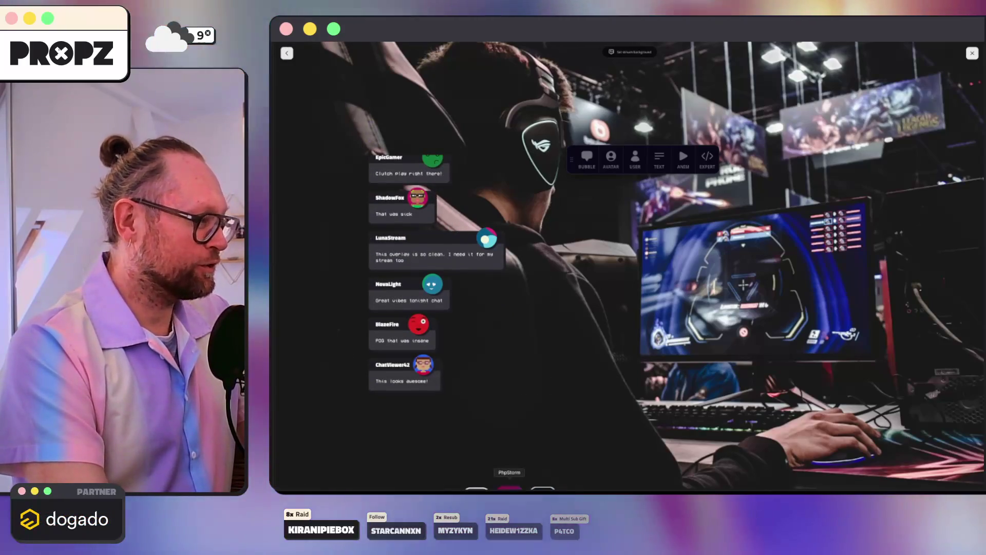
pyautogui.press('super+Tab')
pyautogui.hotkey('ctrl', 'Tab')
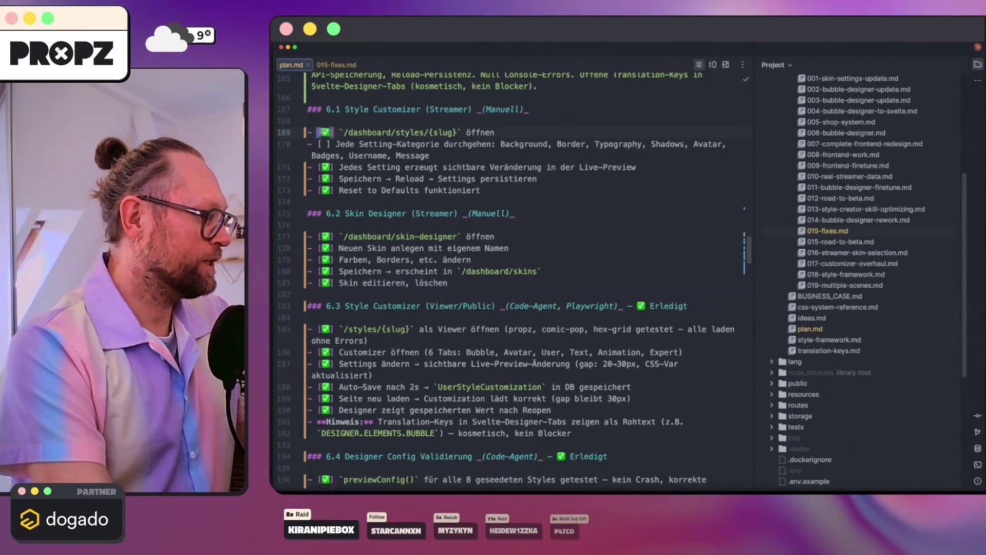
# - Scroll through the plan.md checklist from line 173
pyautogui.click(506, 194)
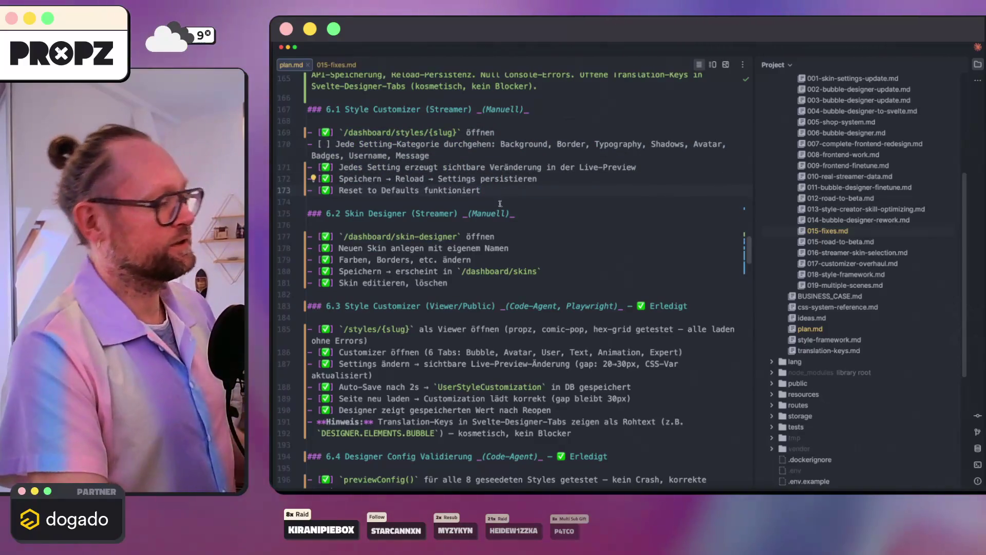
pyautogui.scroll(-3, 506, 203)
pyautogui.scroll(-8, 502, 208)
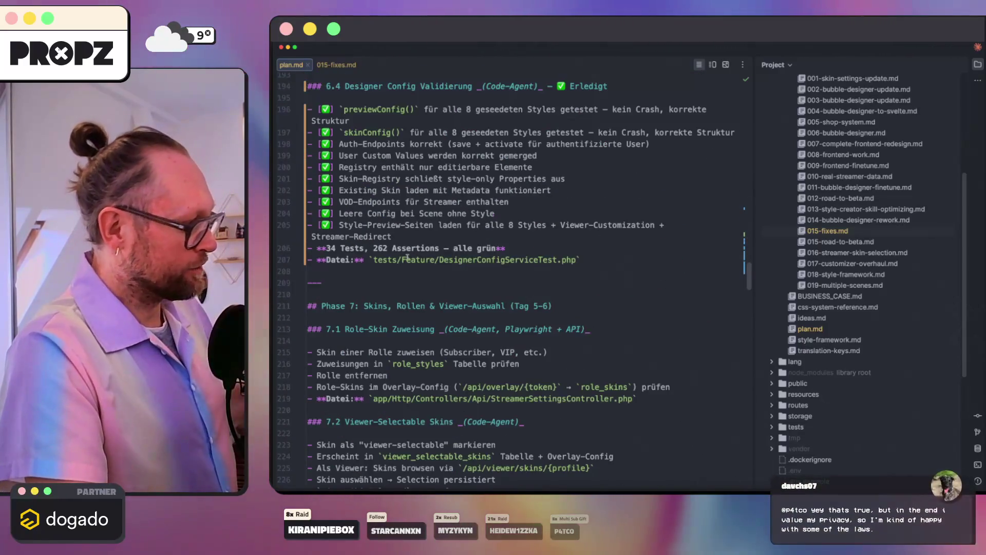
pyautogui.scroll(-1, 380, 270)
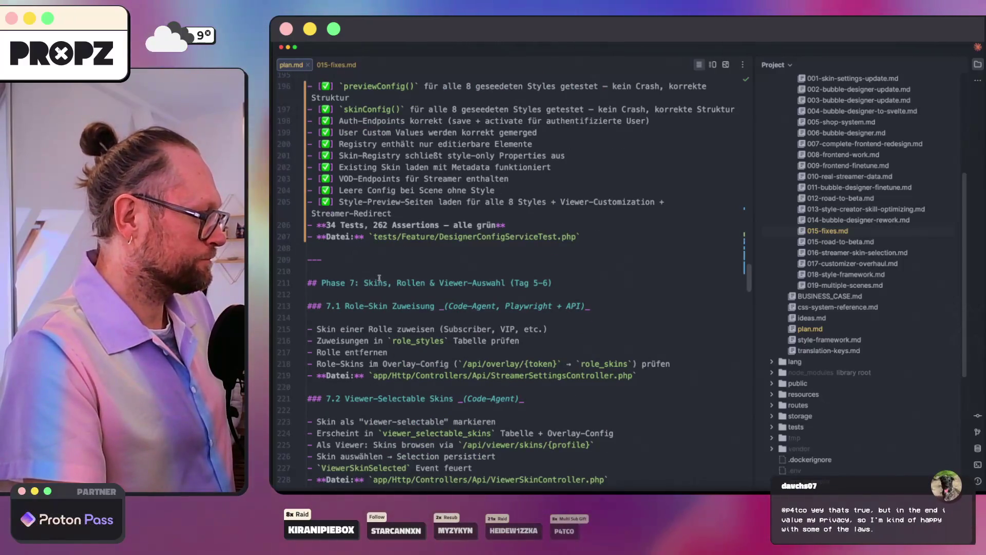
# - View Frame 1 of the Figma FZR draft, then start a new browser search
pyautogui.click(438, 485)
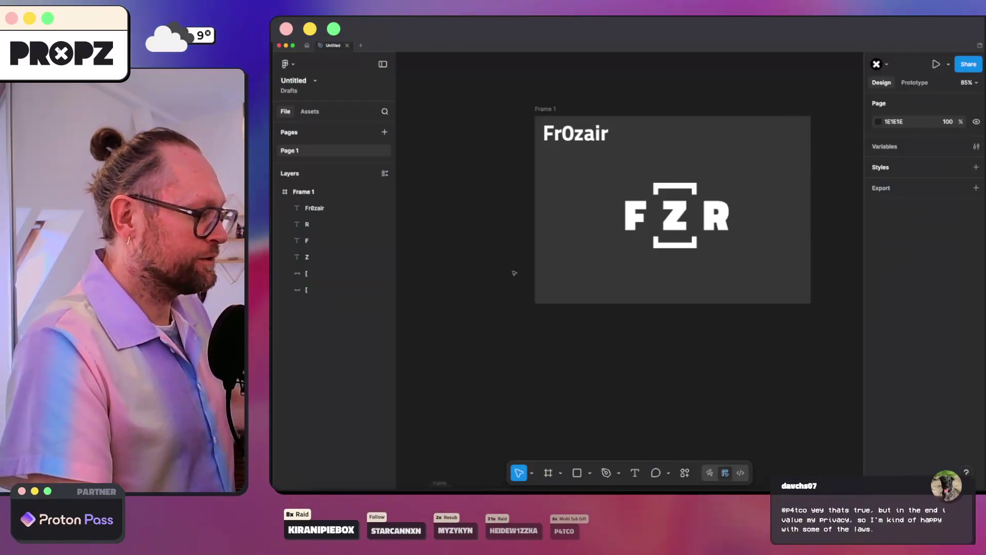
pyautogui.hscroll(5, 677, 190)
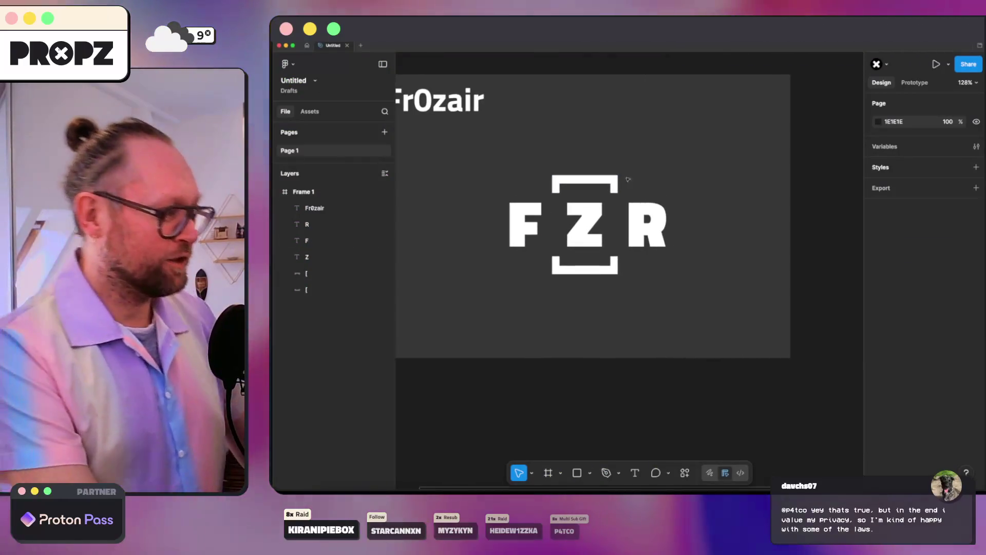
pyautogui.click(498, 200)
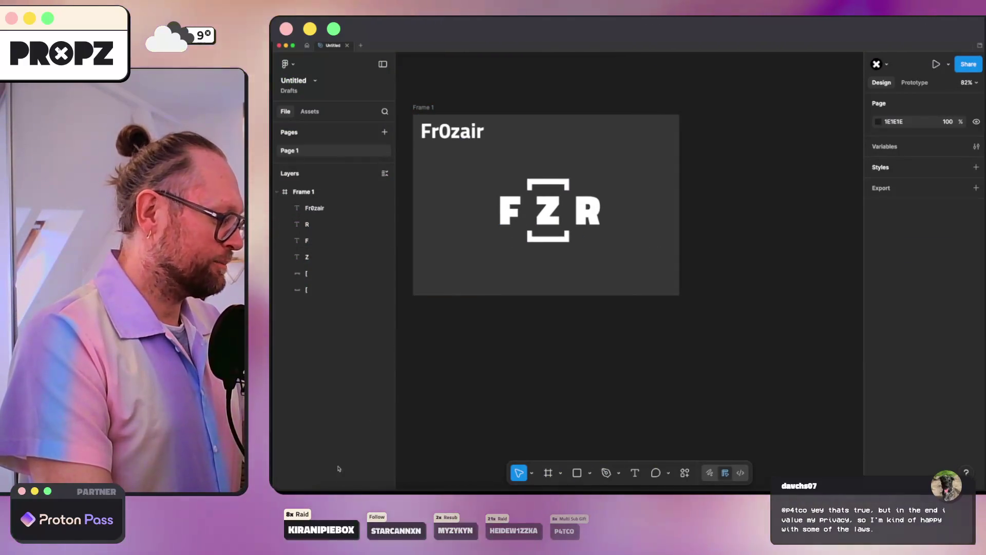
pyautogui.press('super+Tab')
pyautogui.press('super+t')
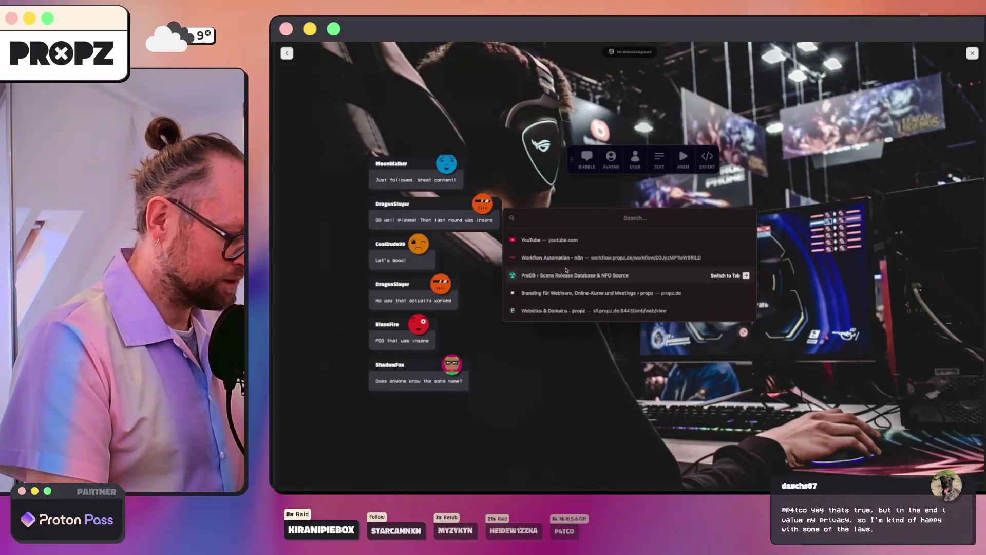
# - Go to Google Fonts and enter Fr0zair as the preview text
pyautogui.write('fonts.google.com/')
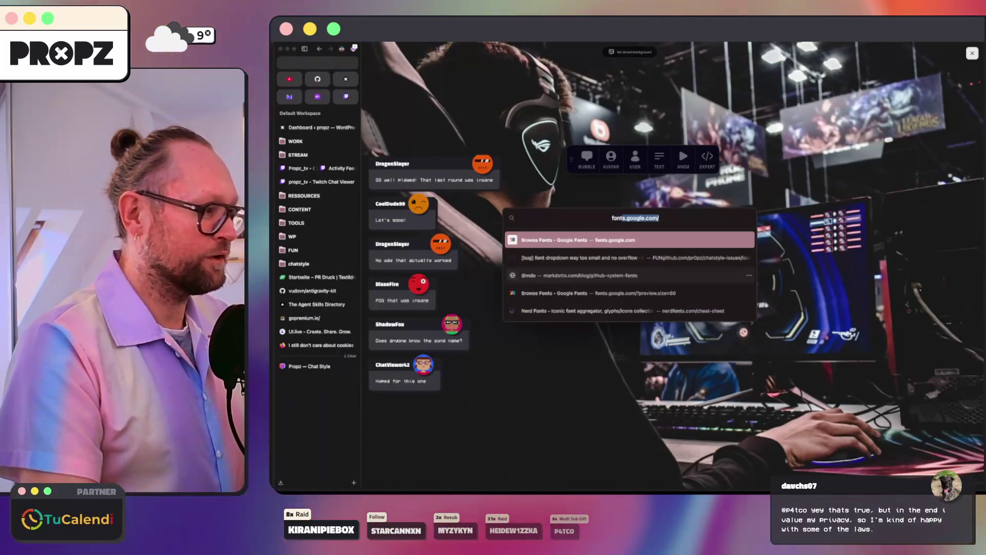
pyautogui.press('Return')
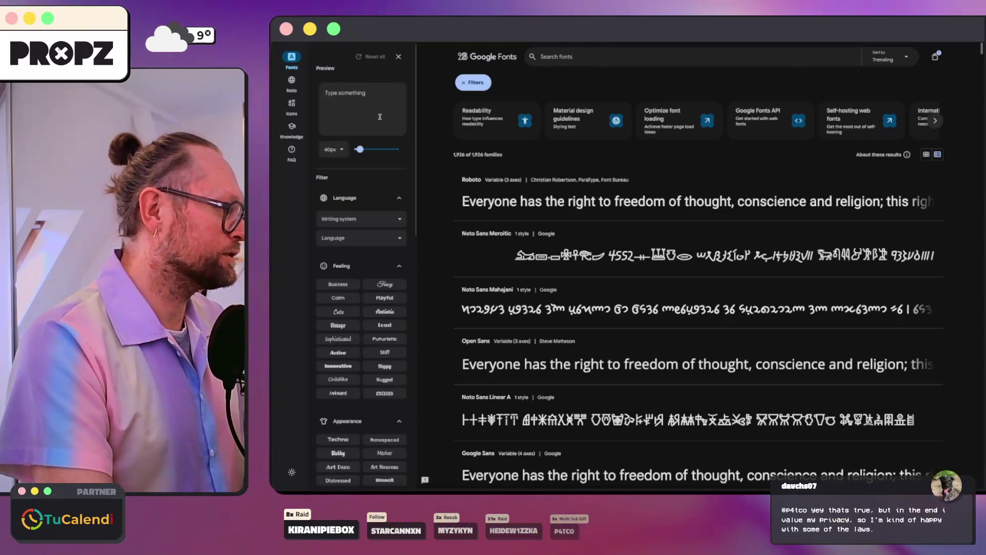
pyautogui.write('Froz')
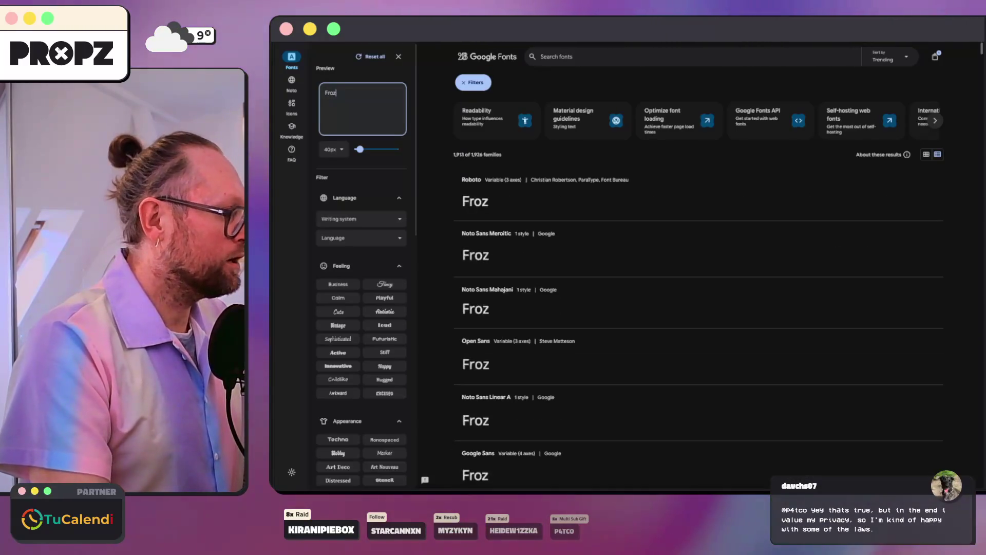
pyautogui.write('0zair')
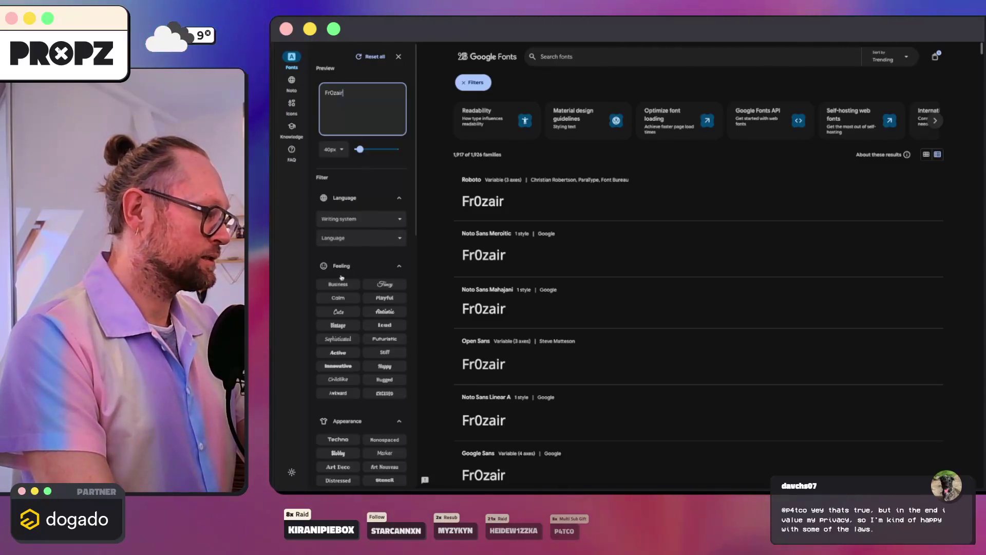
# - Filter by Awkward, then Fancy feeling, and set the preview size to 114px
pyautogui.scroll(-2, 332, 273)
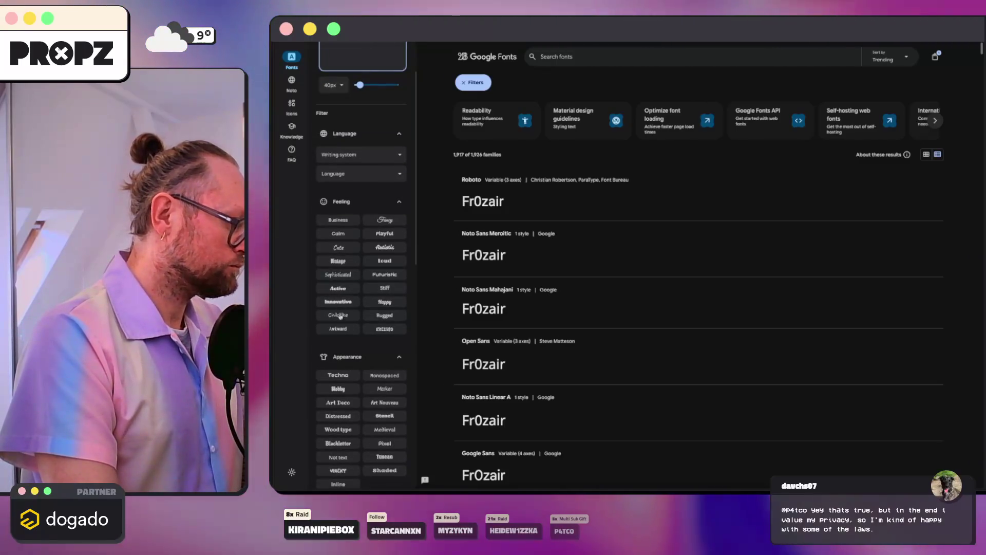
pyautogui.click(339, 331)
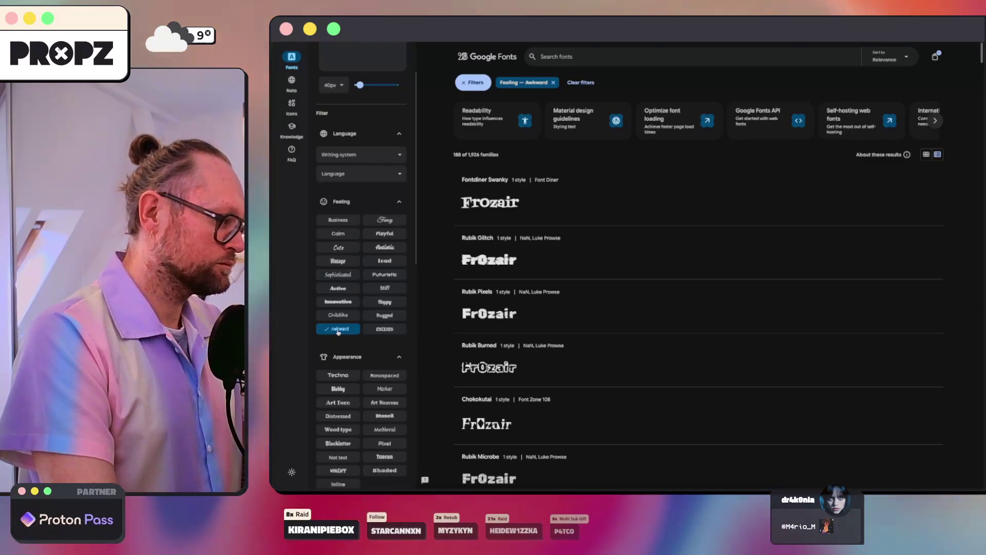
pyautogui.moveTo(273, 332)
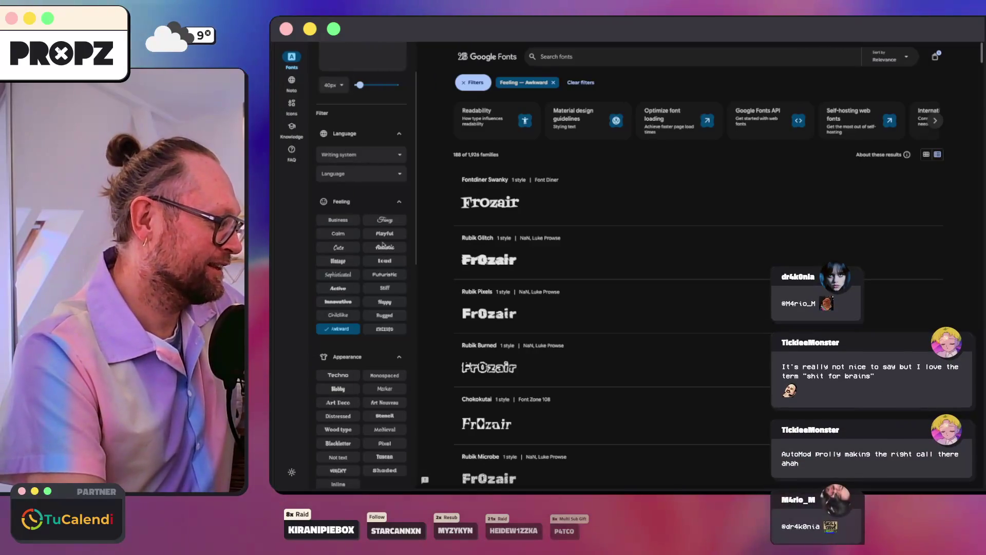
pyautogui.click(370, 221)
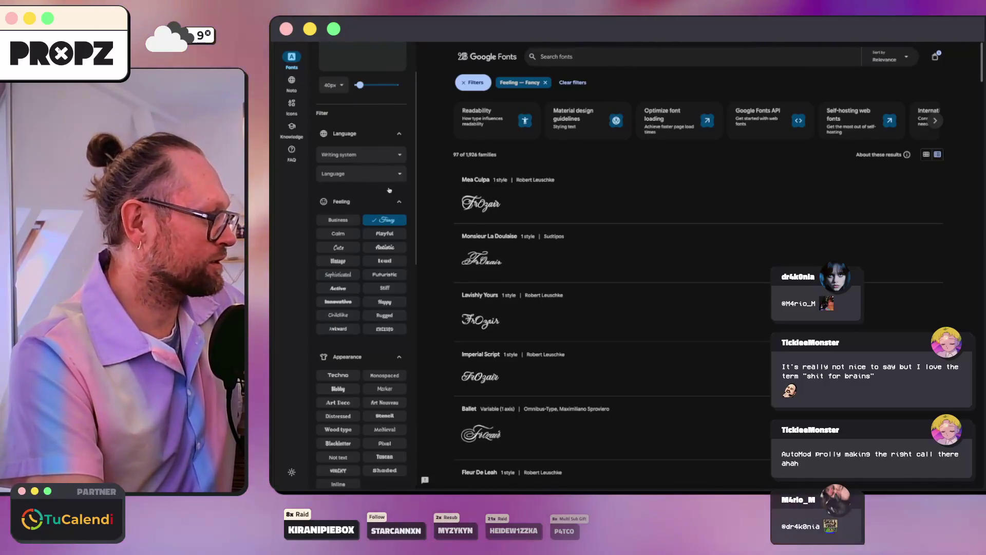
pyautogui.scroll(2, 384, 205)
pyautogui.moveTo(359, 149); pyautogui.dragTo(370, 150)
pyautogui.scroll(-1, 383, 309)
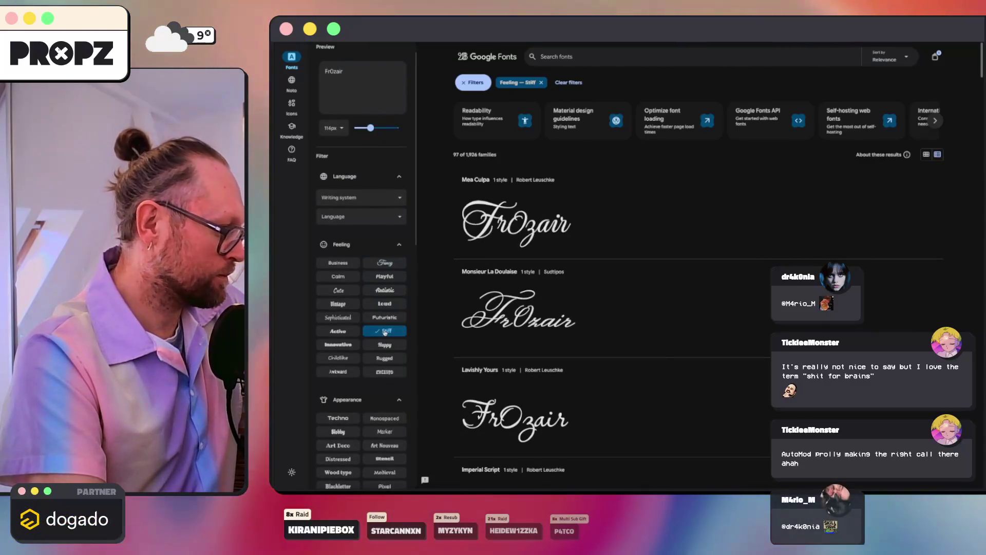
# - Switch the Feeling filter to Stiff and change the preview text to FRZ
pyautogui.click(385, 331)
pyautogui.scroll(-1, 758, 328)
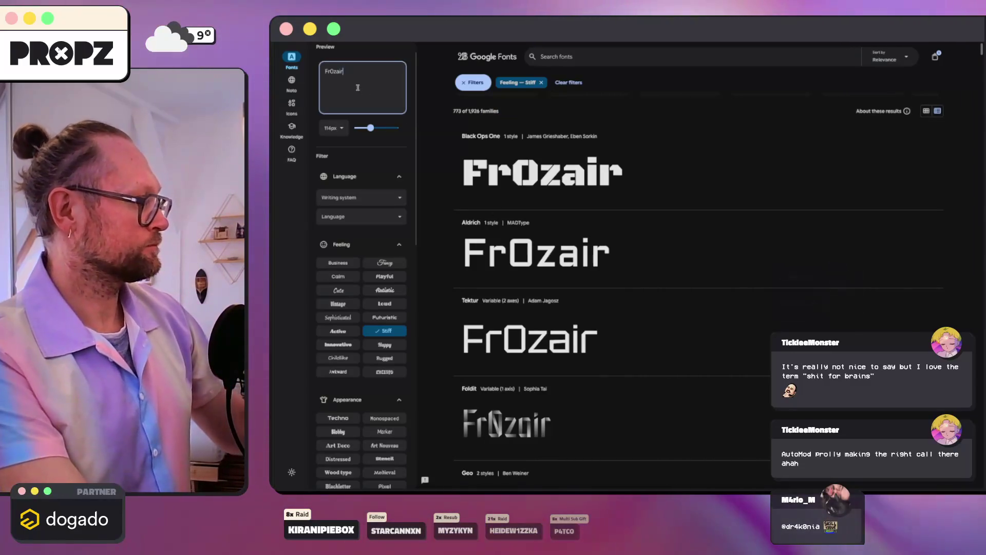
pyautogui.write('FRZ')
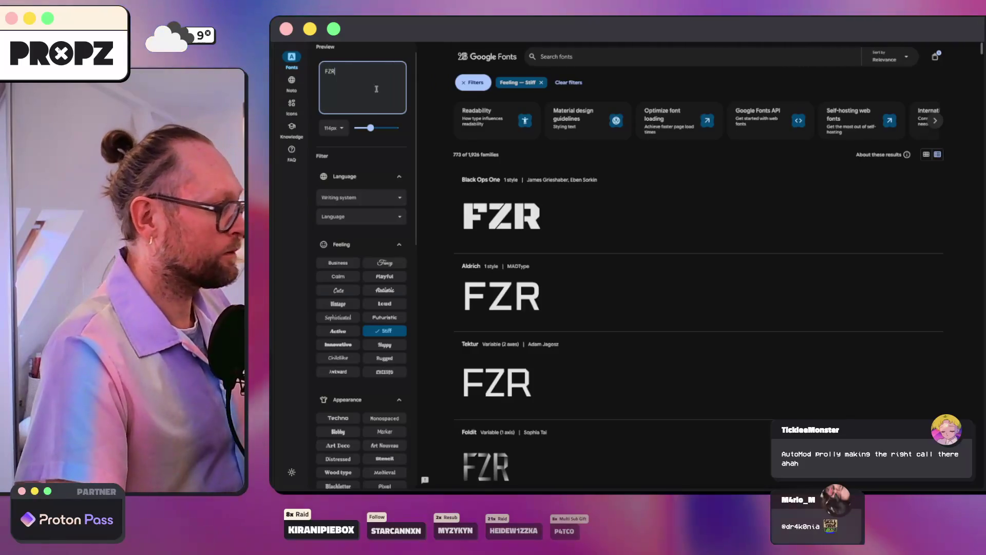
# - Inspect Black Ops One, then browse the Stiff results past Geo, Iceberg and Chakra Petch
pyautogui.click(645, 191)
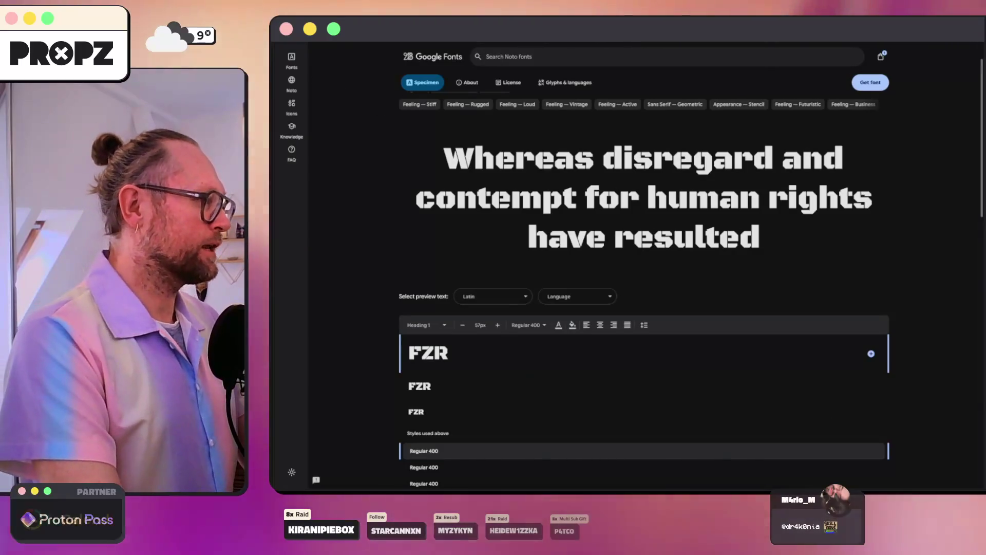
pyautogui.press('super+bracketleft')
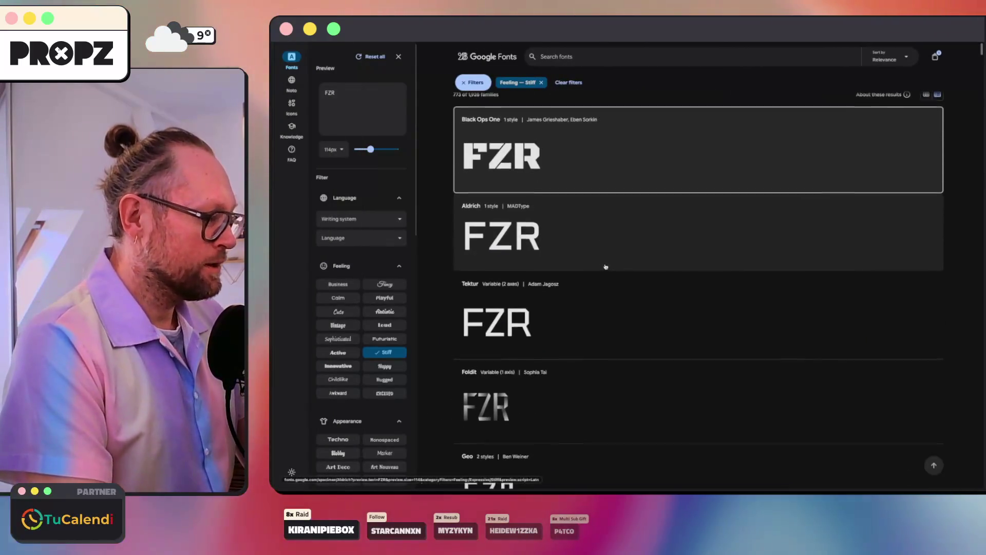
pyautogui.scroll(-2, 605, 267)
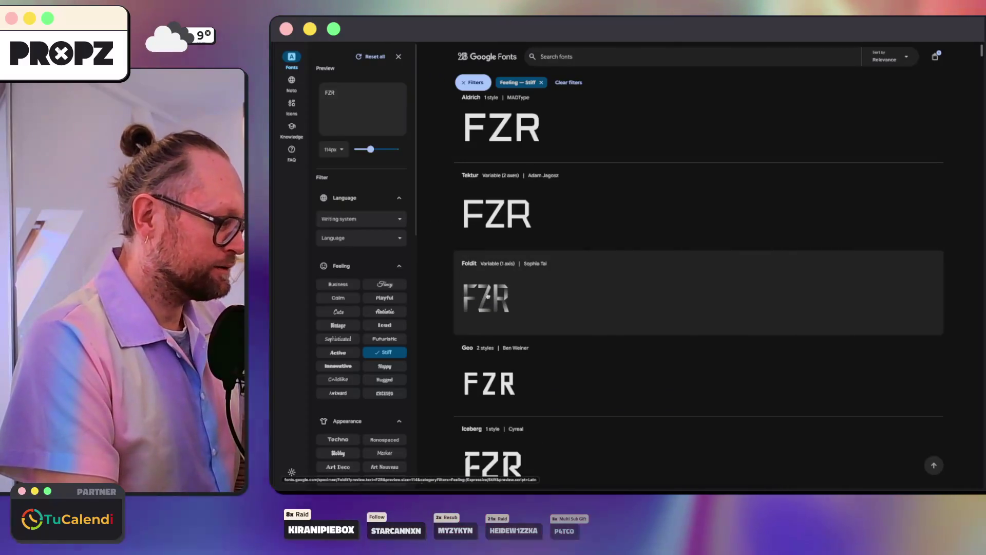
pyautogui.scroll(-1, 493, 277)
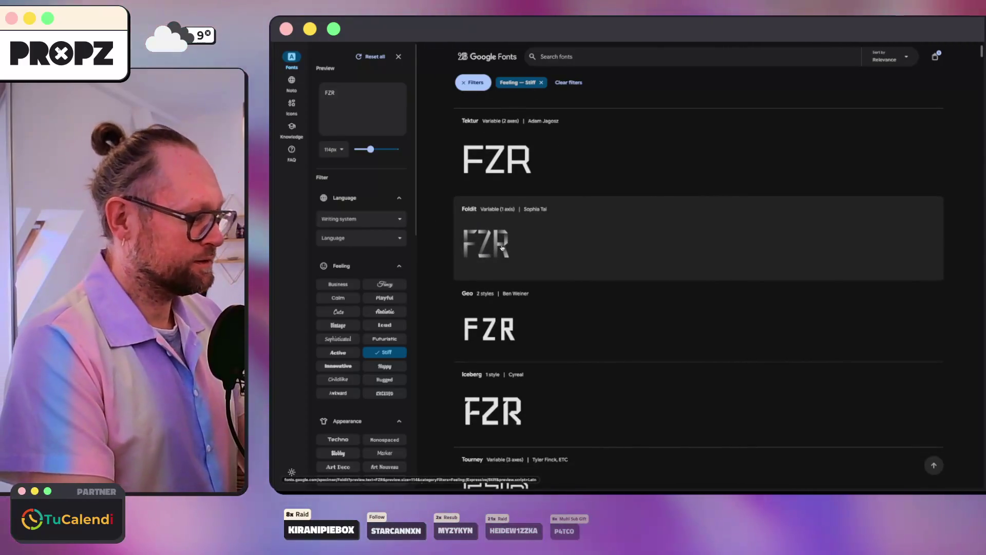
pyautogui.scroll(-3, 502, 248)
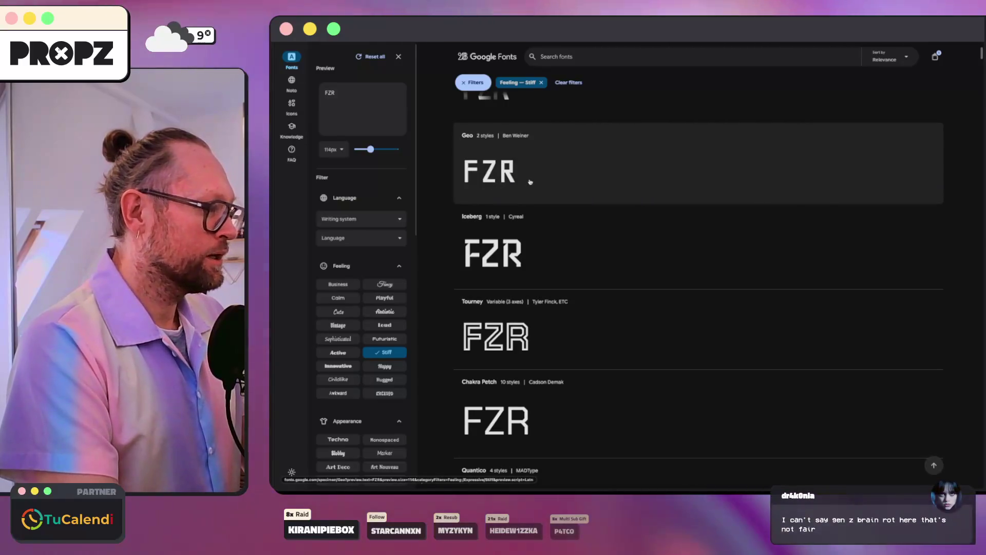
pyautogui.scroll(-1, 520, 186)
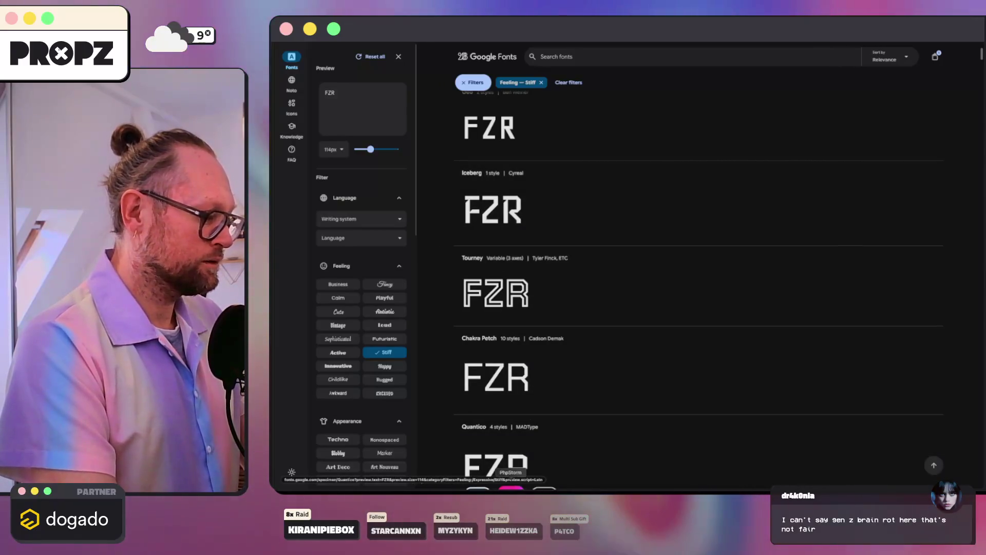
pyautogui.click(440, 482)
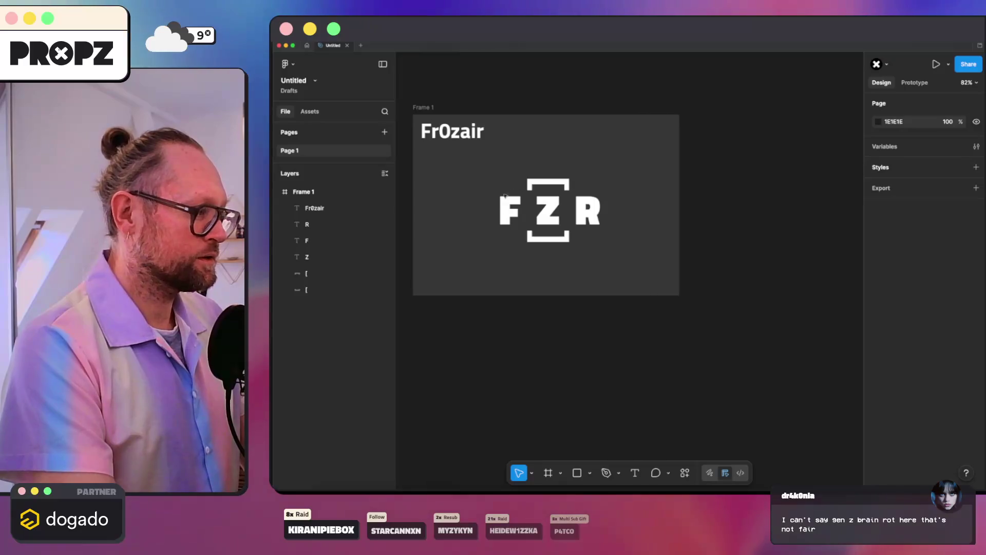
# - Set the F, Z and R letters to the Iceberg font
pyautogui.click(510, 210)
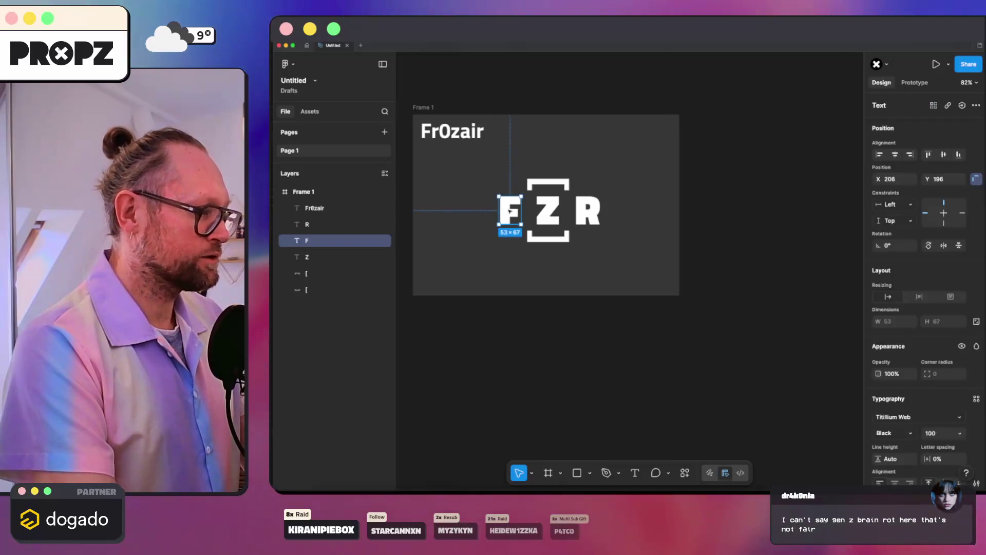
pyautogui.keyDown('shift'); pyautogui.click(546, 216); pyautogui.keyUp('shift')
pyautogui.keyDown('shift'); pyautogui.click(579, 213); pyautogui.keyUp('shift')
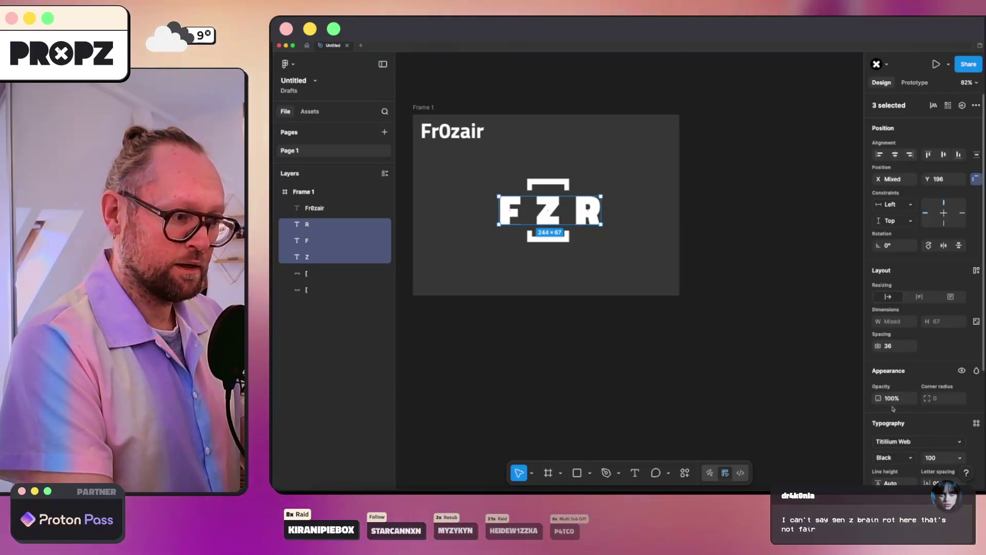
pyautogui.click(894, 440)
pyautogui.write('ice')
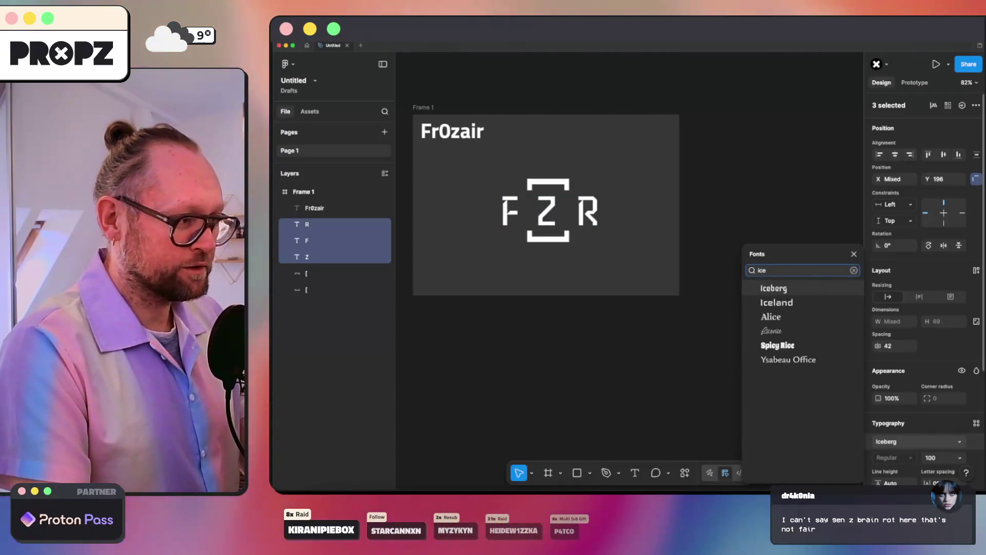
pyautogui.press('Return')
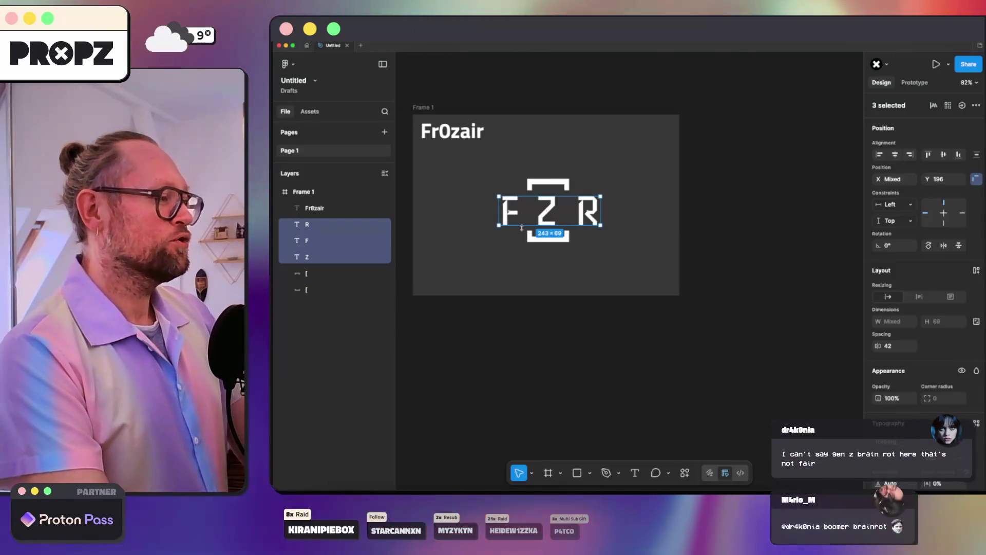
# - Add a new bracket text layer to the right of the letters
pyautogui.scroll(5, 530, 202)
pyautogui.scroll(-5, 575, 343)
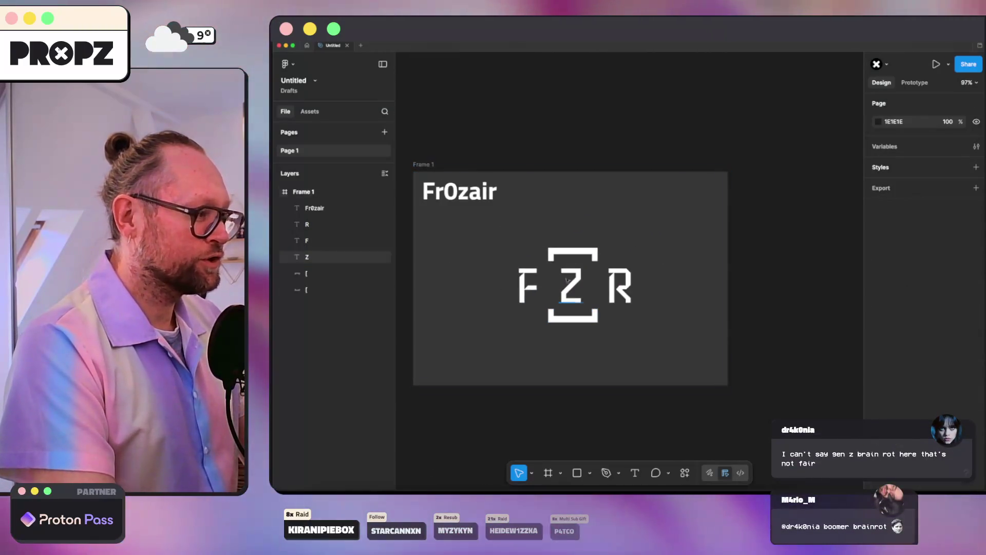
pyautogui.click(572, 252)
pyautogui.click(596, 226)
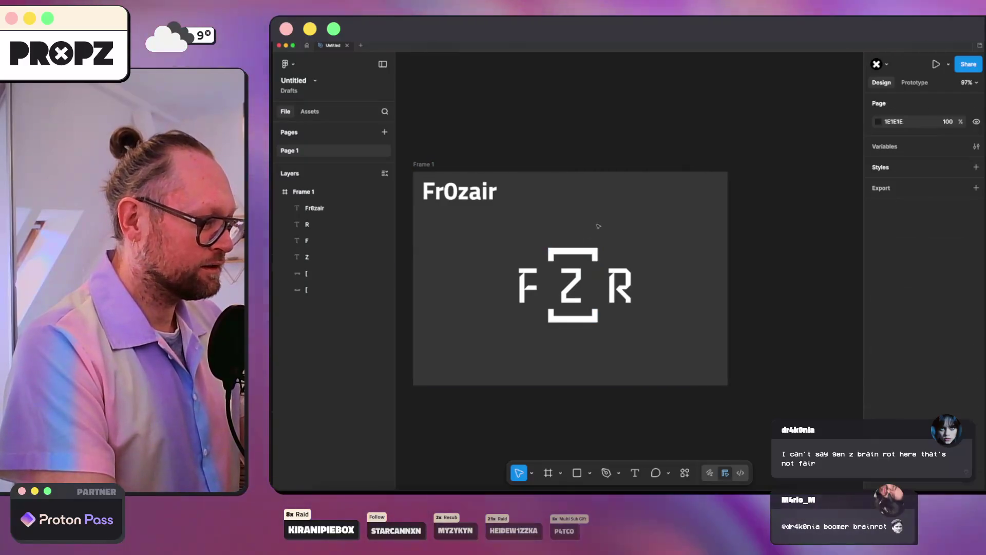
pyautogui.click(652, 229)
pyautogui.write('[')
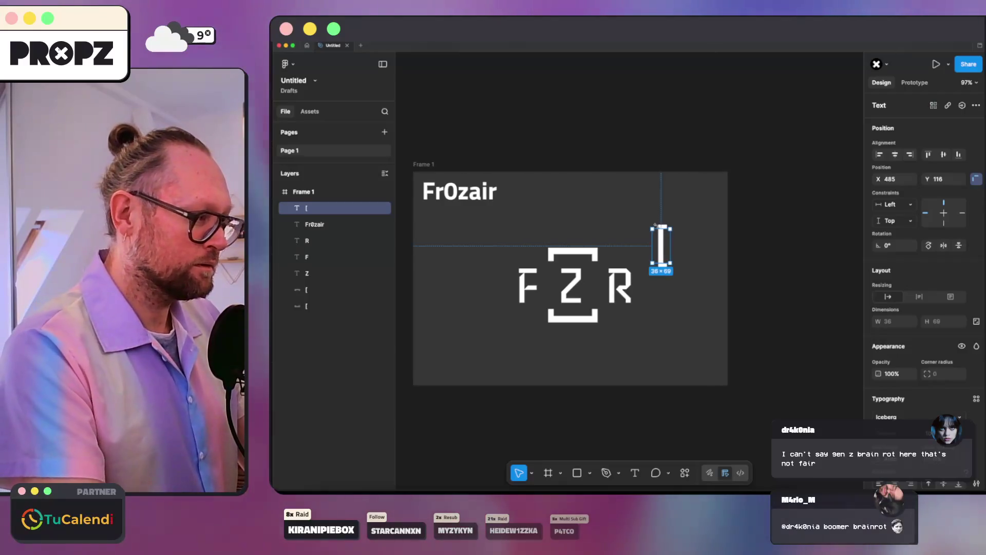
# - Flatten the bracket text, set height 100, rotate it horizontal and centre it below the Z
pyautogui.click(663, 240)
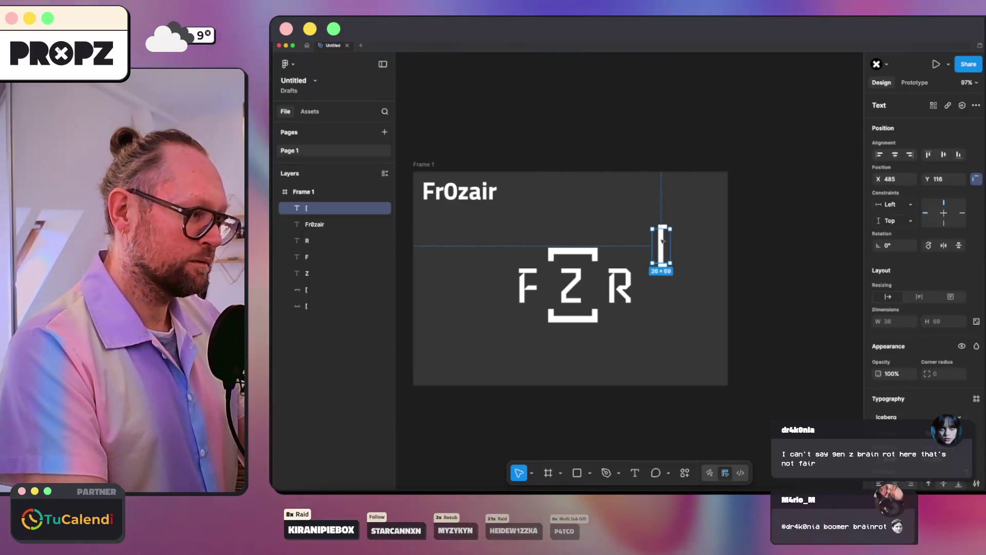
pyautogui.rightClick(667, 240)
pyautogui.click(682, 297)
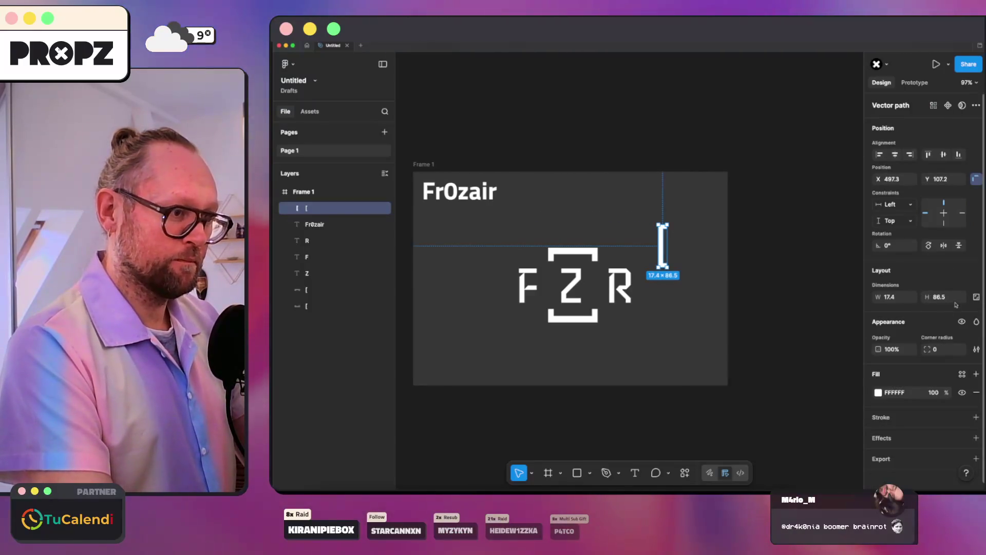
pyautogui.click(952, 298)
pyautogui.write('1')
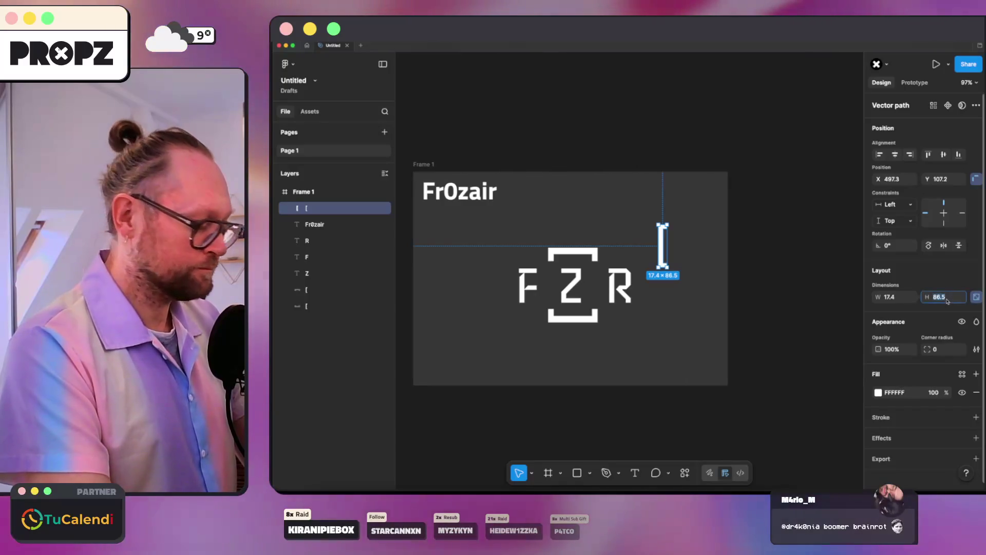
pyautogui.write('00')
pyautogui.click(891, 246)
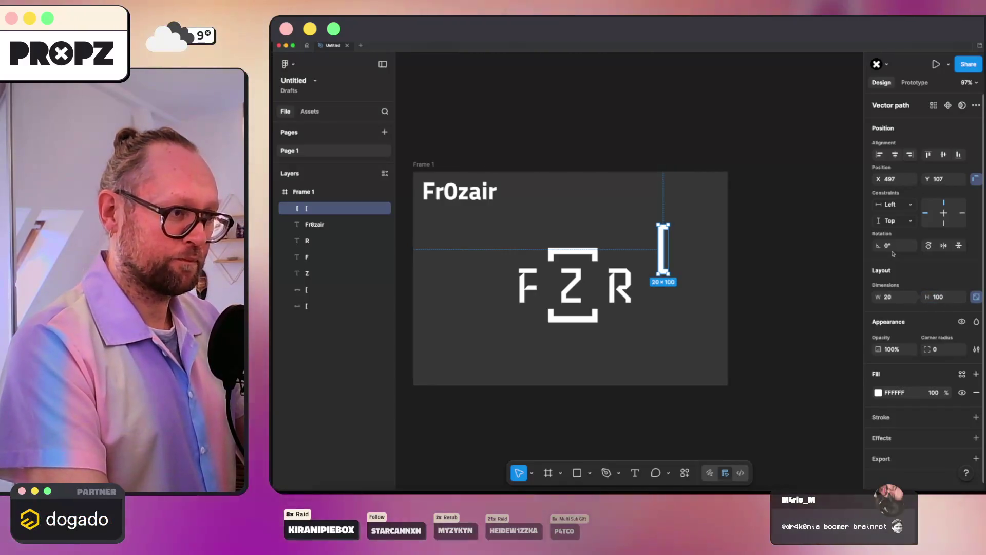
pyautogui.write('90')
pyautogui.press('Return')
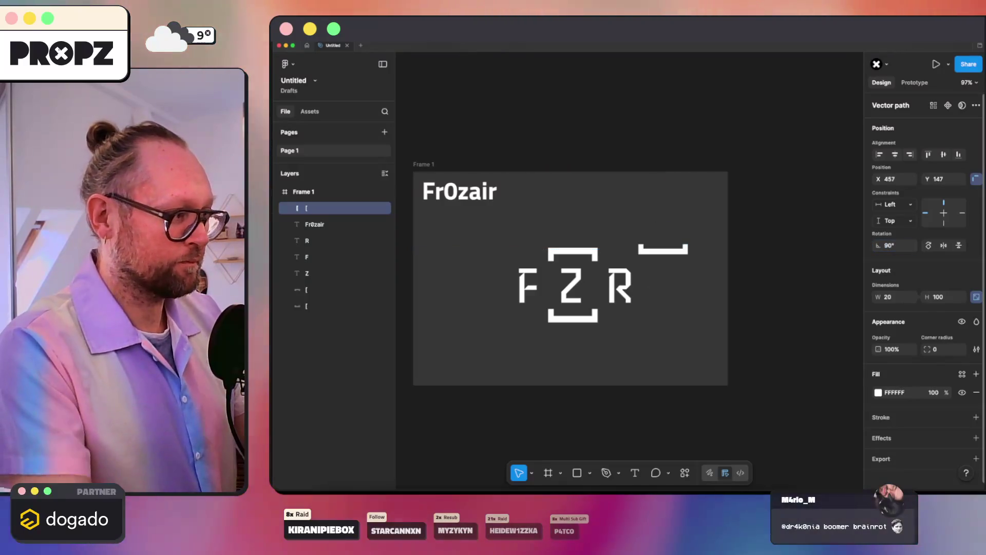
pyautogui.moveTo(664, 253)
pyautogui.mouseDown()
pyautogui.moveTo(582, 339)
pyautogui.moveTo(560, 345)
pyautogui.moveTo(563, 325)
pyautogui.mouseUp()
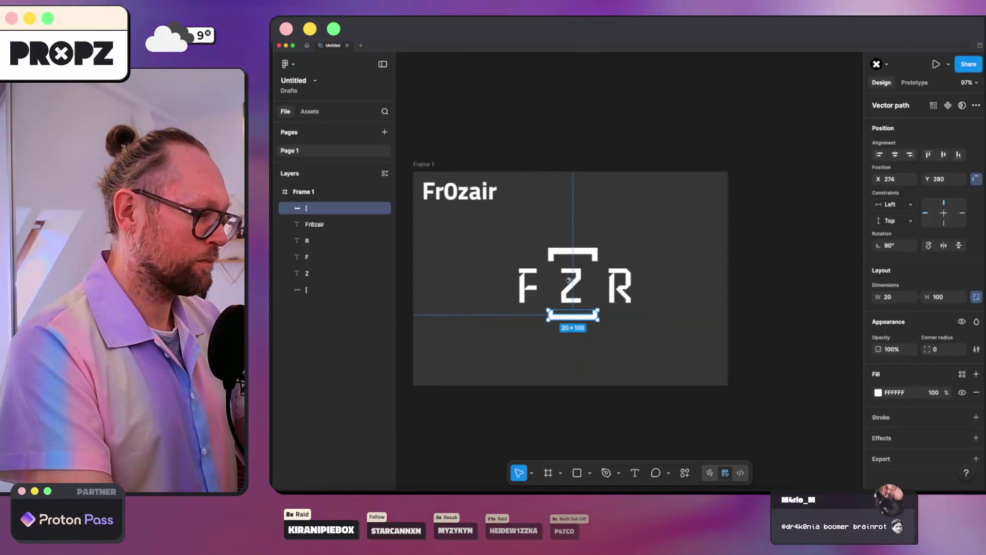
# - Flip the bracket vertically and place it over the Z
pyautogui.rightClick(585, 229)
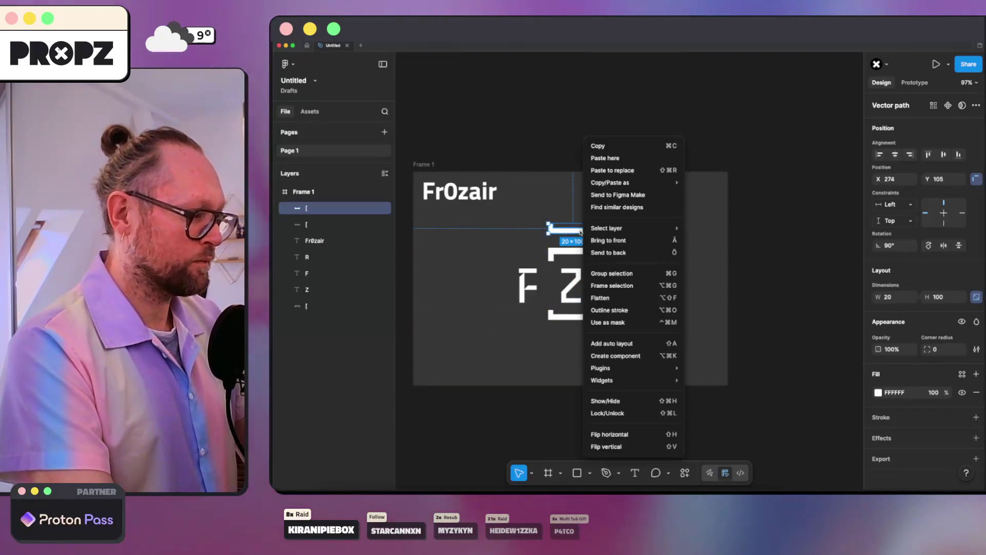
pyautogui.moveTo(612, 378)
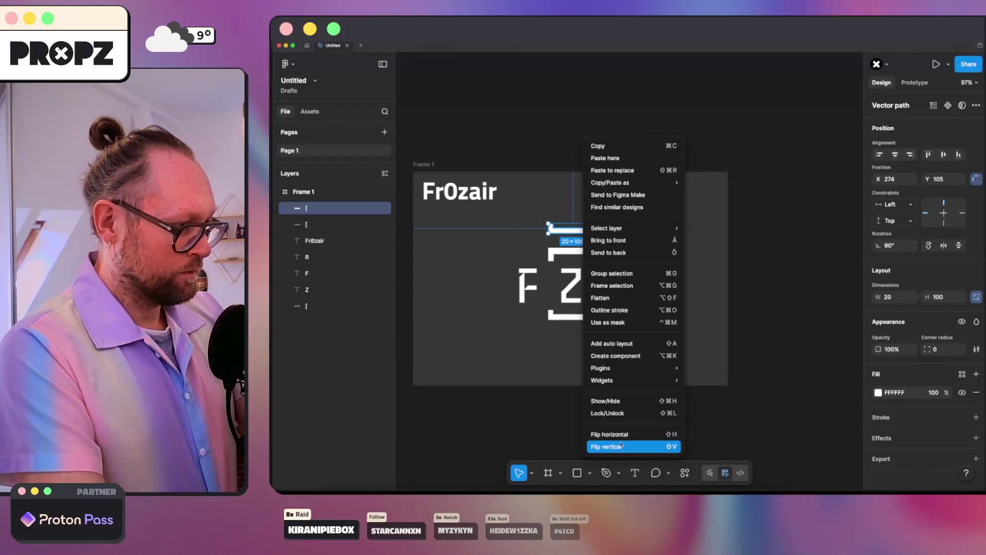
pyautogui.click(621, 444)
pyautogui.moveTo(565, 252); pyautogui.dragTo(569, 227)
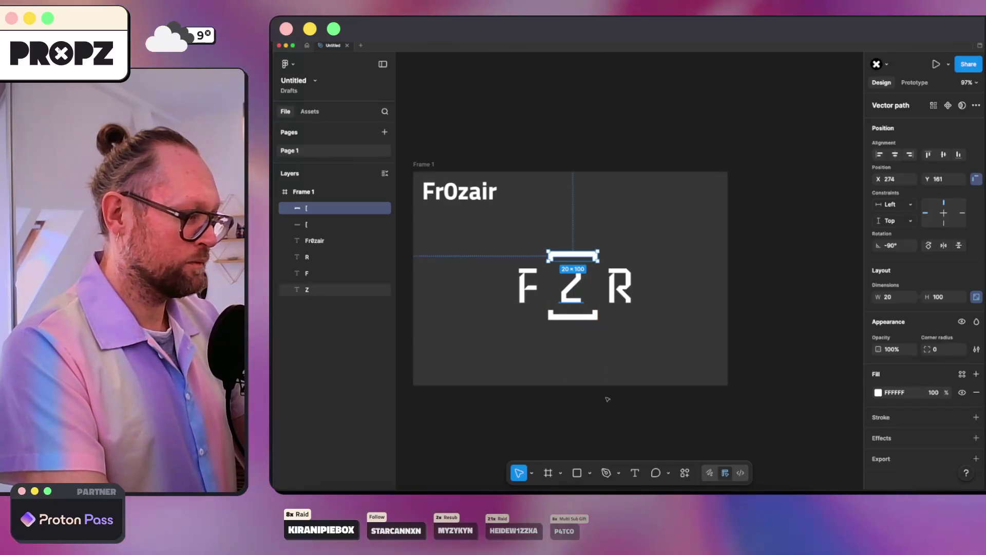
pyautogui.press('Escape')
# - Resize the bottom bracket to height 90 and nudge the top bracket just above the Z
pyautogui.scroll(1, 565, 339)
pyautogui.scroll(3, 565, 339)
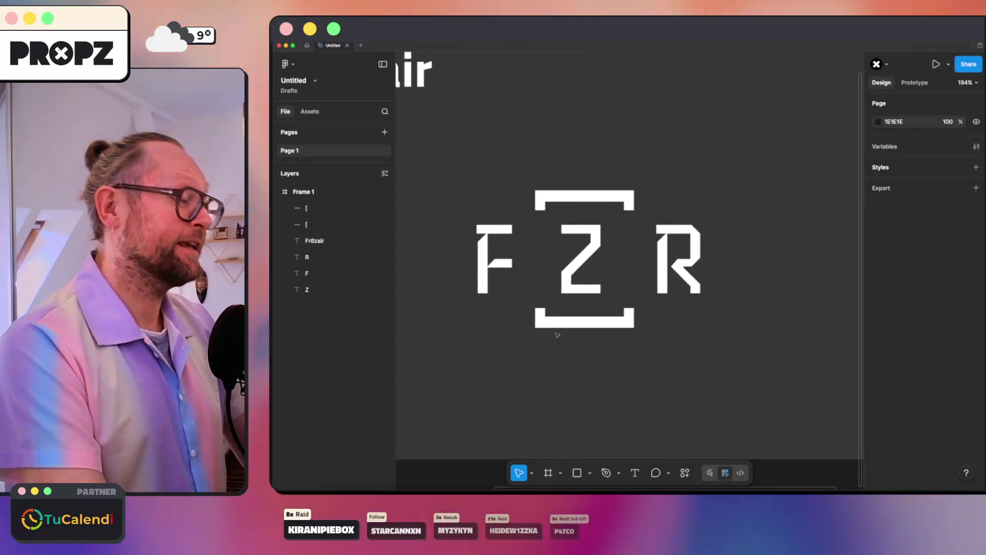
pyautogui.scroll(-5, 599, 334)
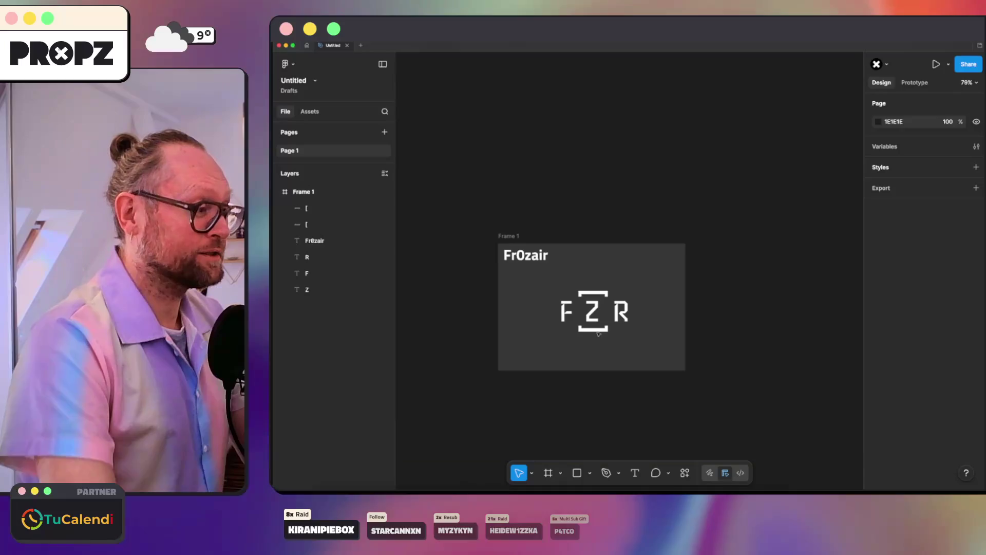
pyautogui.scroll(2, 599, 328)
pyautogui.click(604, 322)
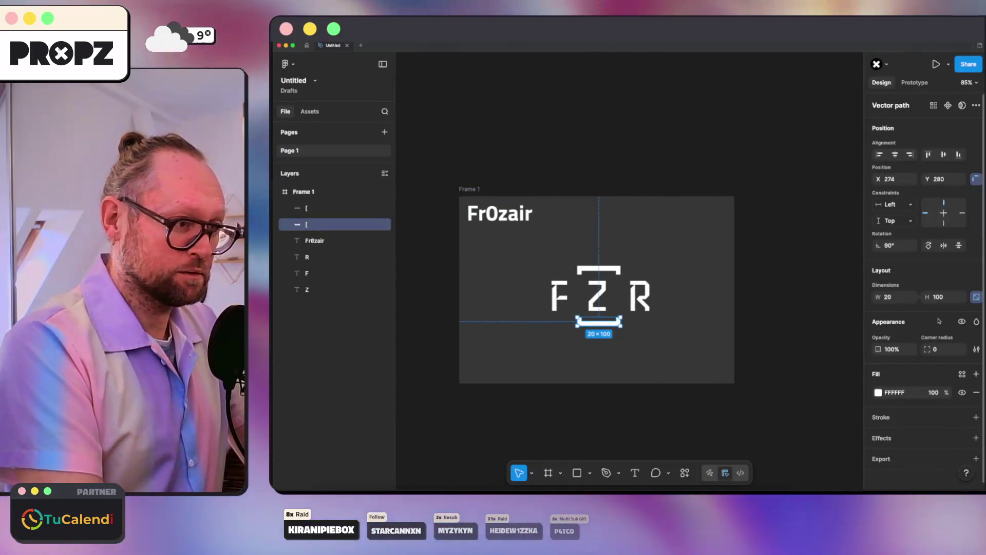
pyautogui.click(938, 297)
pyautogui.write('90')
pyautogui.press('Return')
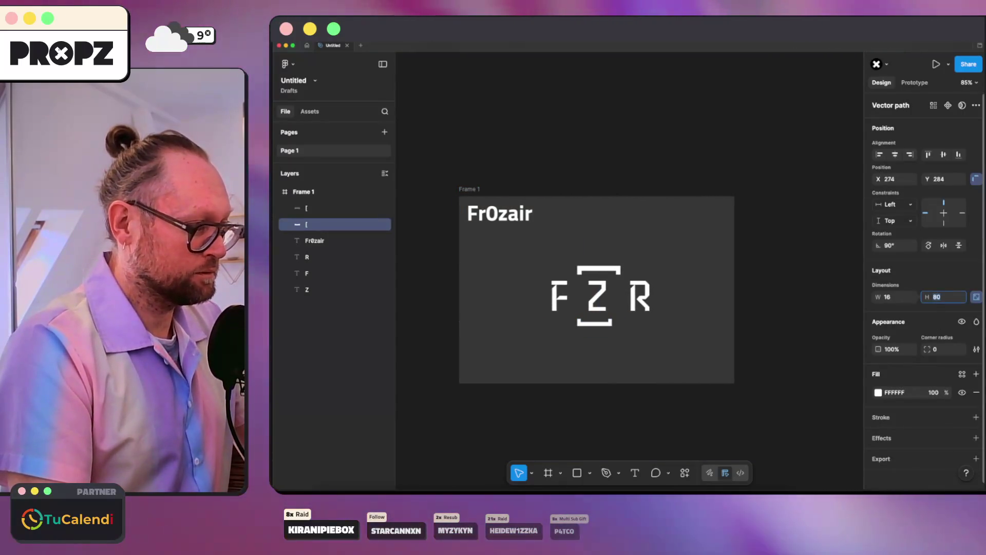
pyautogui.scroll(4, 594, 262)
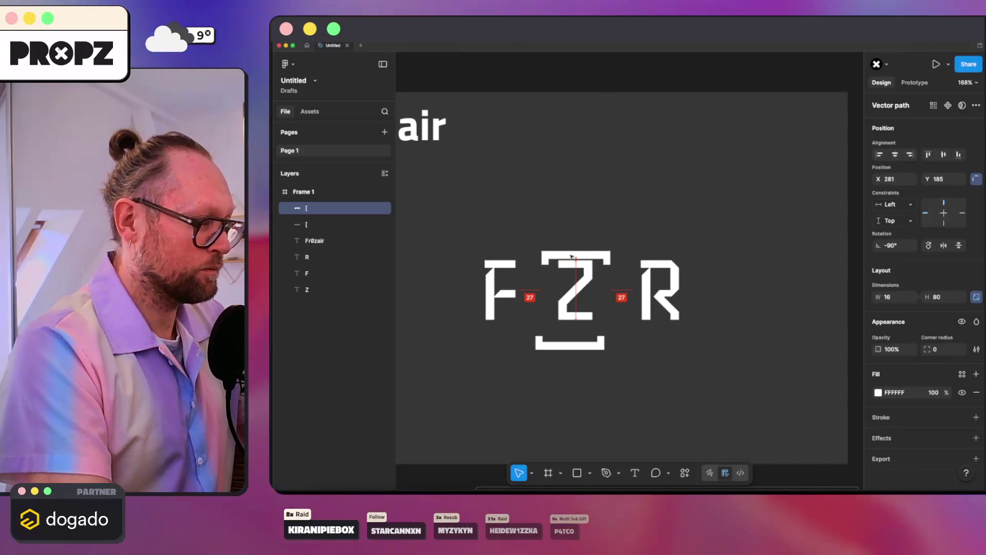
pyautogui.moveTo(608, 257); pyautogui.dragTo(608, 257)
pyautogui.hotkey('shift', 'Up')
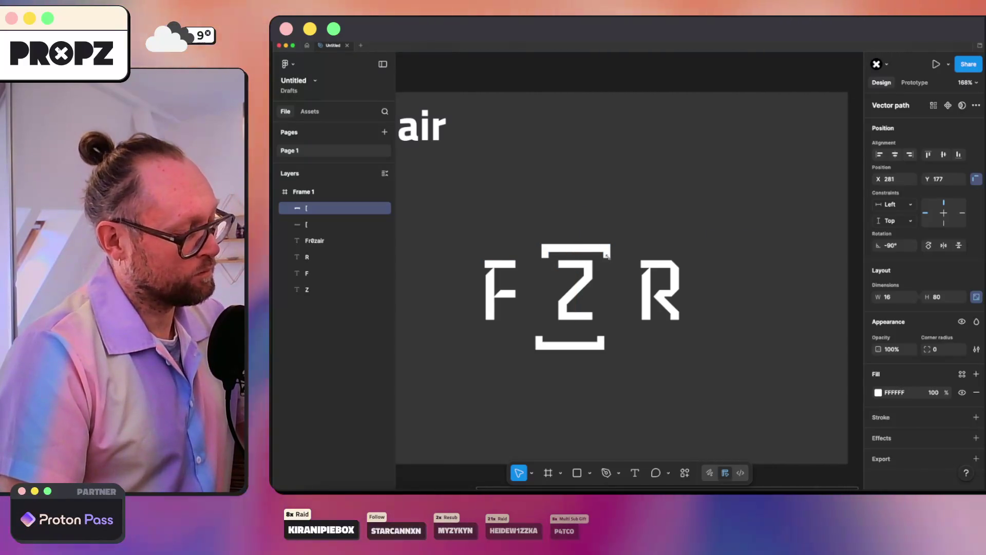
pyautogui.scroll(10, 583, 284)
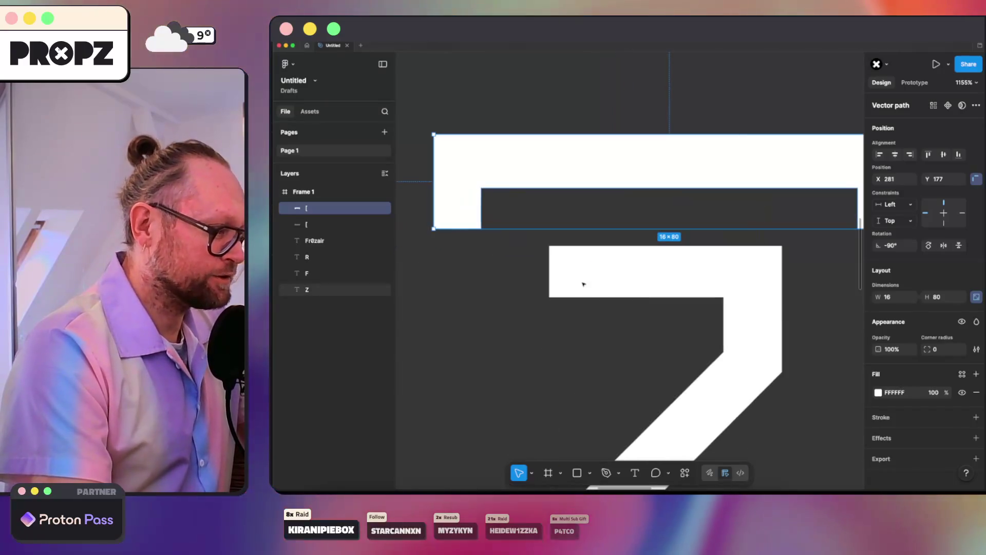
# - Flatten the Z letter into a vector and move it to the upper right
pyautogui.click(583, 284)
pyautogui.press('Return')
pyautogui.press('Escape')
pyautogui.scroll(-4, 598, 277)
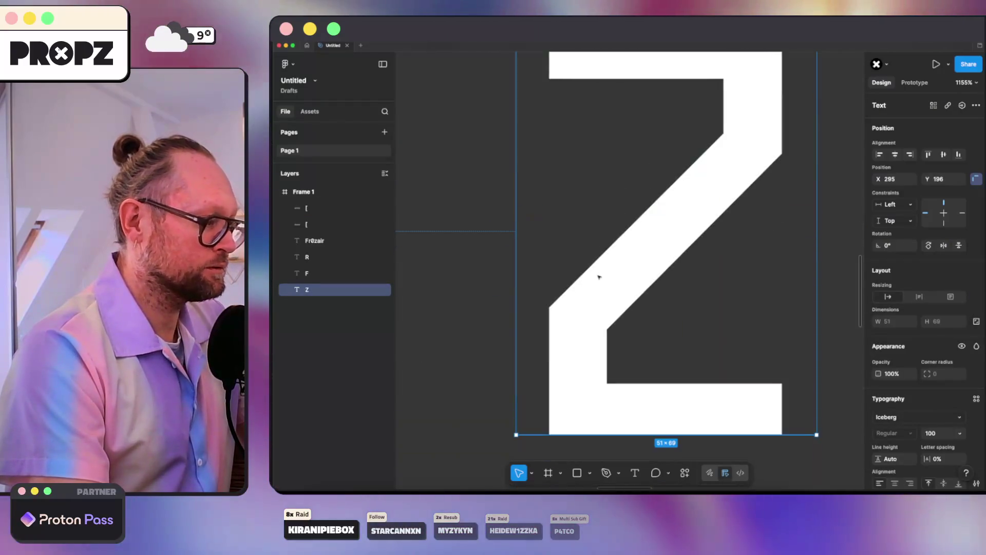
pyautogui.scroll(-5, 599, 277)
pyautogui.press('Escape')
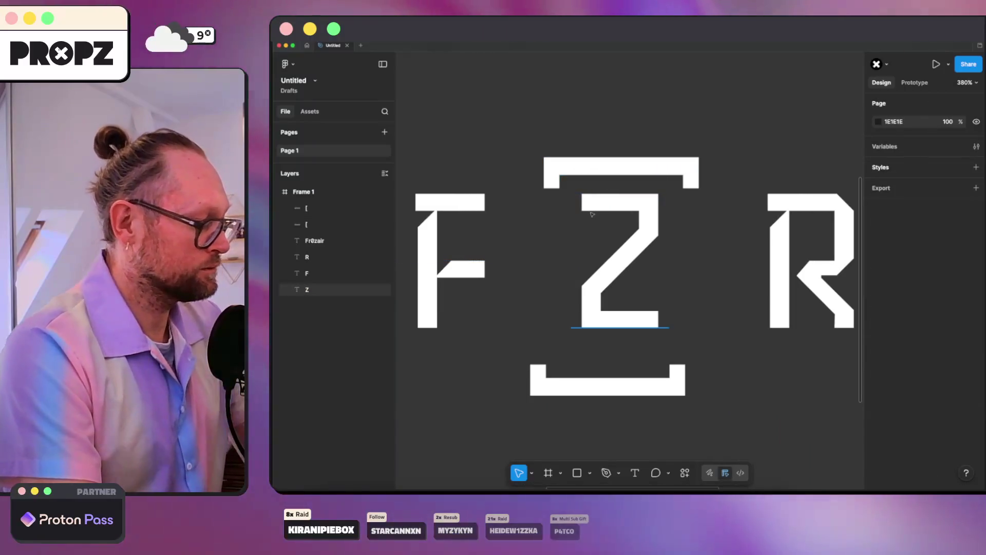
pyautogui.click(594, 167)
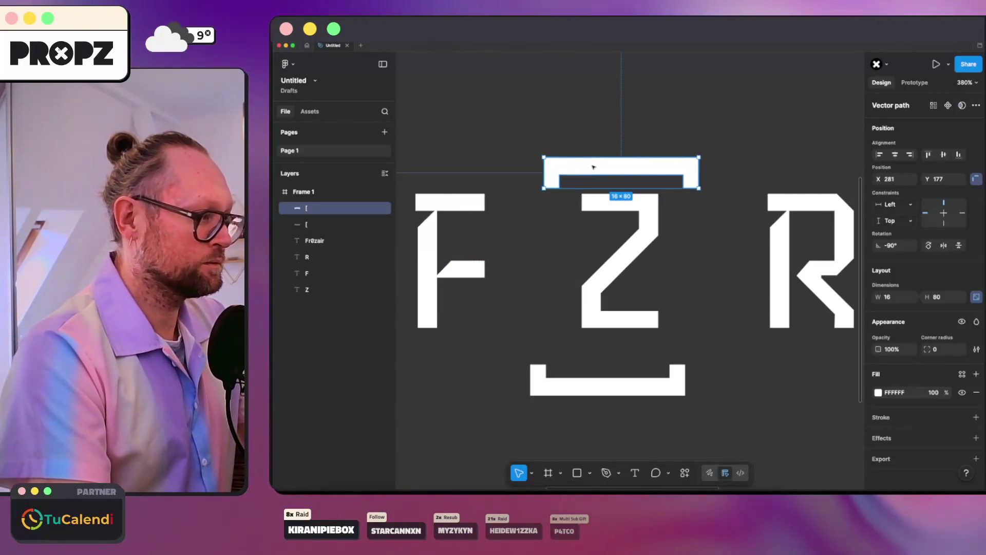
pyautogui.click(634, 250)
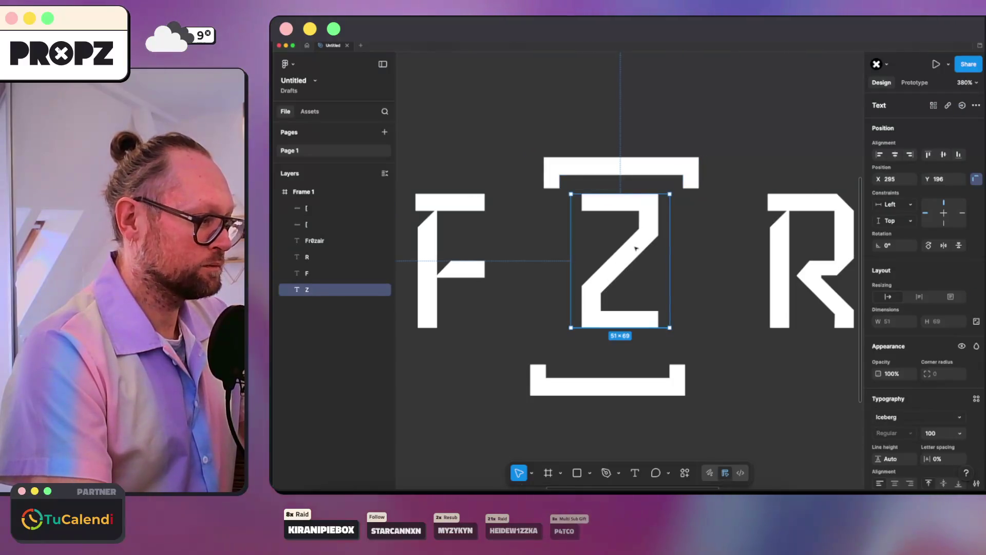
pyautogui.rightClick(635, 250)
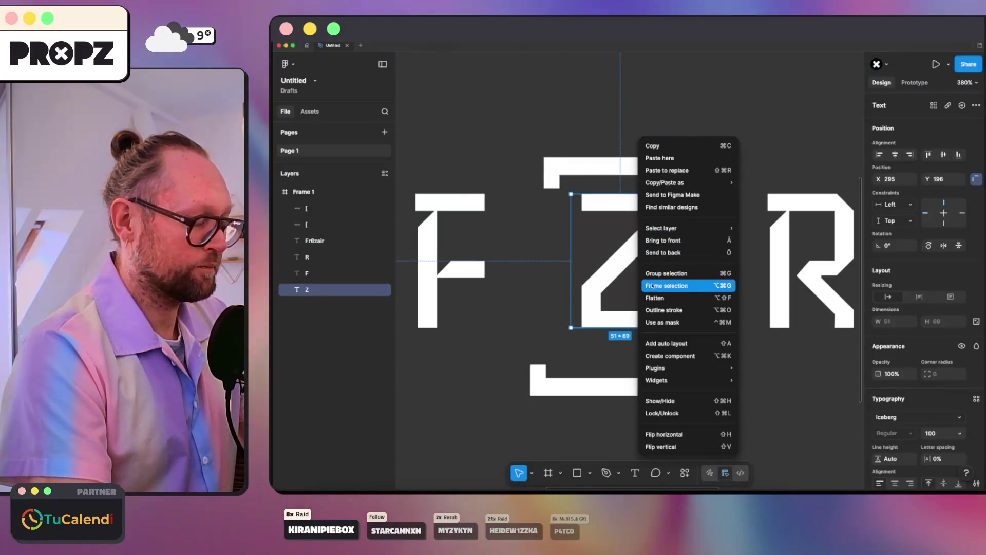
pyautogui.click(618, 283)
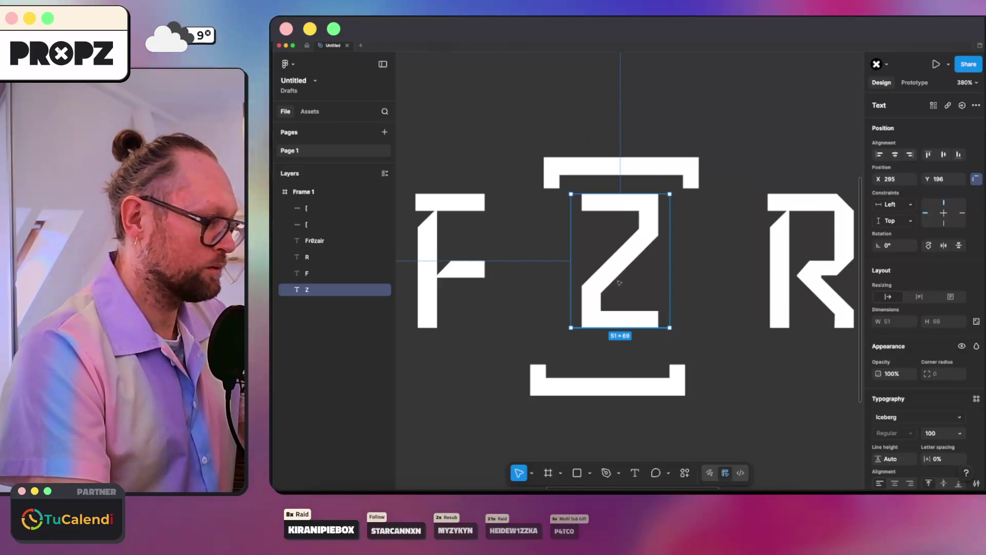
pyautogui.rightClick(637, 252)
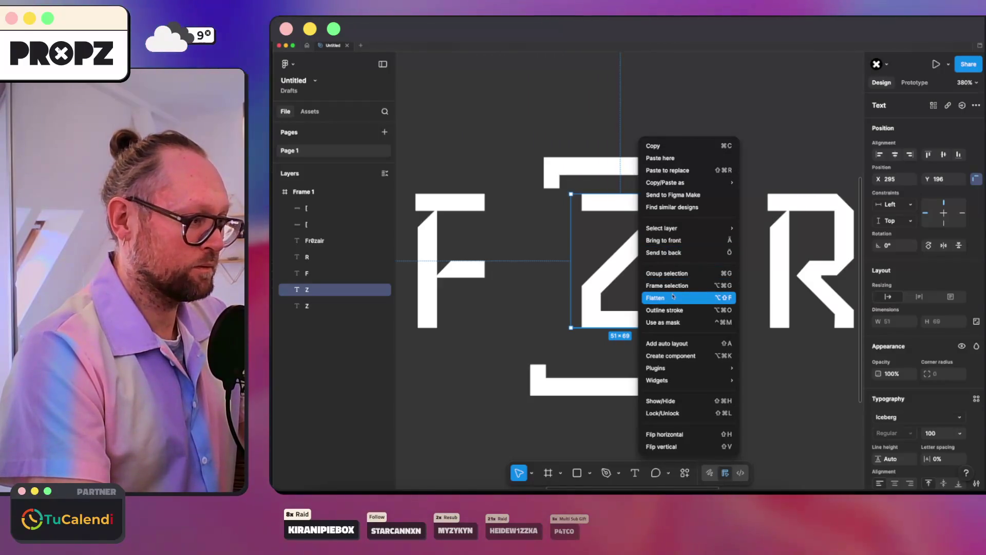
pyautogui.click(672, 297)
pyautogui.moveTo(661, 325)
pyautogui.mouseDown()
pyautogui.moveTo(786, 215)
pyautogui.moveTo(726, 177)
pyautogui.moveTo(693, 121)
pyautogui.moveTo(703, 156)
pyautogui.mouseUp()
# - Delete the Z vector's lower points so only its top stroke remains
pyautogui.press('Return')
pyautogui.press('Delete')
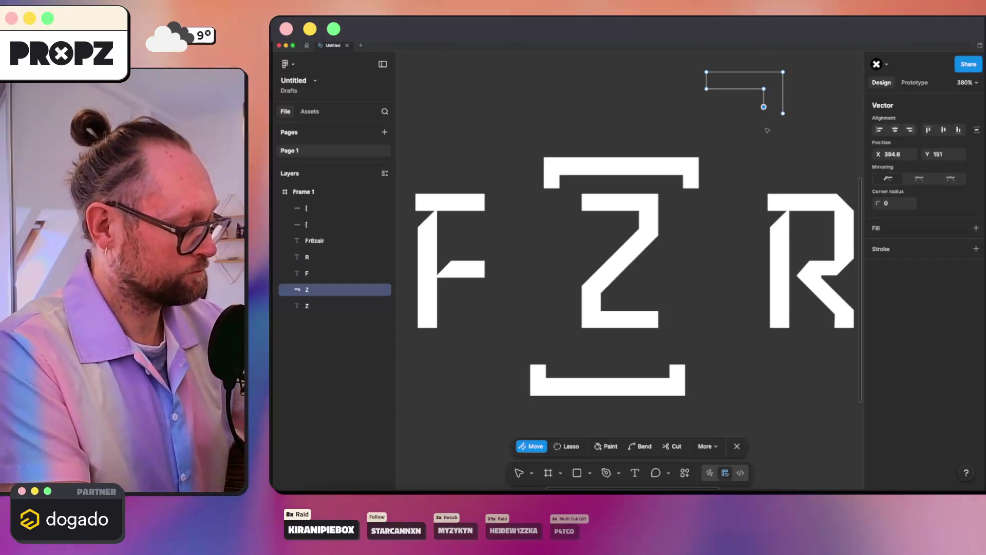
pyautogui.hotkey('ctrl', 'z')
pyautogui.hotkey('ctrl', 'shift', 'z')
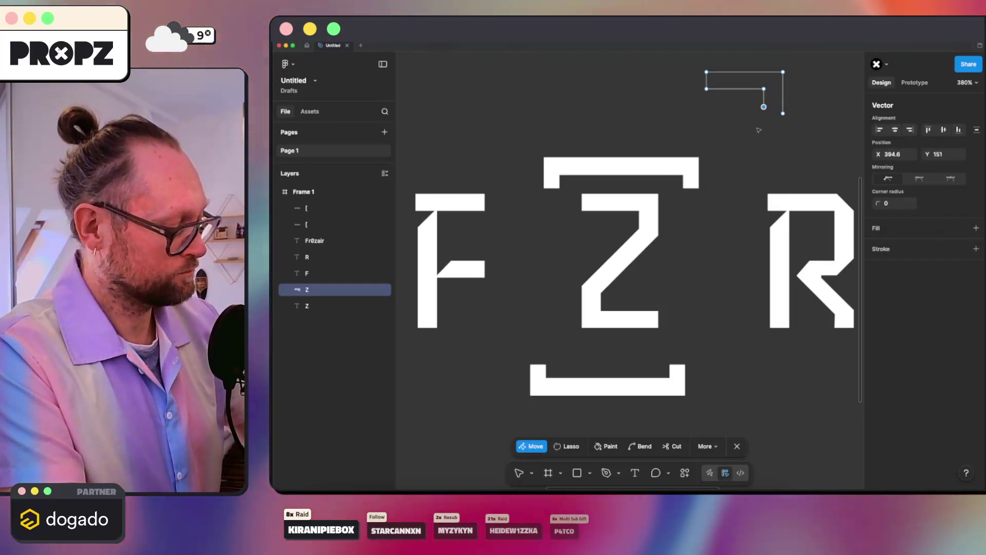
pyautogui.hotkey('ctrl', 'z')
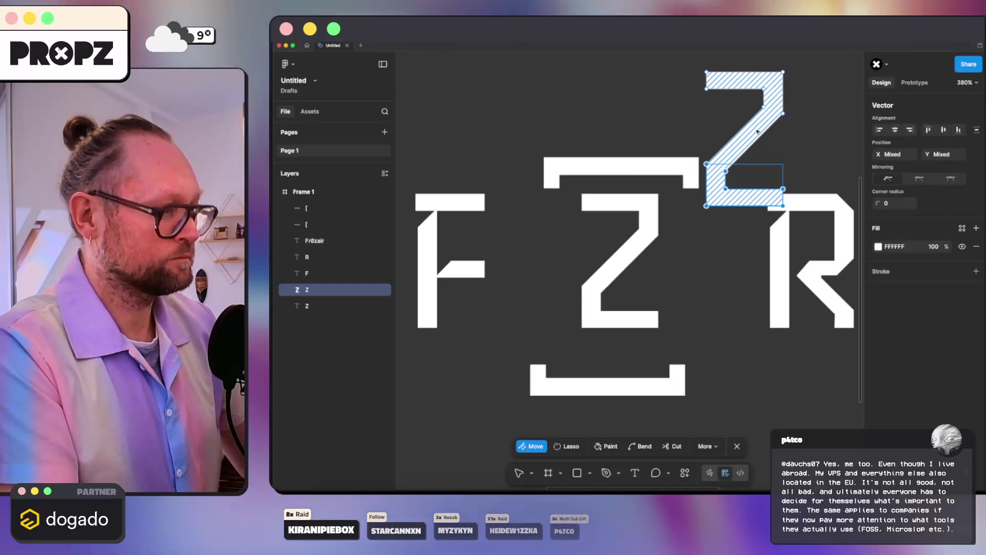
pyautogui.hotkey('ctrl', 'shift', 'z')
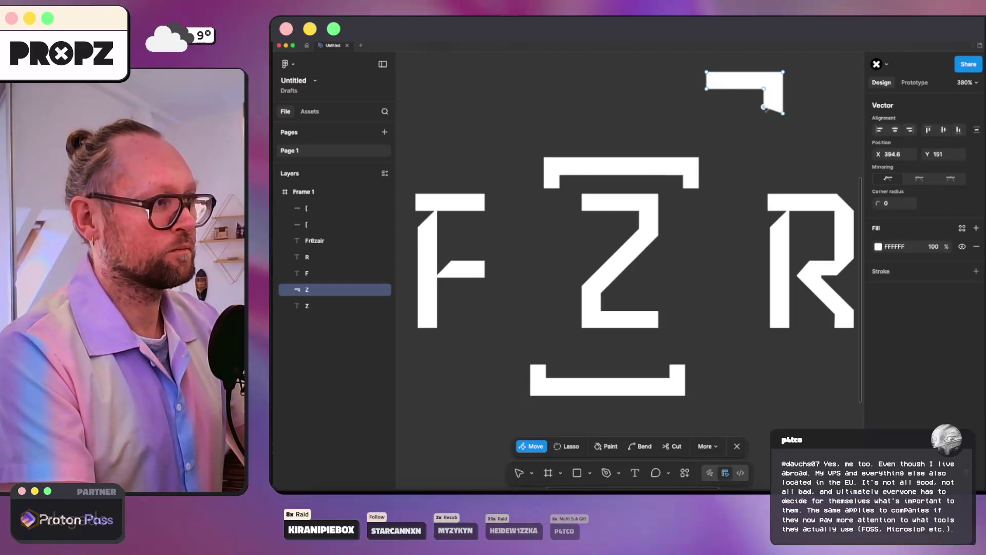
pyautogui.press('v')
pyautogui.scroll(10, 801, 82)
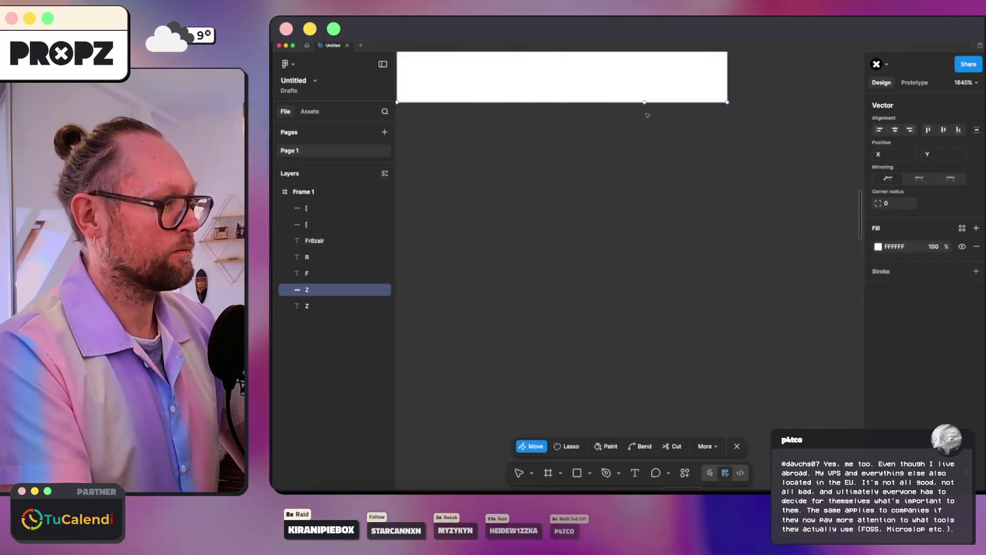
pyautogui.scroll(-10, 579, 170)
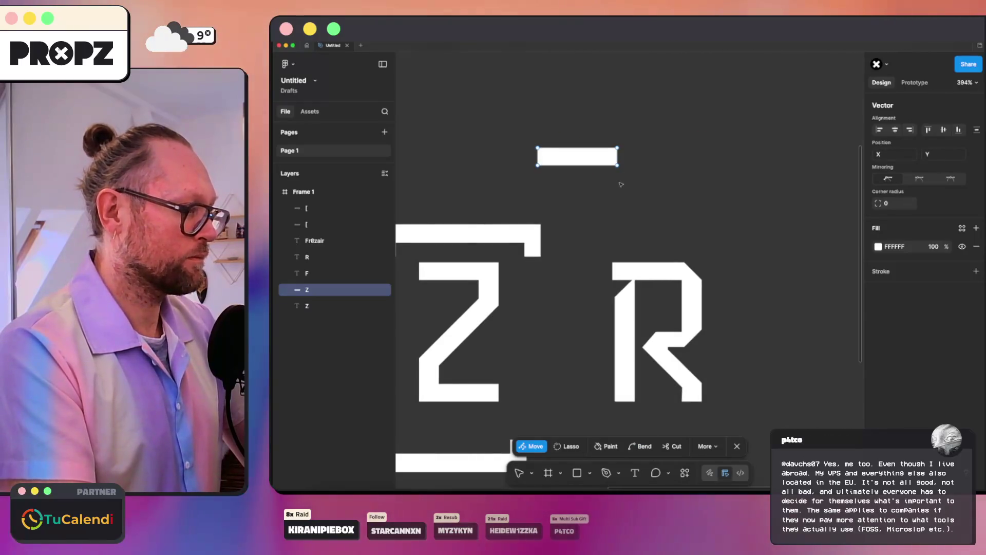
pyautogui.scroll(-5, 570, 166)
pyautogui.press('Escape')
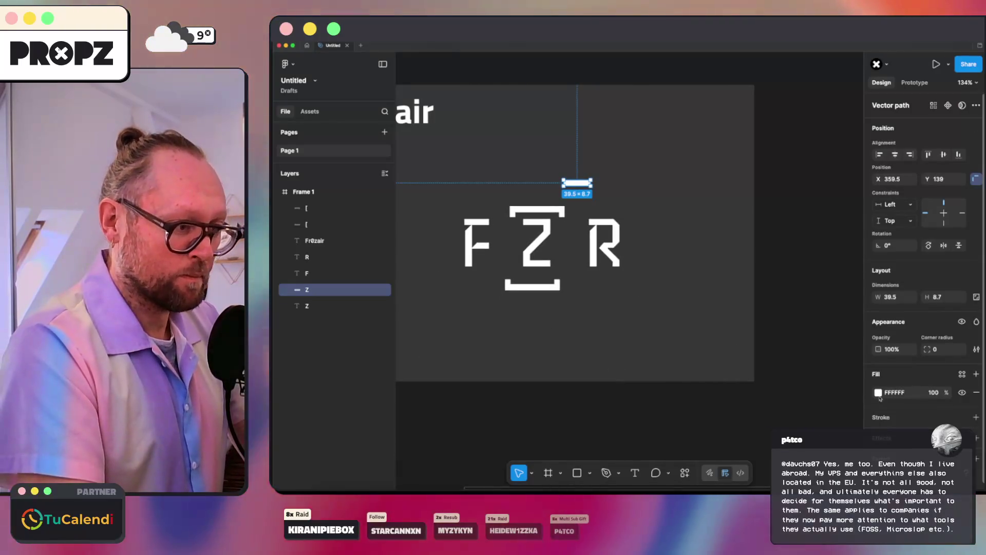
# - Fill the bar with FF1515 red and move it onto the top of the Z
pyautogui.click(878, 392)
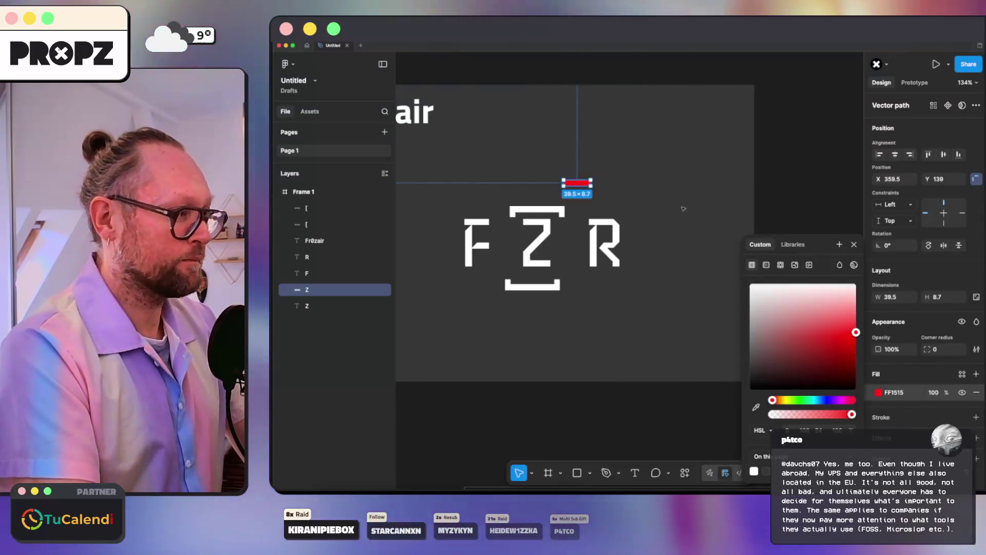
pyautogui.press('Escape')
pyautogui.press('Escape')
pyautogui.scroll(5, 755, 170)
pyautogui.moveTo(755, 170)
pyautogui.mouseDown()
pyautogui.moveTo(611, 219)
pyautogui.moveTo(633, 269)
pyautogui.moveTo(652, 272)
pyautogui.mouseUp()
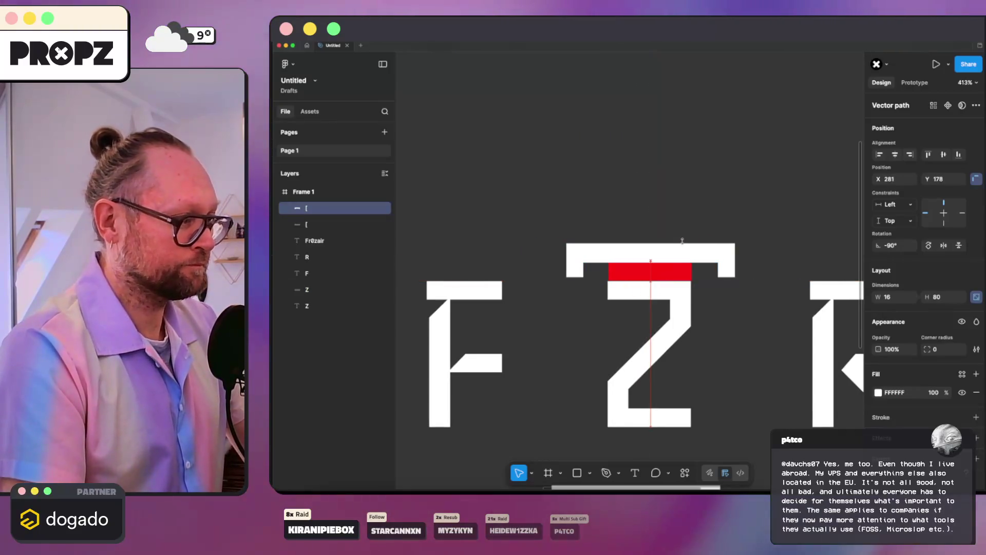
# - Align the red bar precisely over the Z's top stroke
pyautogui.scroll(5, 636, 263)
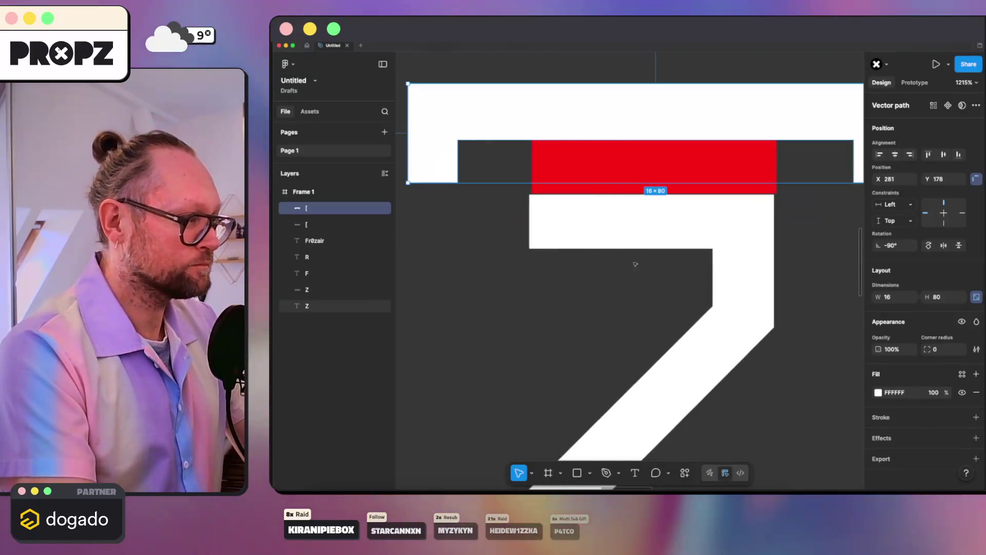
pyautogui.click(630, 170)
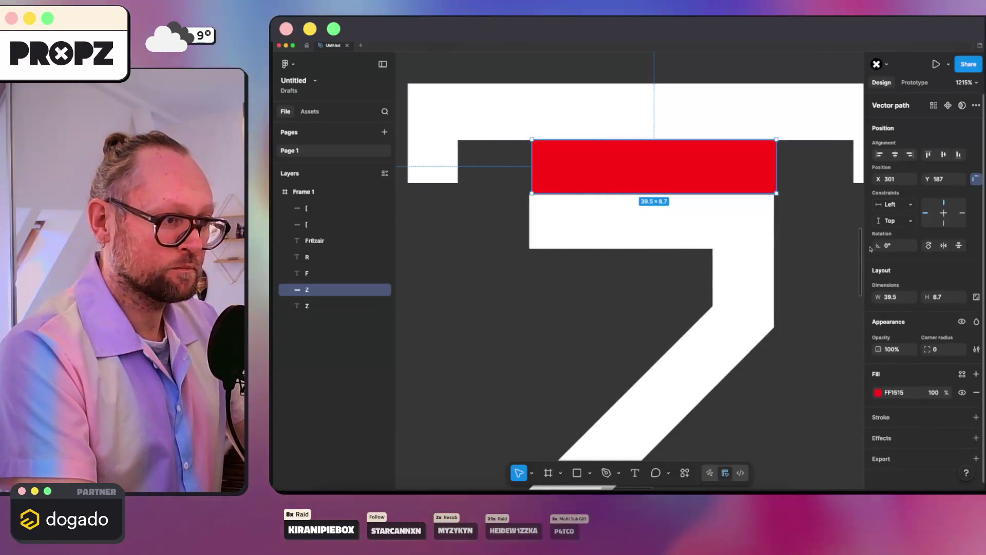
pyautogui.scroll(-5, 719, 268)
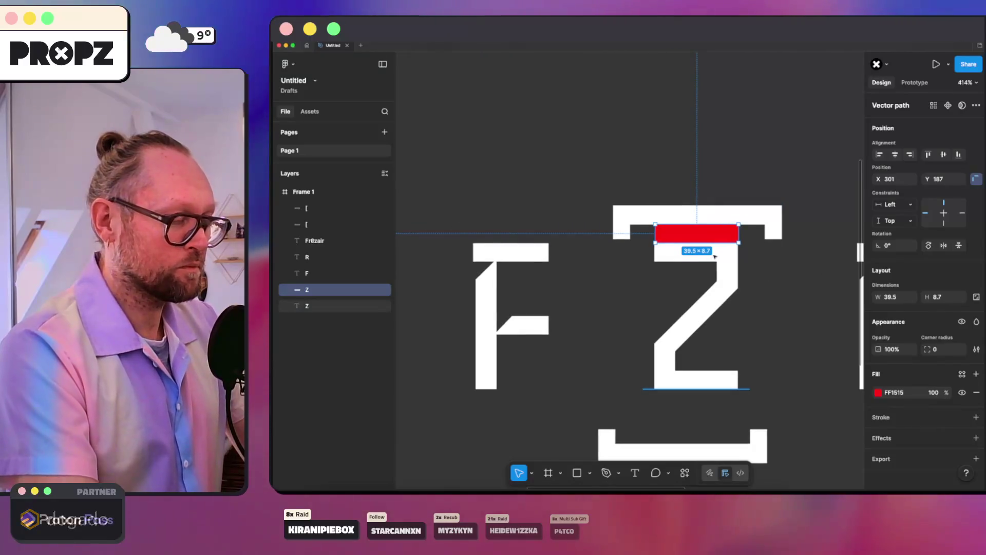
pyautogui.scroll(2, 714, 255)
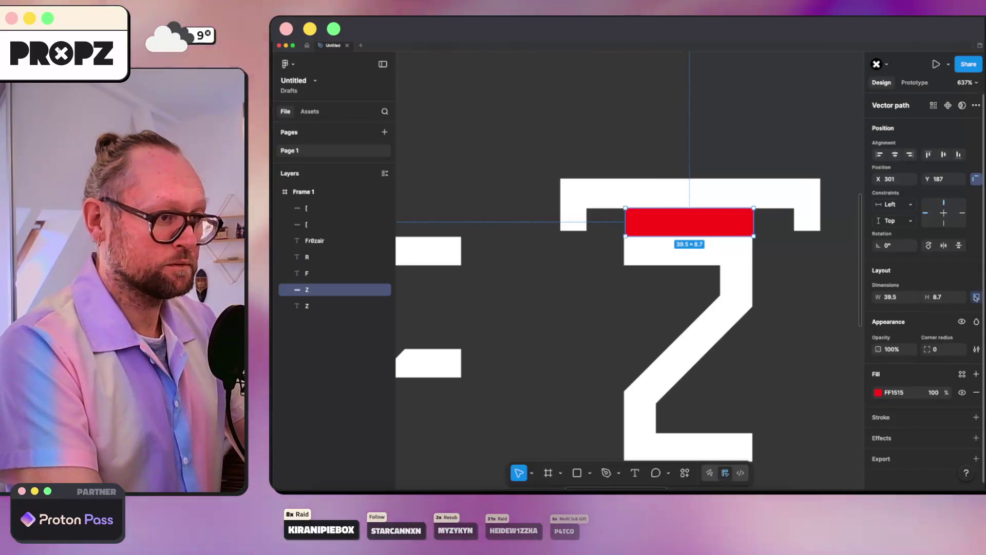
pyautogui.scroll(-6, 781, 273)
pyautogui.scroll(5, 765, 285)
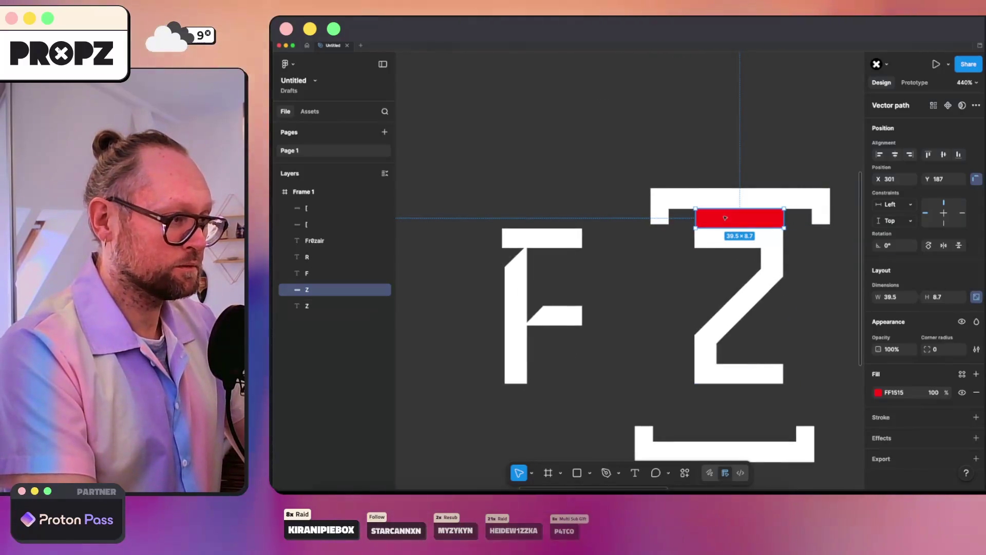
pyautogui.scroll(5, 760, 236)
pyautogui.click(711, 261)
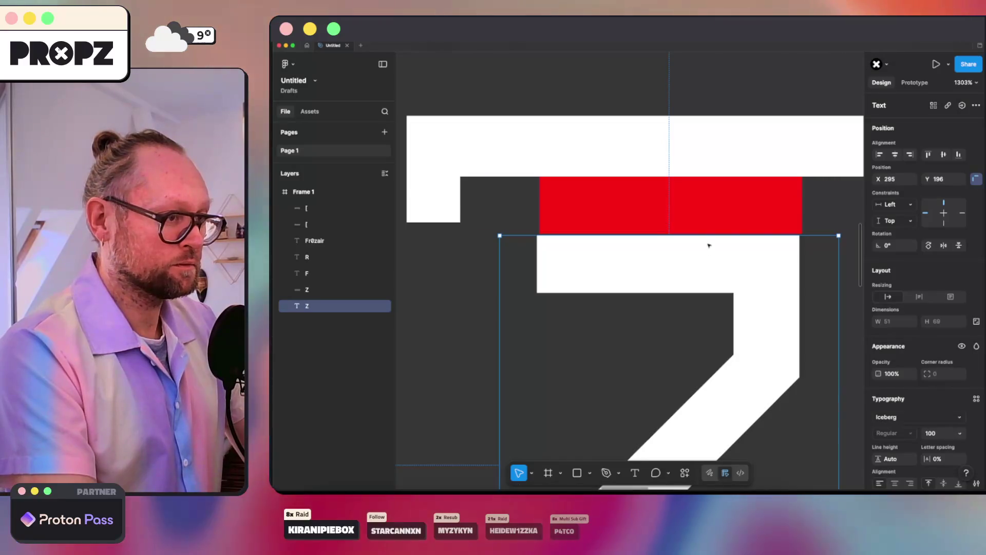
pyautogui.click(704, 204)
pyautogui.moveTo(704, 204); pyautogui.dragTo(694, 204)
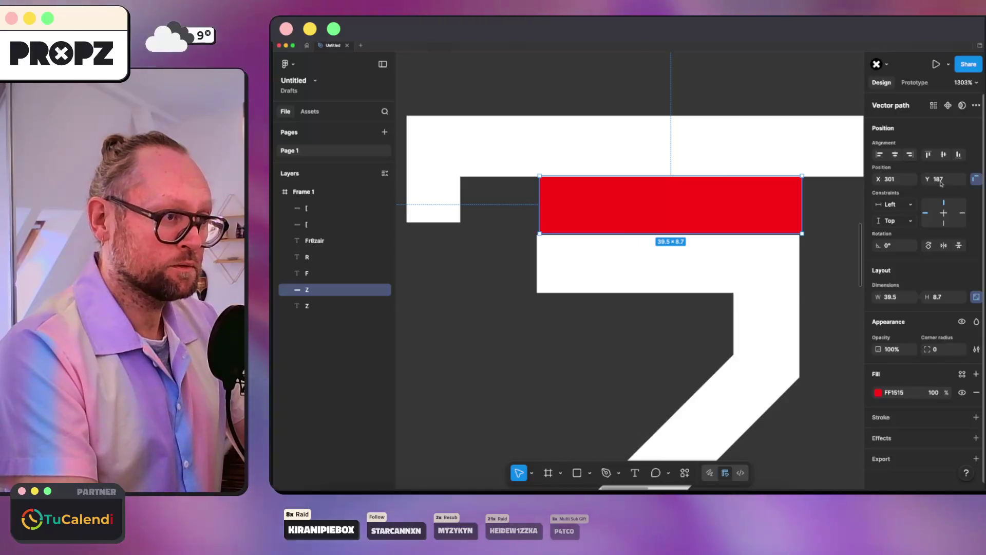
pyautogui.click(951, 179)
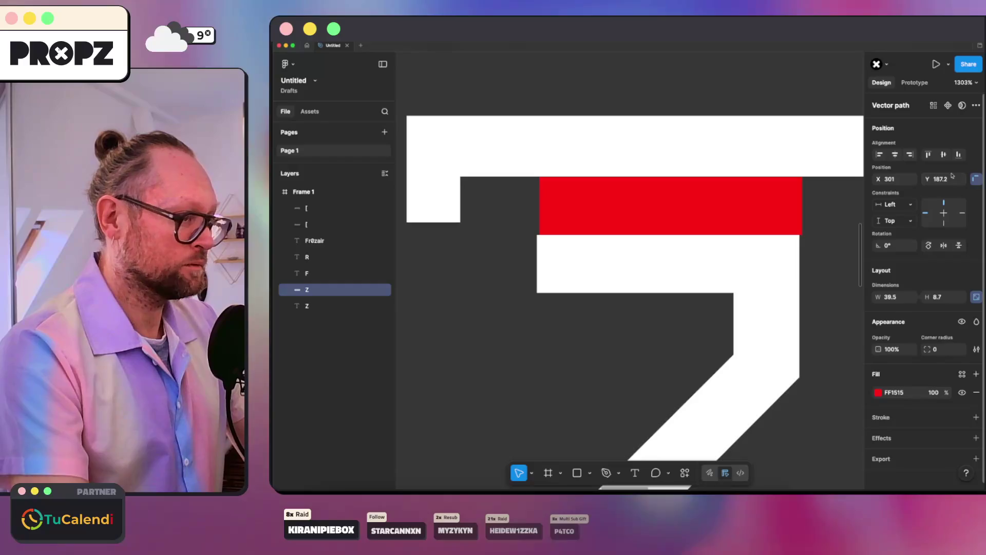
# - Set the top bracket's Y position to 178.1 to sit snugly above the bar
pyautogui.click(728, 165)
pyautogui.scroll(5, 685, 157)
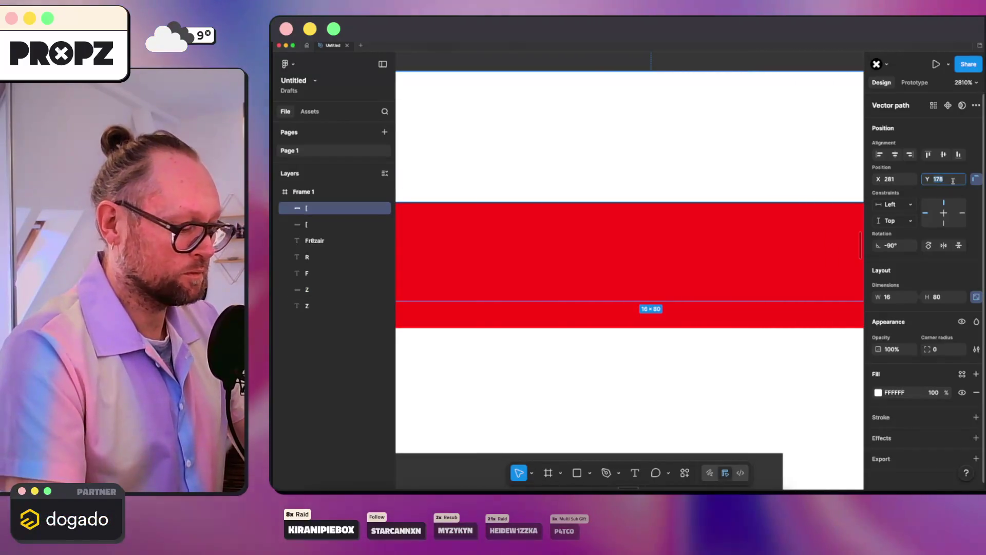
pyautogui.moveTo(819, 202); pyautogui.dragTo(819, 200)
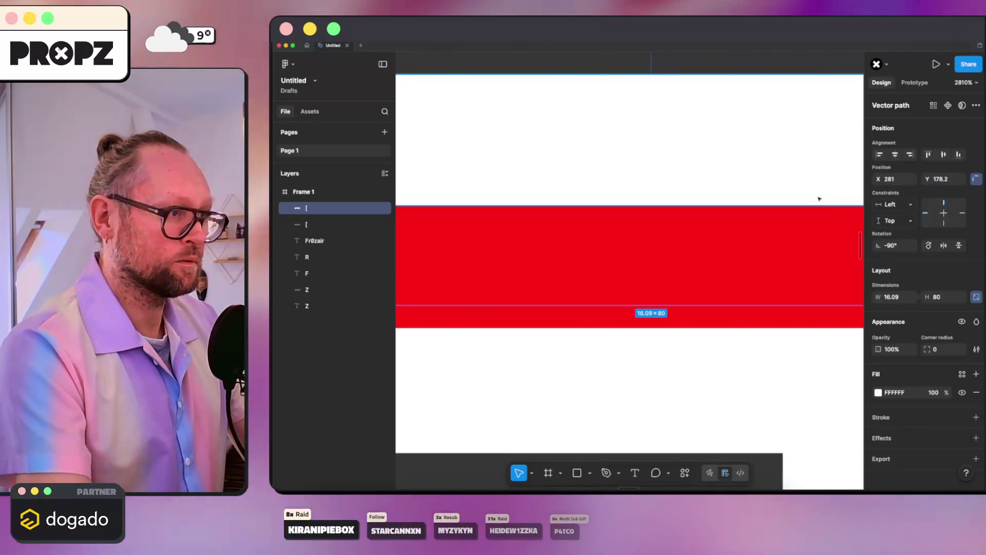
pyautogui.click(950, 182)
pyautogui.write('178.1')
pyautogui.press('Return')
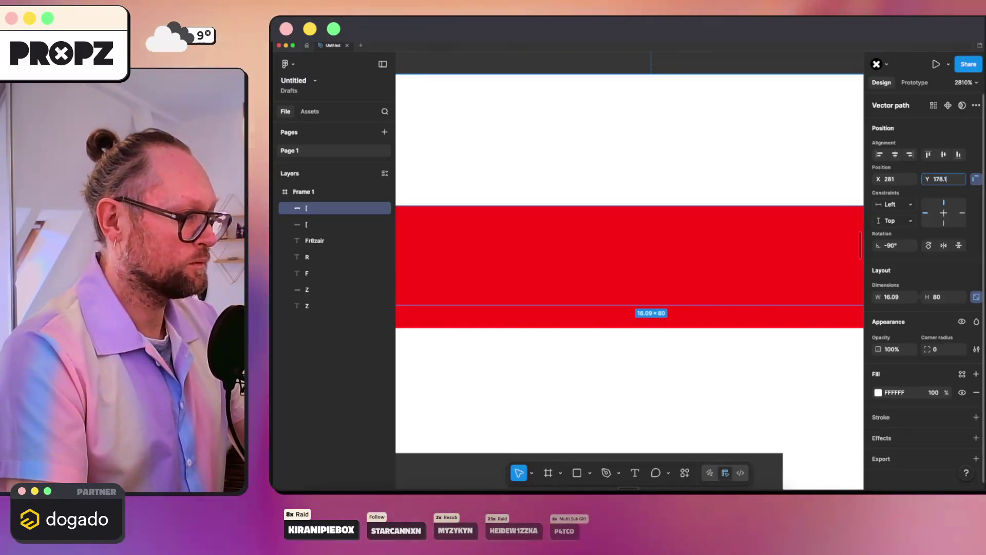
pyautogui.scroll(-5, 680, 245)
pyautogui.scroll(-10, 680, 245)
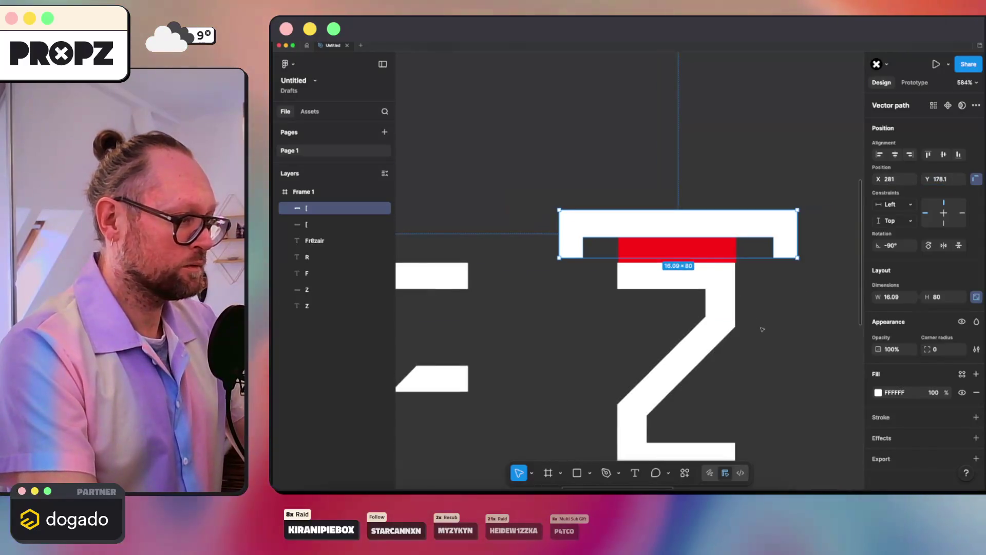
pyautogui.click(766, 339)
pyautogui.scroll(1, 622, 281)
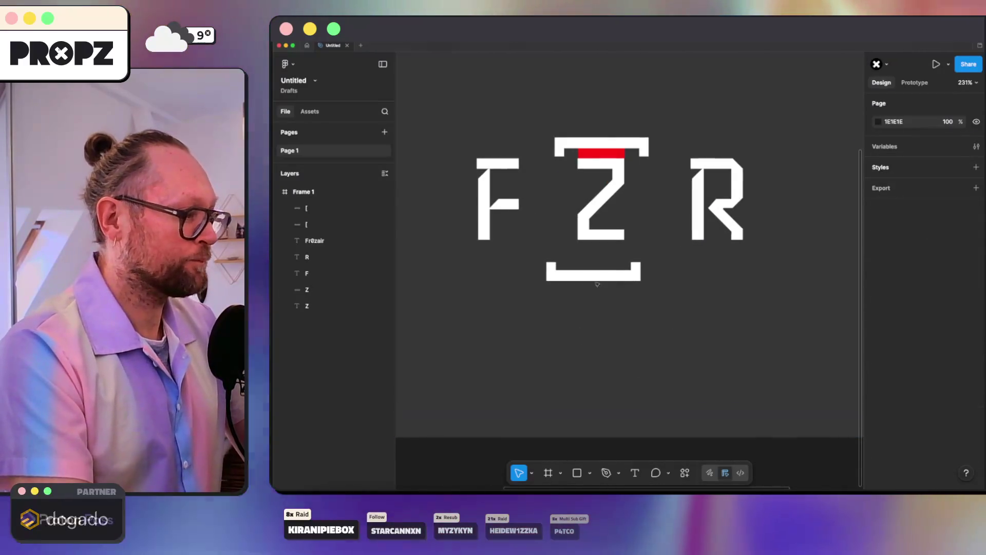
# - Adjust the bottom bracket under the Z
pyautogui.click(639, 273)
pyautogui.moveTo(641, 272)
pyautogui.mouseDown()
pyautogui.moveTo(593, 264)
pyautogui.moveTo(594, 279)
pyautogui.mouseUp()
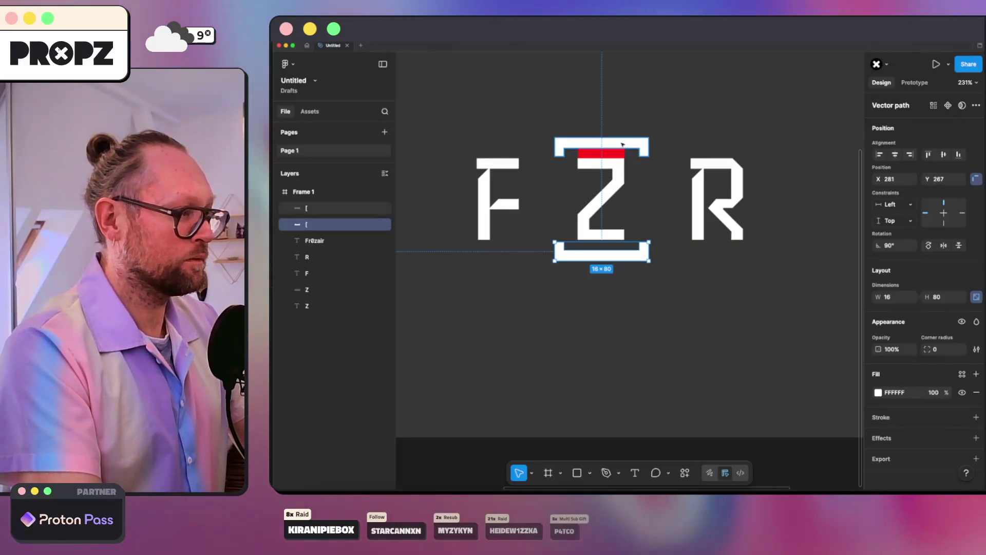
pyautogui.click(639, 285)
# - Rename the red bar layer to 'spacer', move it to the top of Frame 1, and zoom to fit
pyautogui.click(598, 155)
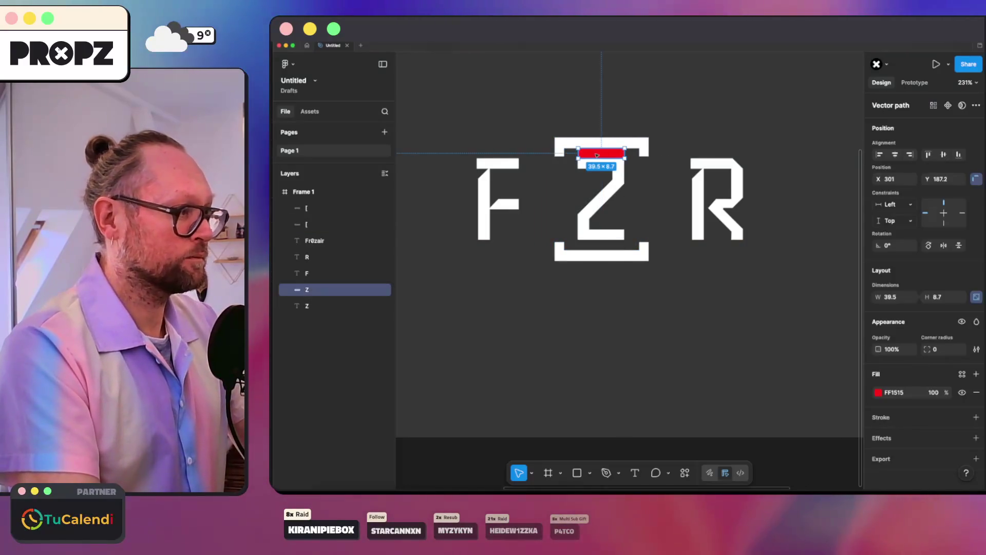
pyautogui.doubleClick(328, 292)
pyautogui.write('spacer')
pyautogui.press('Return')
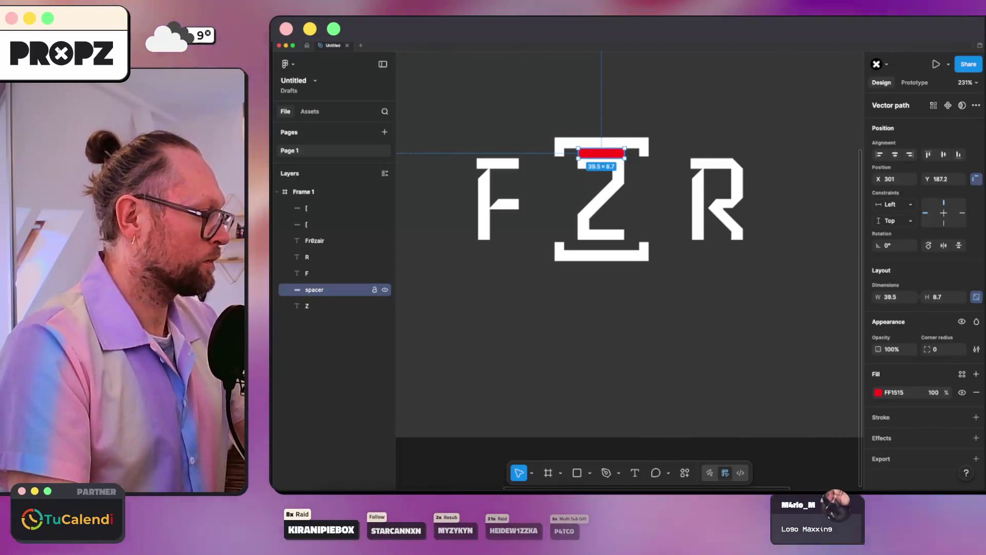
pyautogui.moveTo(334, 290)
pyautogui.mouseDown()
pyautogui.moveTo(311, 195)
pyautogui.moveTo(274, 206)
pyautogui.mouseUp()
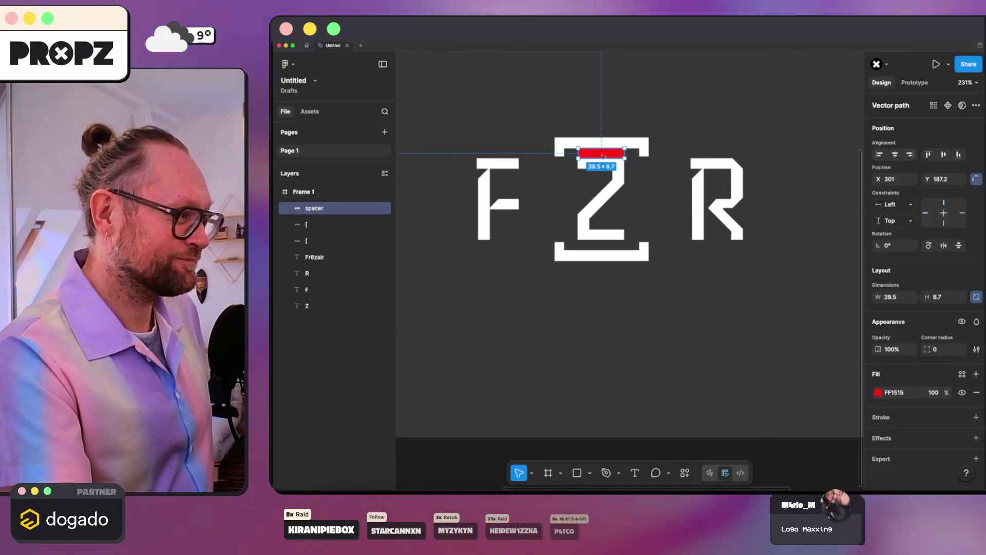
pyautogui.click(659, 270)
pyautogui.hotkey('shift', '1')
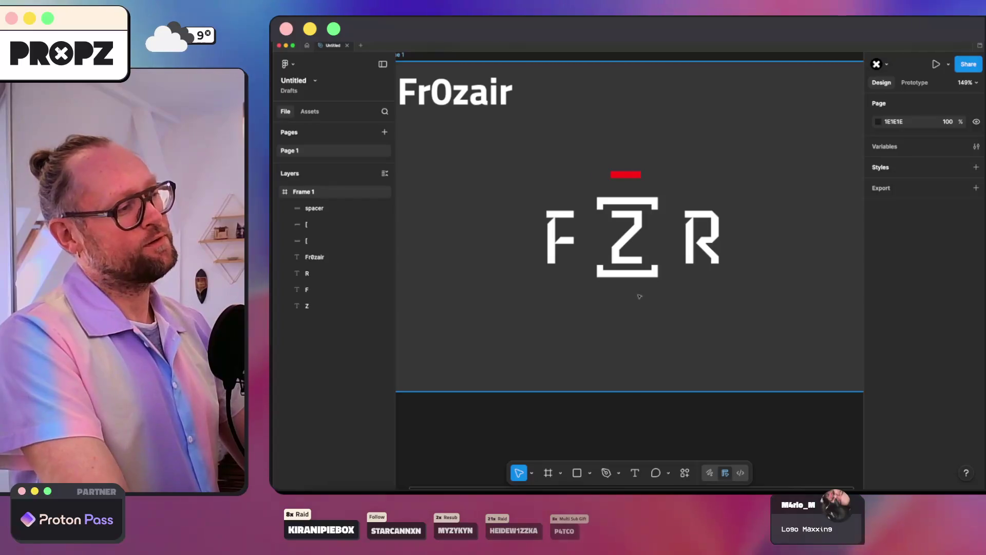
pyautogui.click(555, 239)
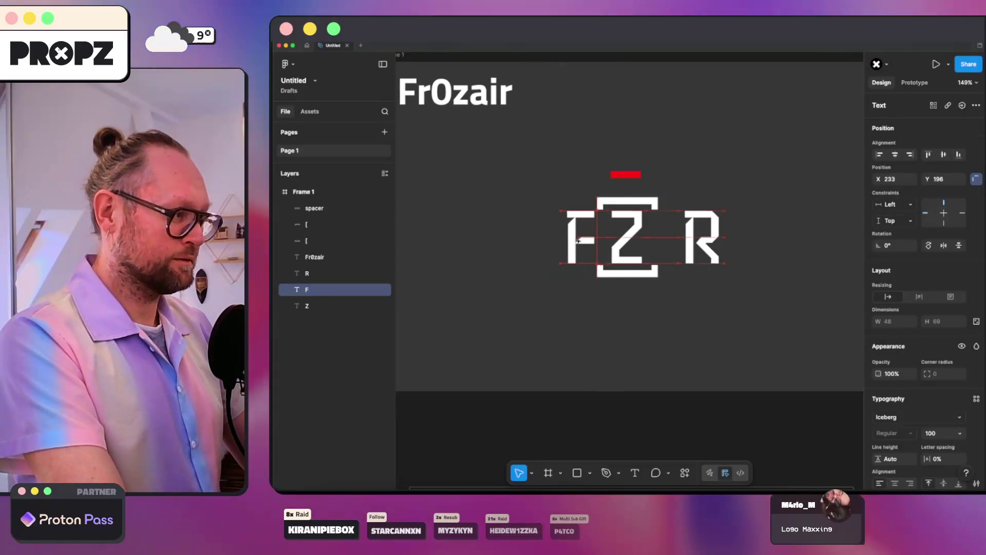
pyautogui.moveTo(576, 239); pyautogui.dragTo(594, 239)
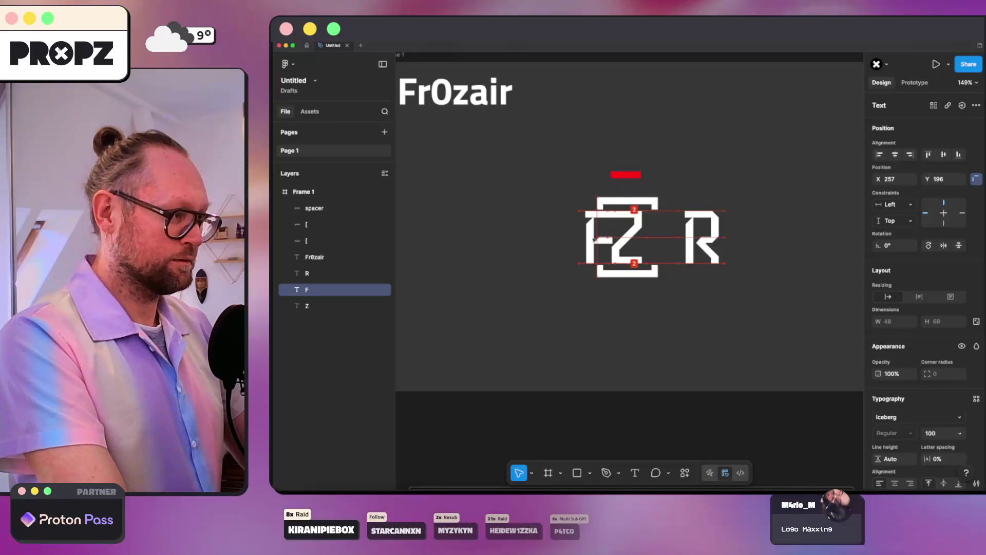
pyautogui.click(686, 236)
pyautogui.moveTo(685, 236); pyautogui.dragTo(641, 236)
pyautogui.click(775, 236)
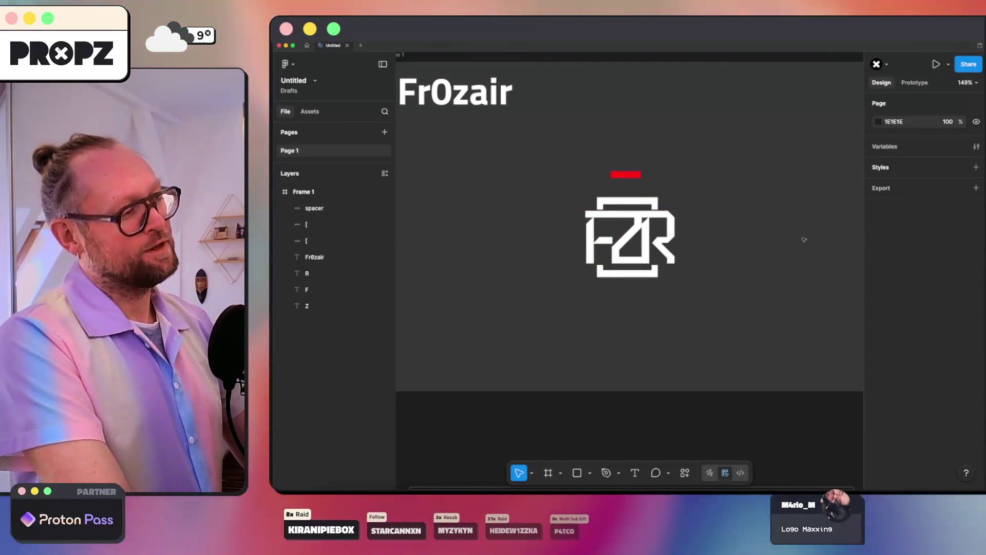
pyautogui.hotkey('ctrl', 'z')
pyautogui.hotkey('ctrl', 'z')
pyautogui.hotkey('ctrl', 'z')
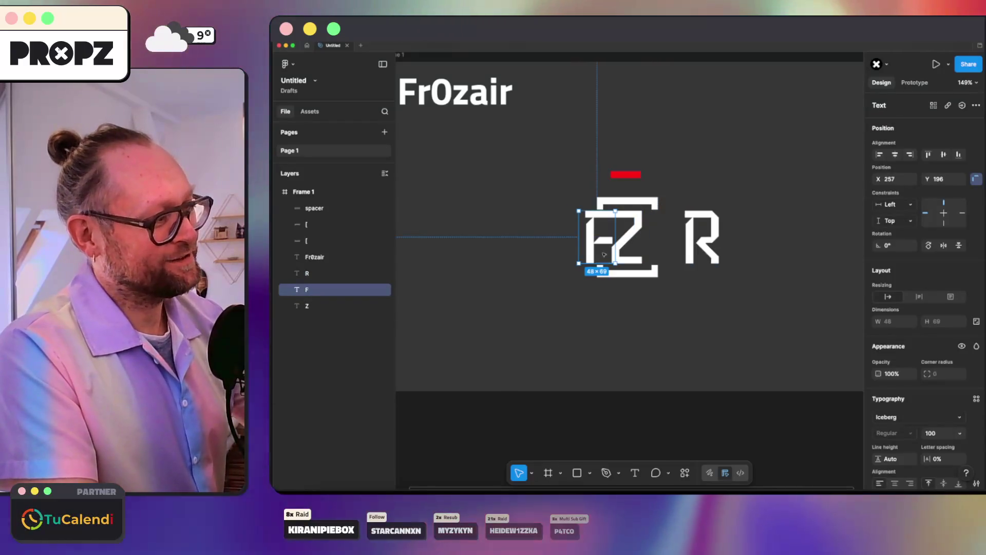
pyautogui.scroll(-5, 604, 253)
pyautogui.click(615, 276)
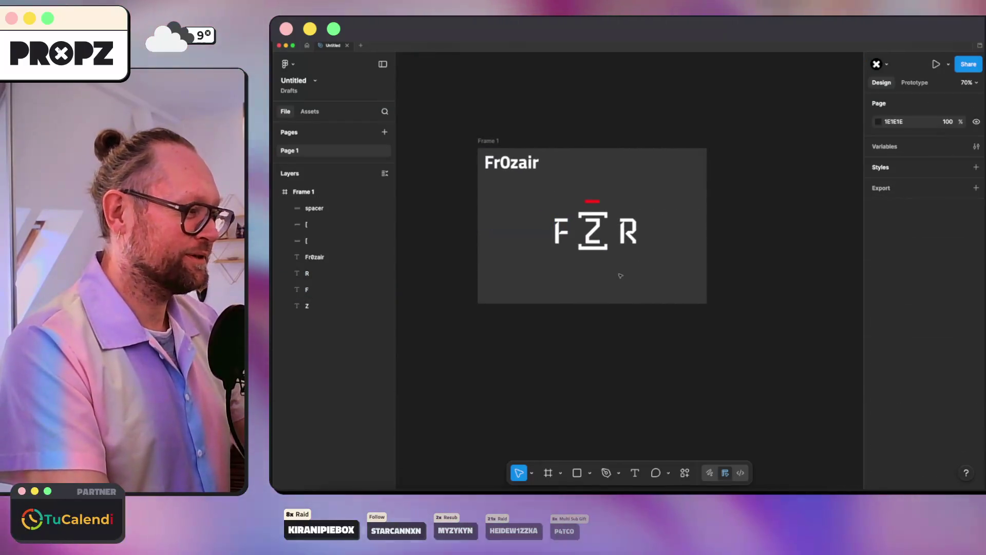
# - Wrap the F, Z, R letters and brackets in a new frame, Frame 2
pyautogui.moveTo(523, 191)
pyautogui.mouseDown()
pyautogui.moveTo(643, 264)
pyautogui.moveTo(536, 212)
pyautogui.mouseUp()
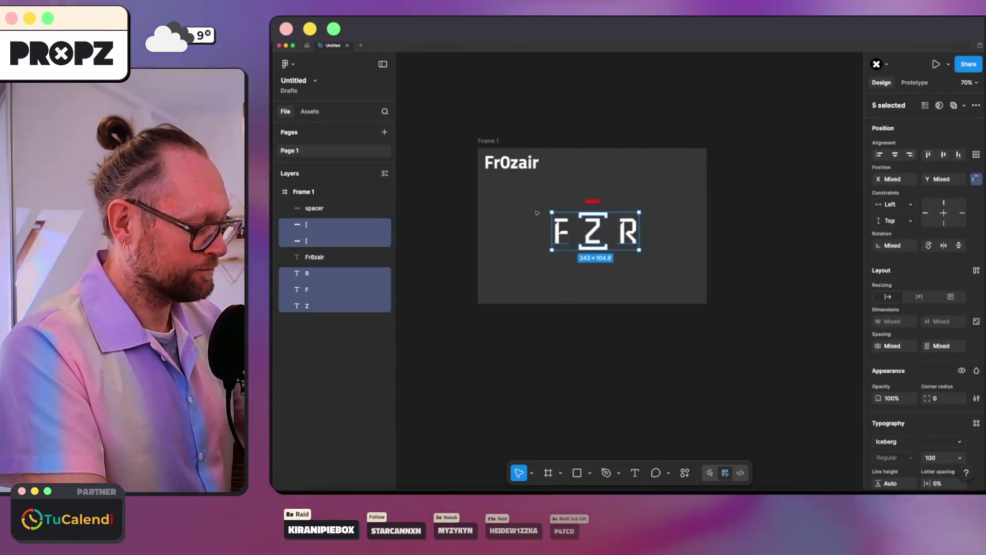
pyautogui.hotkey('ctrl', 'alt', 'g')
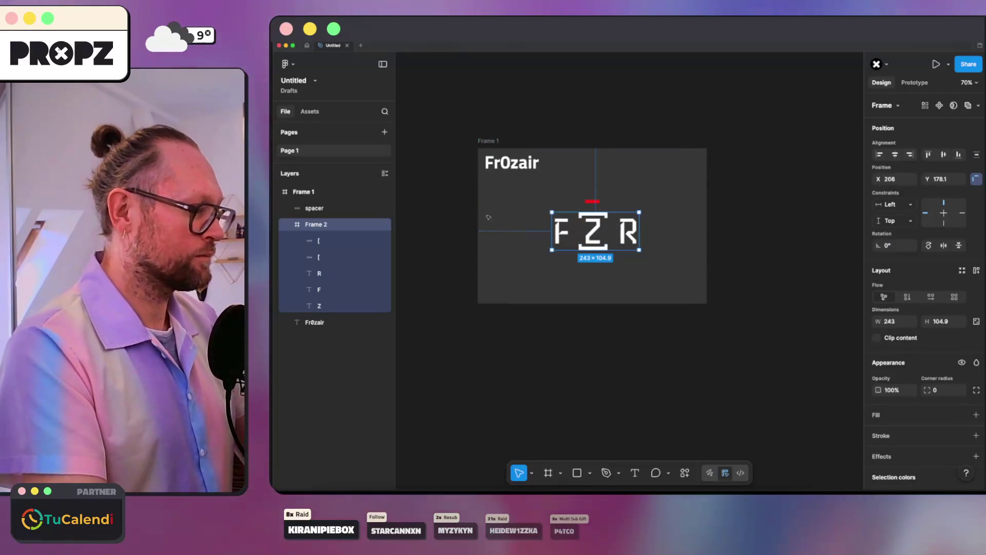
pyautogui.click(707, 311)
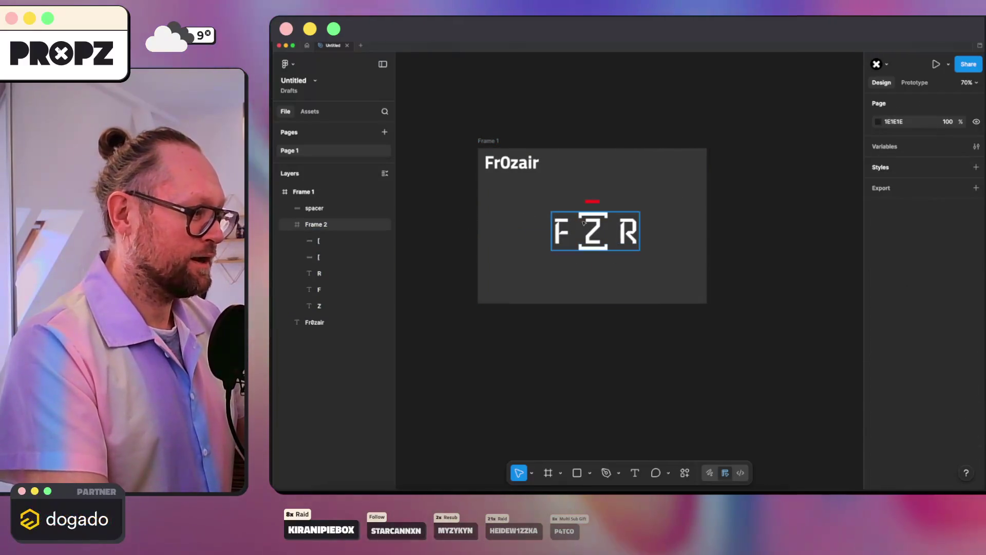
# - Centre Frame 2 in Frame 1, move the red spacer under the Fr0zair title, and zoom to Frame 1
pyautogui.moveTo(584, 221); pyautogui.dragTo(548, 234)
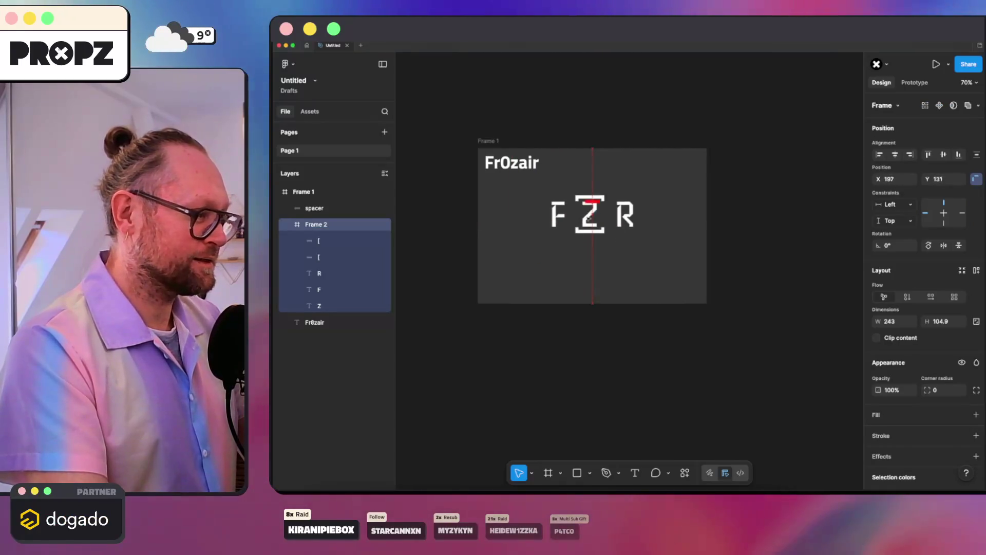
pyautogui.moveTo(595, 202); pyautogui.dragTo(529, 194)
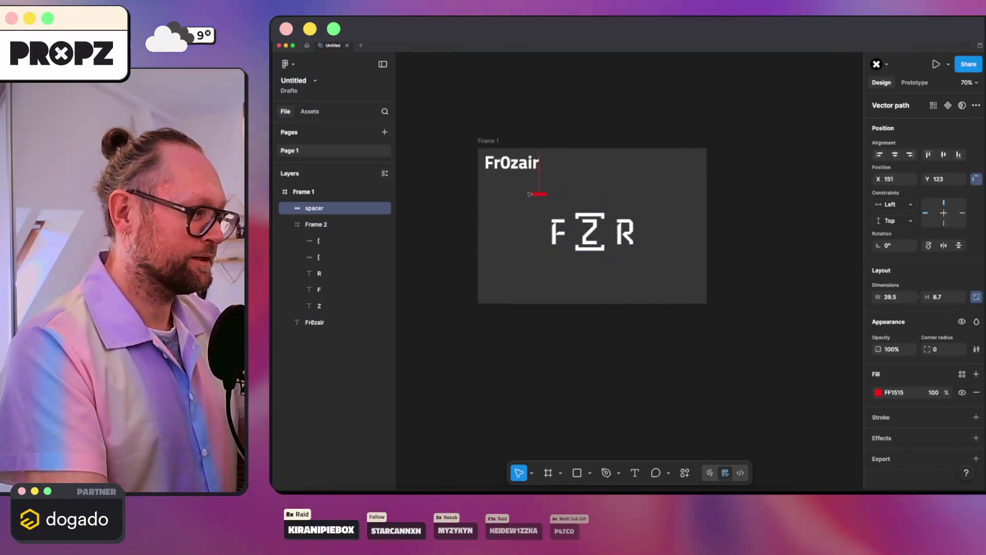
pyautogui.moveTo(618, 239); pyautogui.dragTo(619, 228)
pyautogui.click(597, 267)
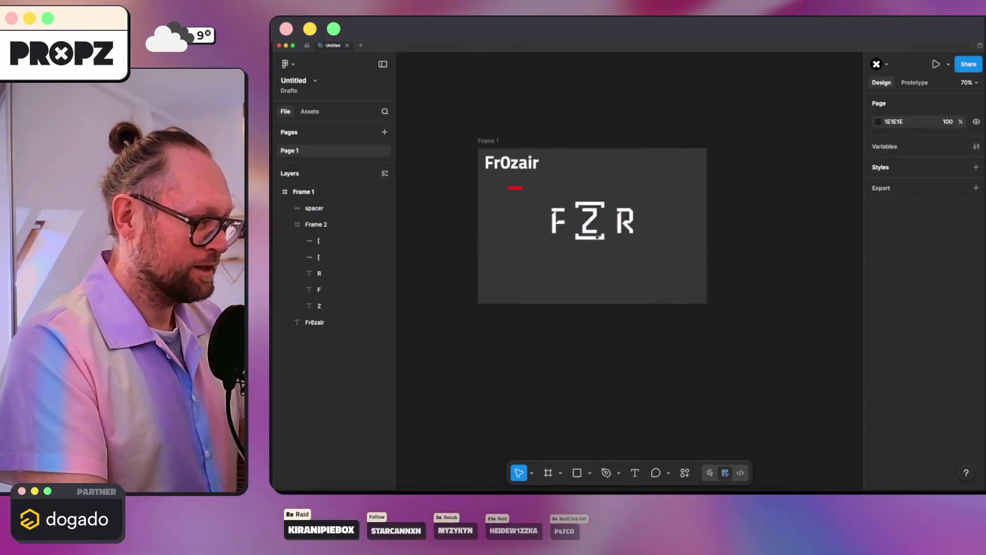
pyautogui.click(304, 192)
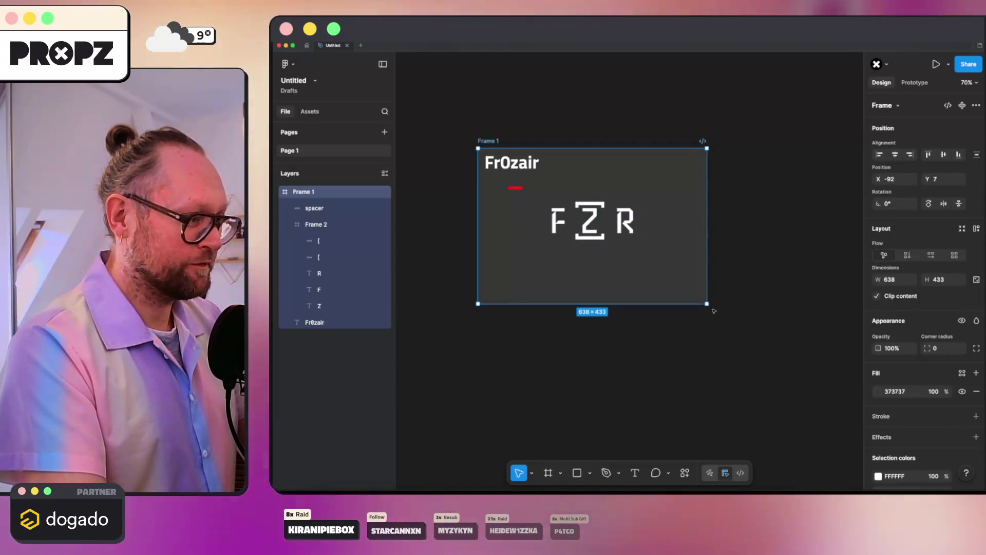
pyautogui.hotkey('shift', '2')
pyautogui.click(600, 291)
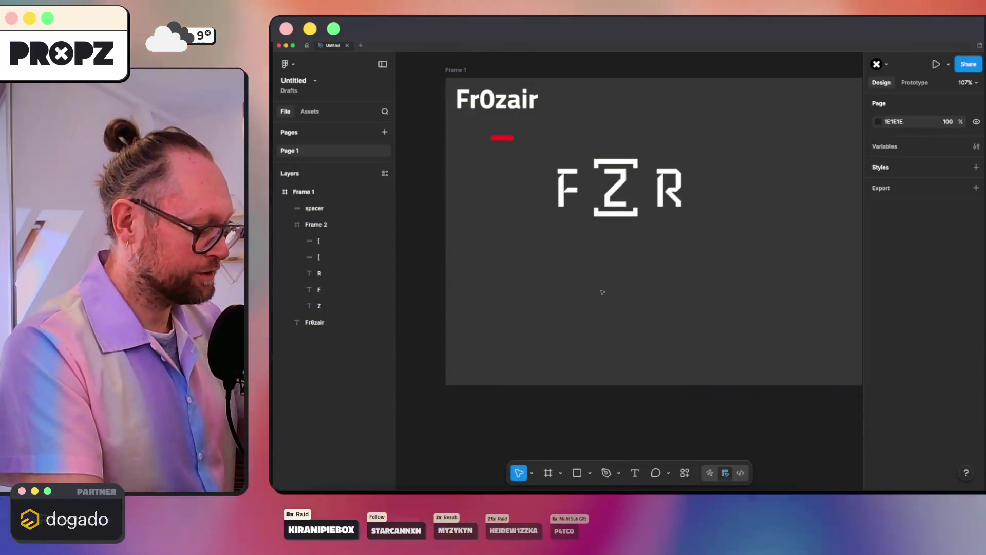
# - Add an 'FZR' text layer below the bracketed wordmark
pyautogui.press('t')
pyautogui.click(626, 289)
pyautogui.write('FZR')
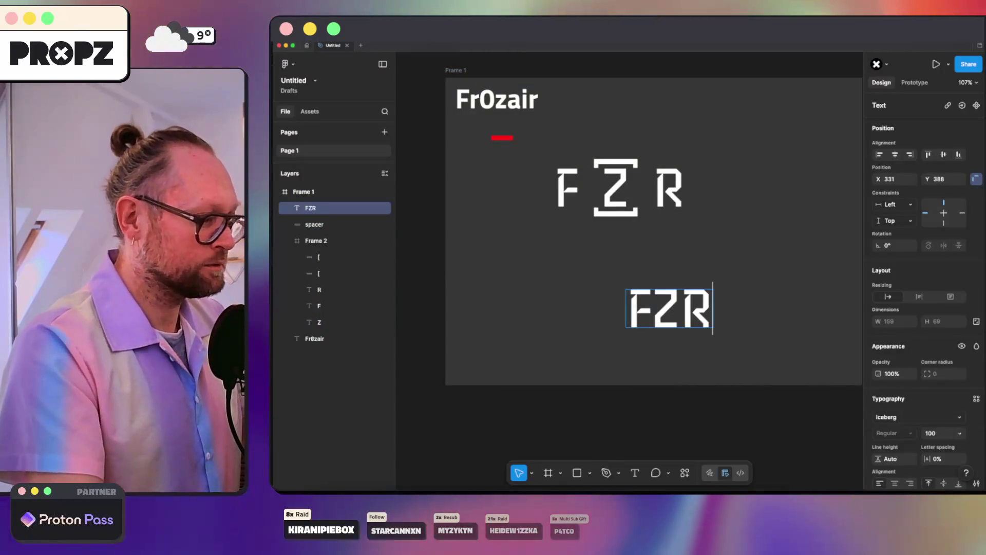
pyautogui.press('Escape')
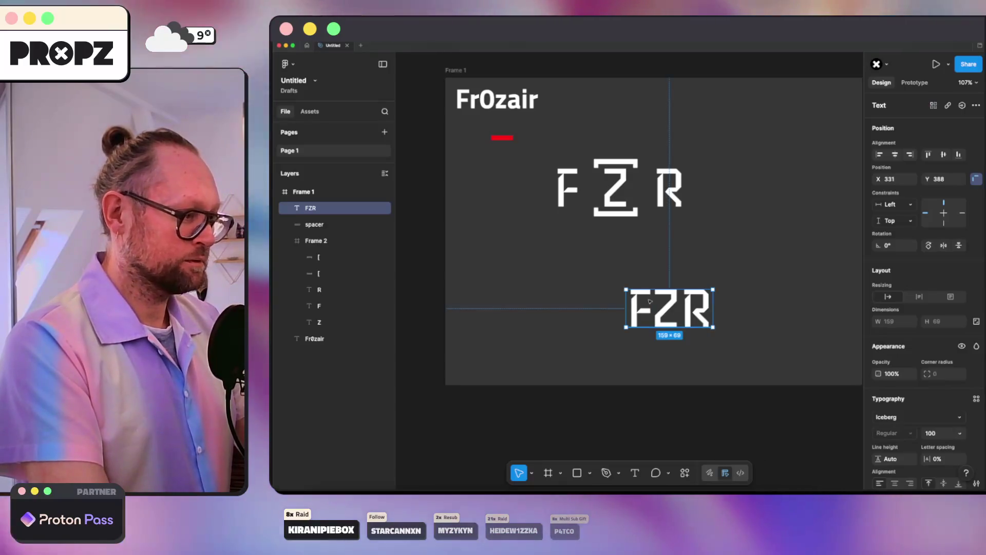
# - Flatten the FZR text into a vector and try editing its points
pyautogui.rightClick(653, 302)
pyautogui.click(668, 298)
pyautogui.scroll(3, 672, 305)
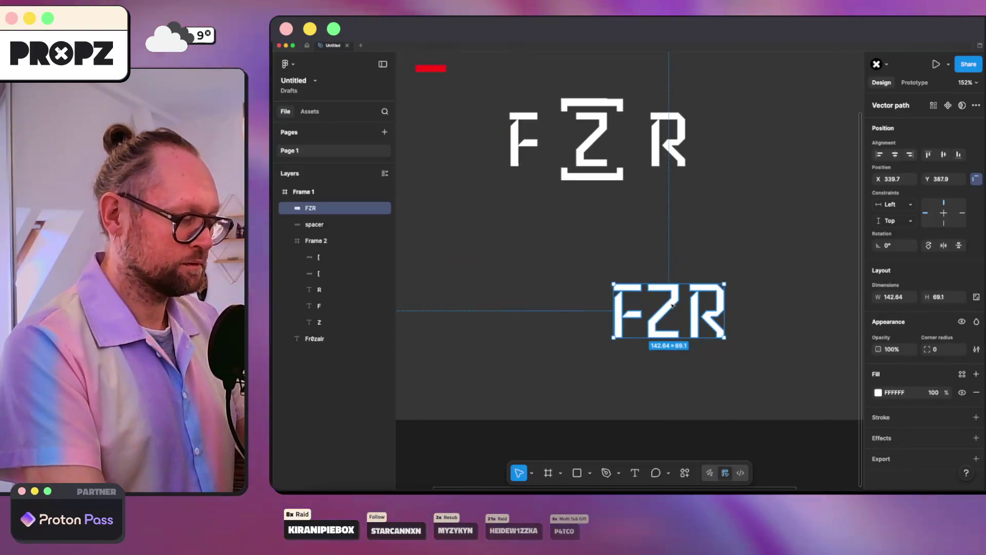
pyautogui.doubleClick(671, 305)
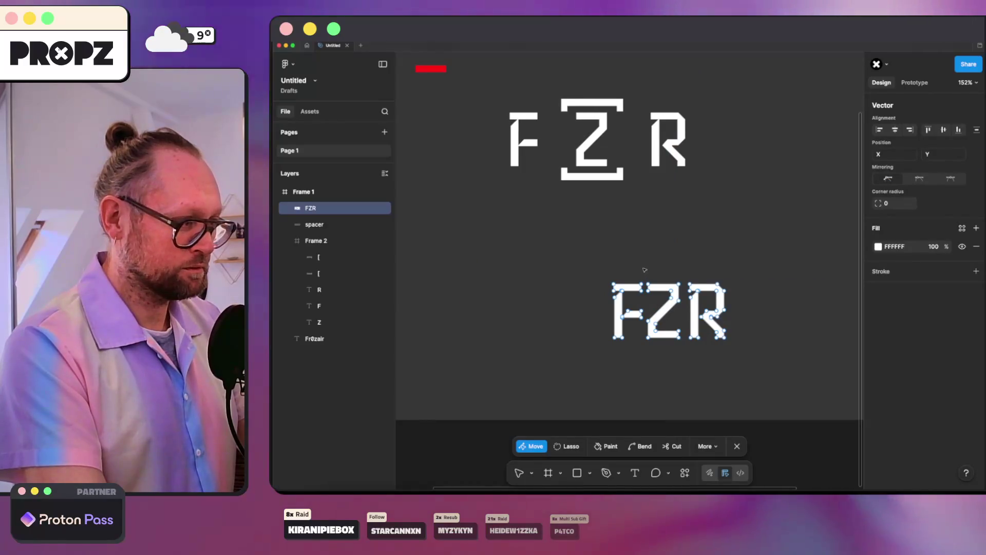
pyautogui.press('Escape')
pyautogui.press('Return')
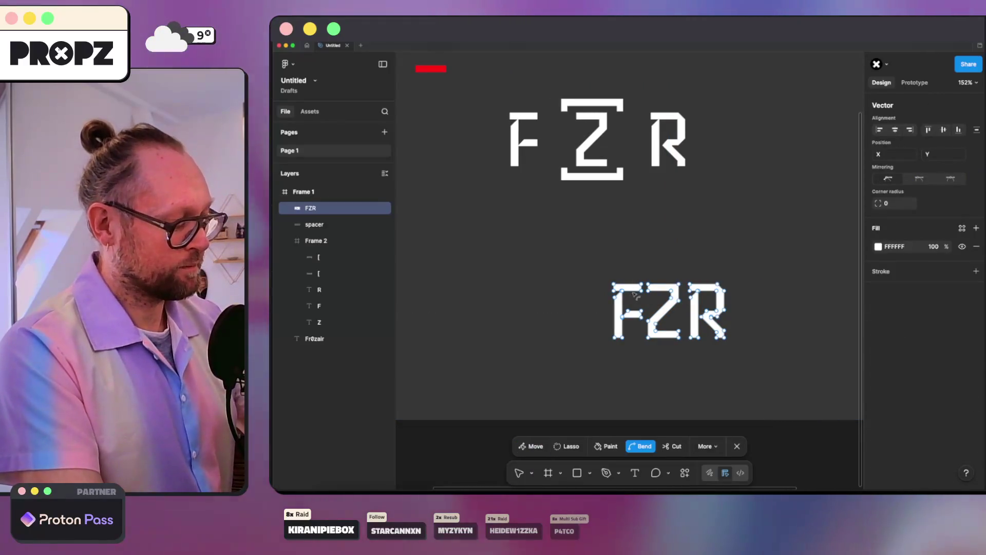
pyautogui.press('Escape')
pyautogui.press('Escape')
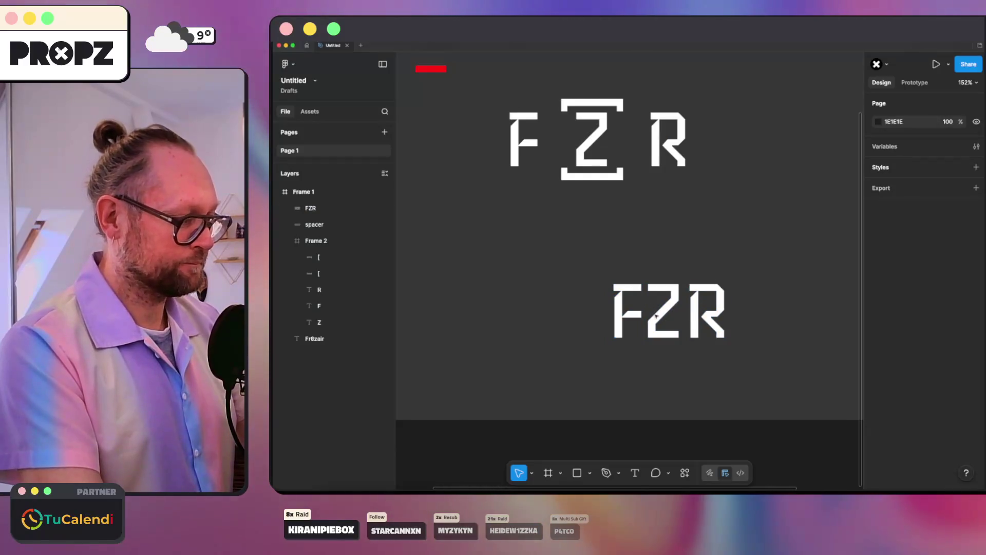
pyautogui.doubleClick(655, 314)
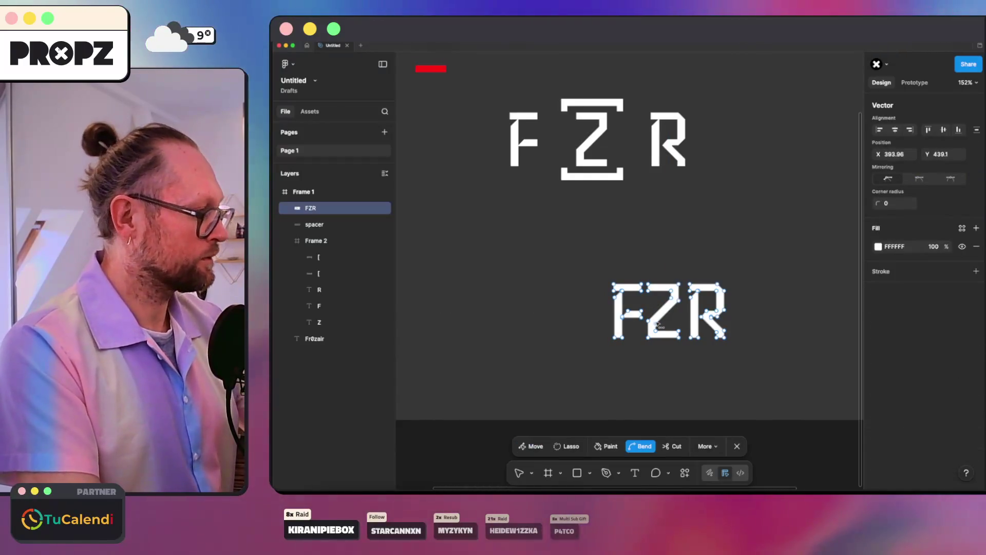
pyautogui.press('Escape')
# - Undo the flatten to restore FZR as editable text and open it for editing
pyautogui.press('Escape')
pyautogui.press('super+z')
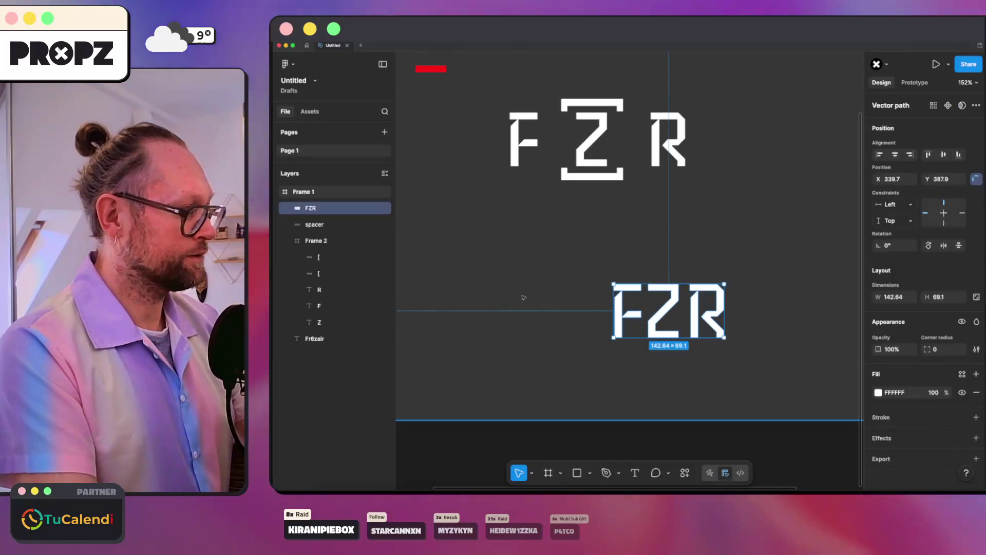
pyautogui.press('Escape')
pyautogui.press('super+z')
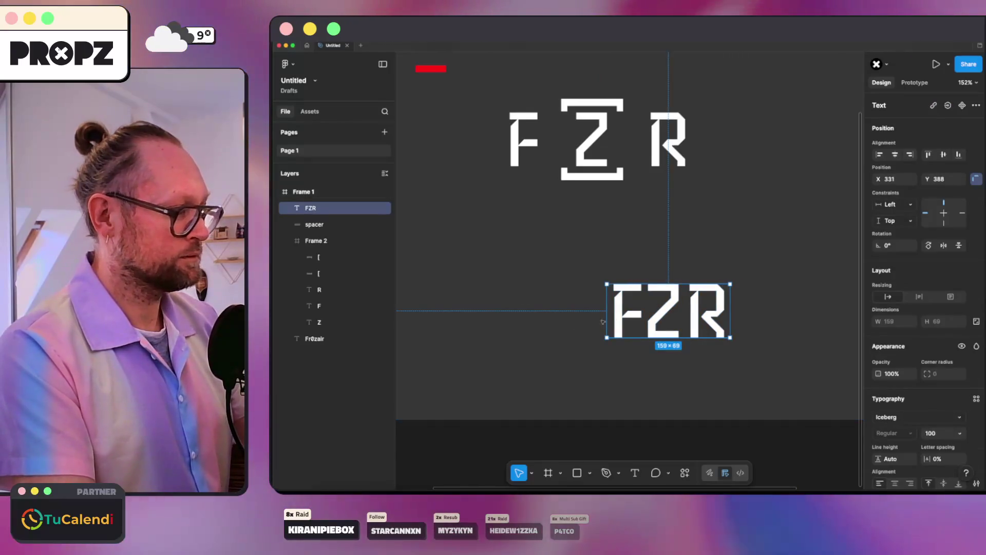
pyautogui.doubleClick(652, 313)
# - Trim the lower text to just 'F' and start a separate z text layer to its right
pyautogui.press('BackSpace')
pyautogui.press('BackSpace')
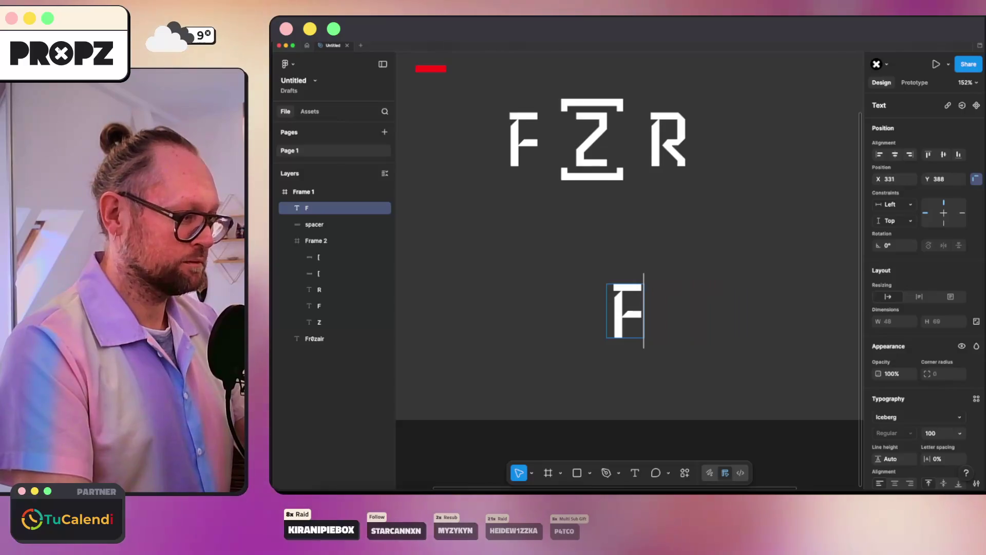
pyautogui.press('Escape')
pyautogui.click(741, 321)
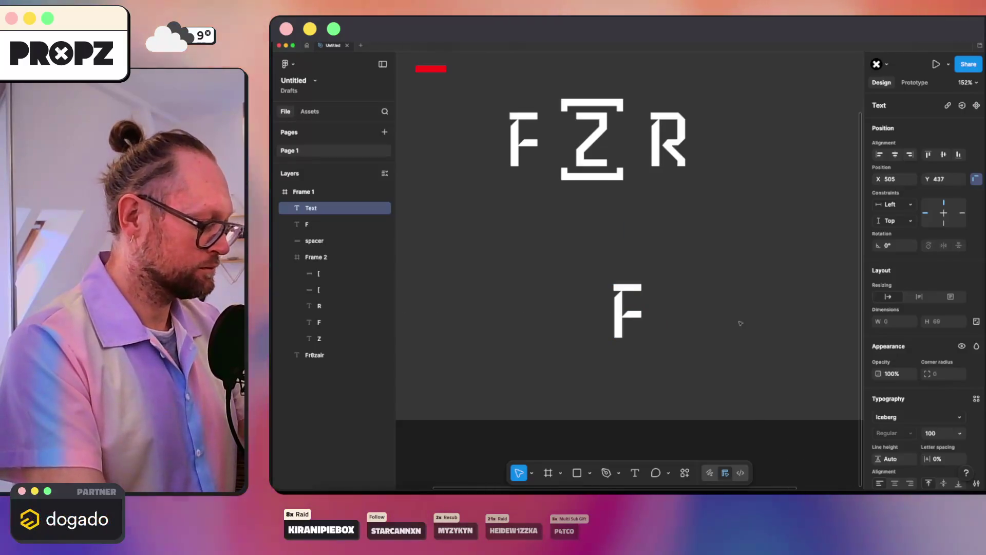
pyautogui.write('z')
pyautogui.press('Escape')
# - Add a separate 'r' text layer and move the z between the F and r
pyautogui.press('t')
pyautogui.click(715, 267)
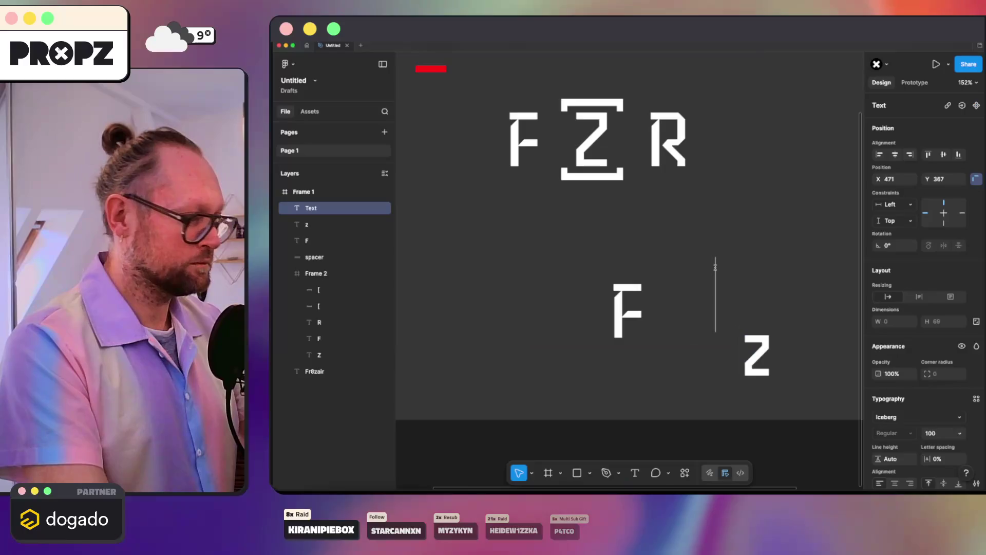
pyautogui.write('r')
pyautogui.press('Escape')
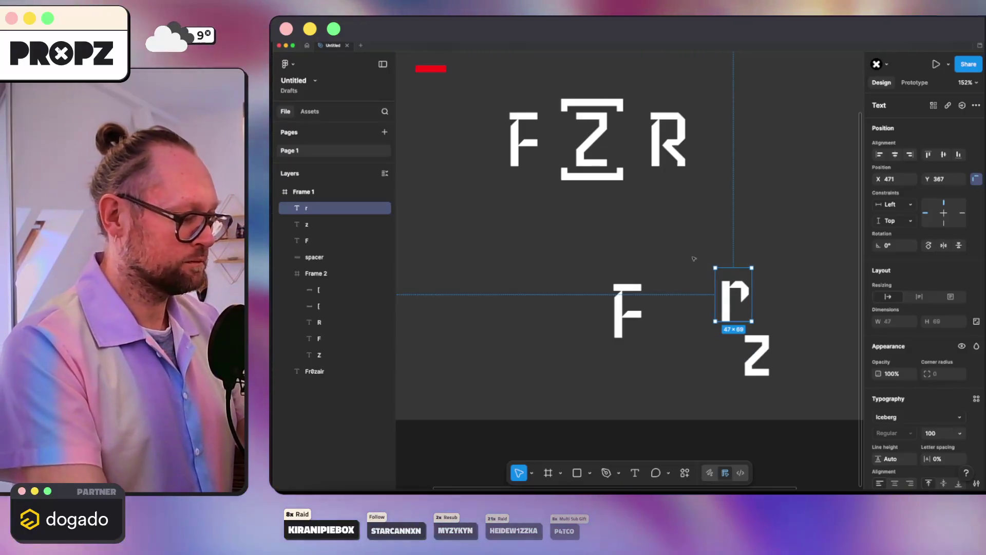
pyautogui.doubleClick(729, 290)
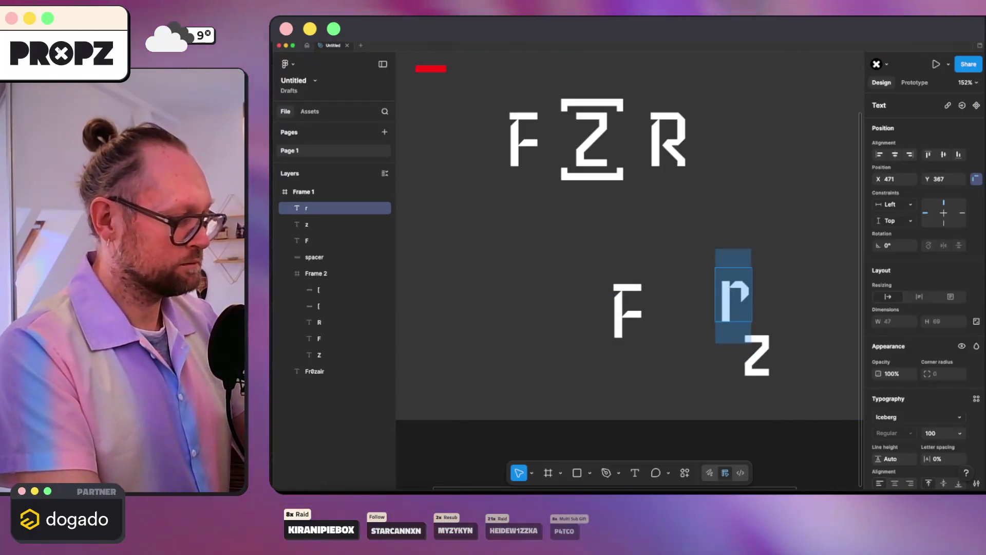
pyautogui.write('R')
pyautogui.click(691, 262)
pyautogui.moveTo(743, 354); pyautogui.dragTo(676, 320)
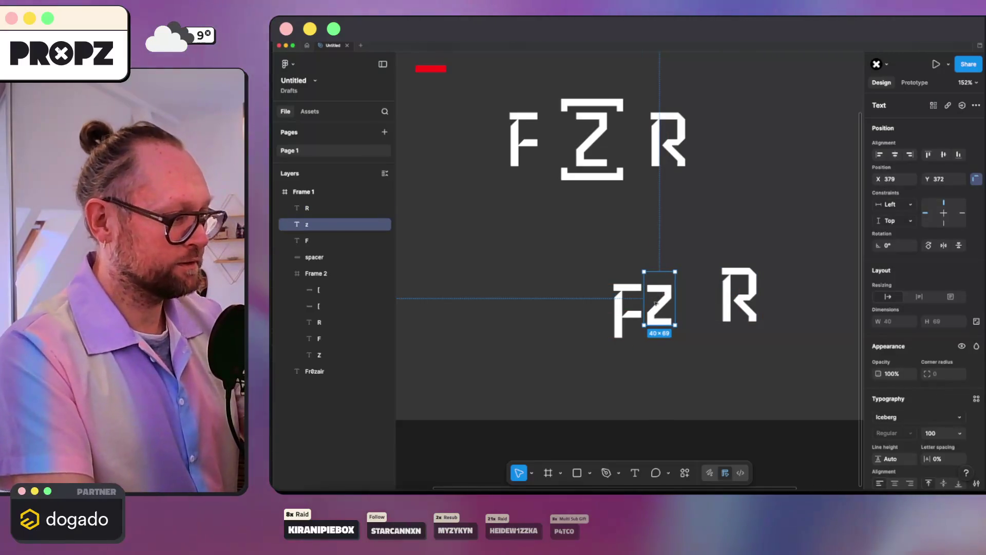
# - Move the R down beside the F and Z pair
pyautogui.click(646, 256)
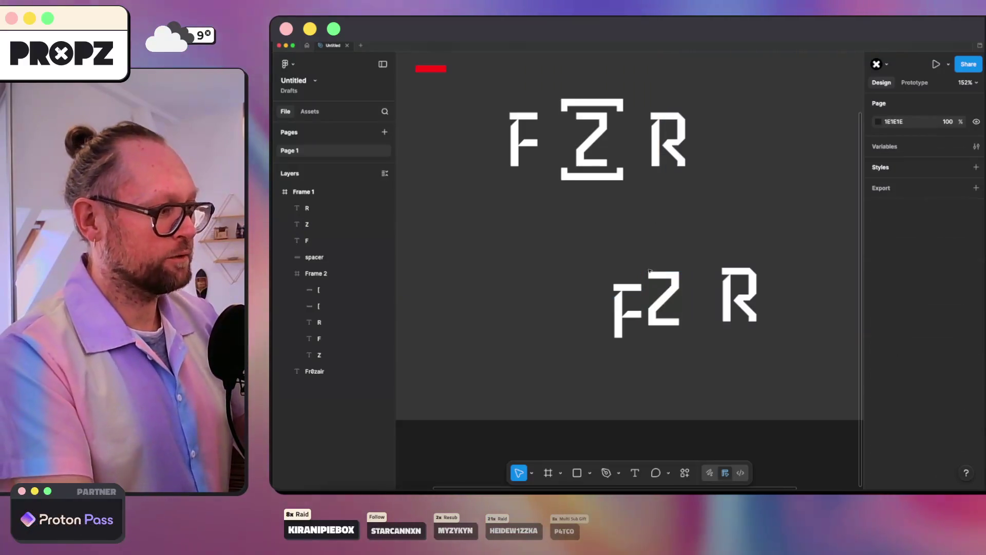
pyautogui.click(661, 304)
pyautogui.keyDown('shift'); pyautogui.click(624, 310); pyautogui.keyUp('shift')
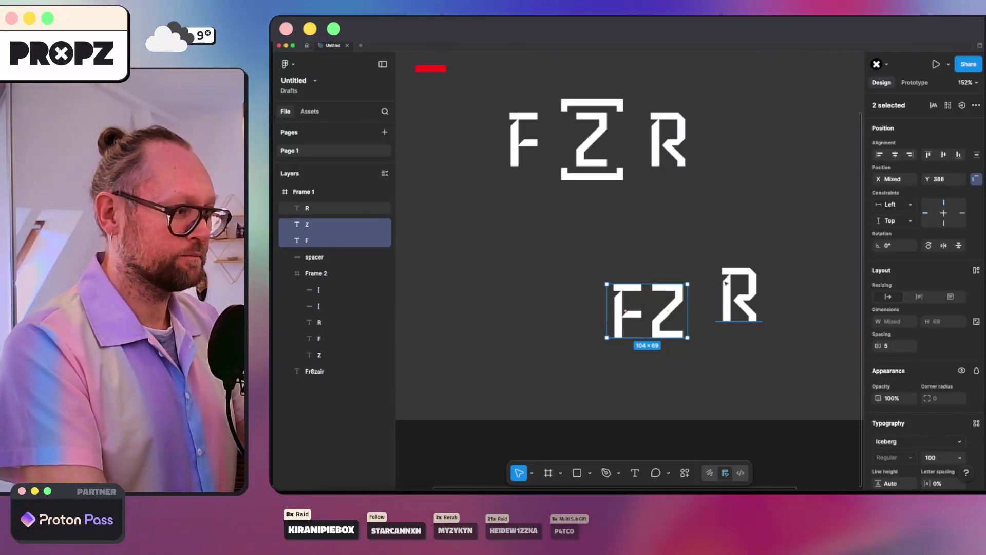
pyautogui.moveTo(725, 282); pyautogui.dragTo(714, 299)
# - Try flattening F, Z and R into one vector, then undo it
pyautogui.moveTo(567, 266); pyautogui.dragTo(748, 349)
pyautogui.rightClick(685, 317)
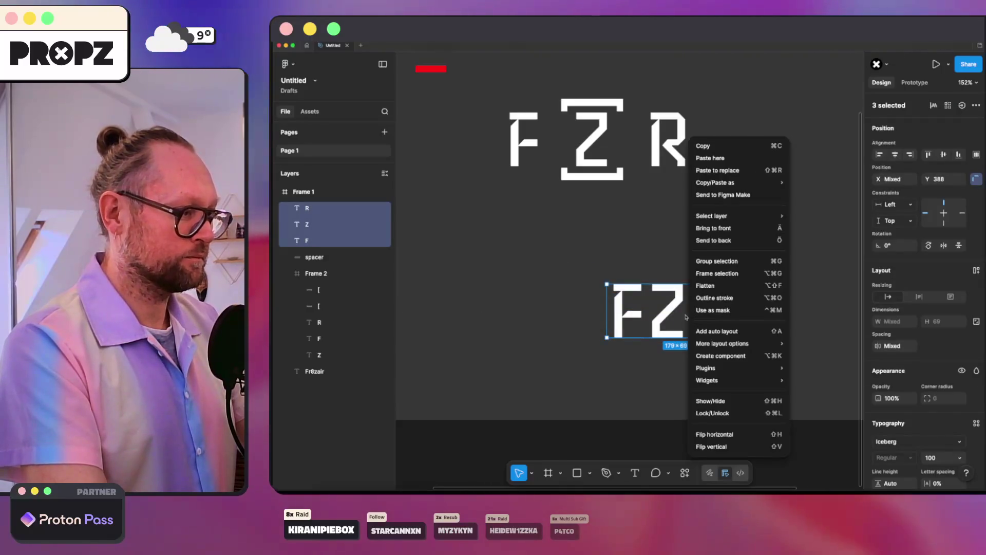
pyautogui.click(709, 285)
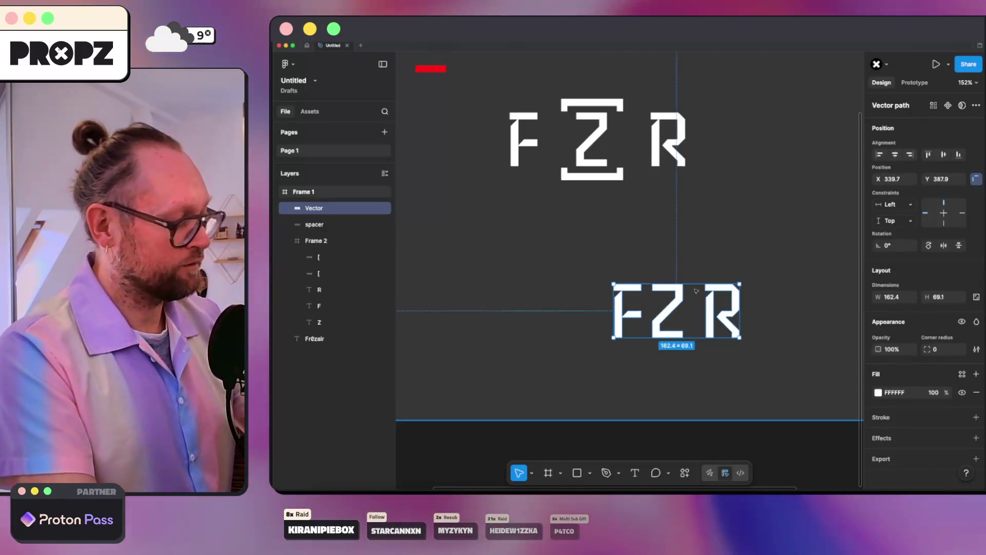
pyautogui.press('super+z')
pyautogui.click(642, 253)
# - Flatten the F, Z and R letters individually into three separate vector outlines
pyautogui.rightClick(624, 309)
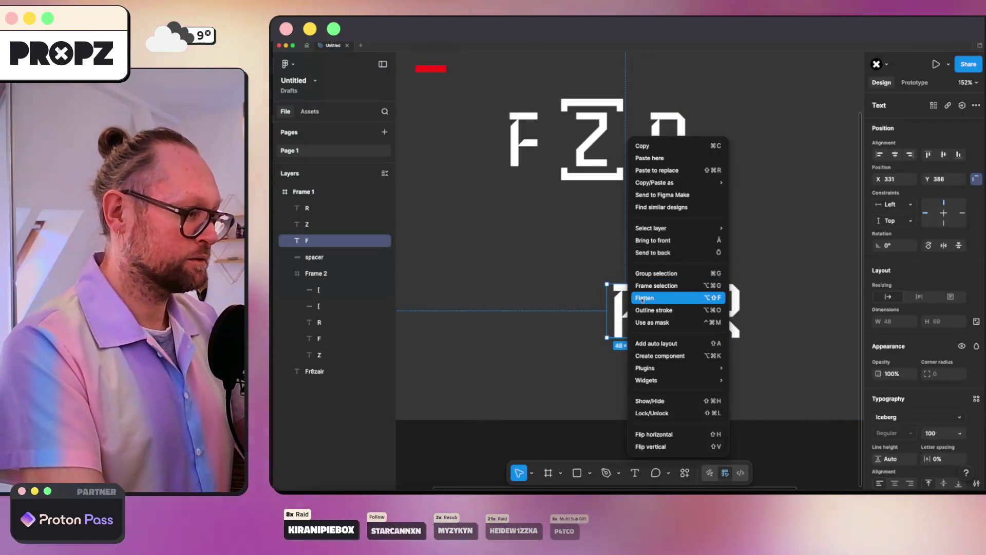
pyautogui.click(655, 295)
pyautogui.rightClick(680, 298)
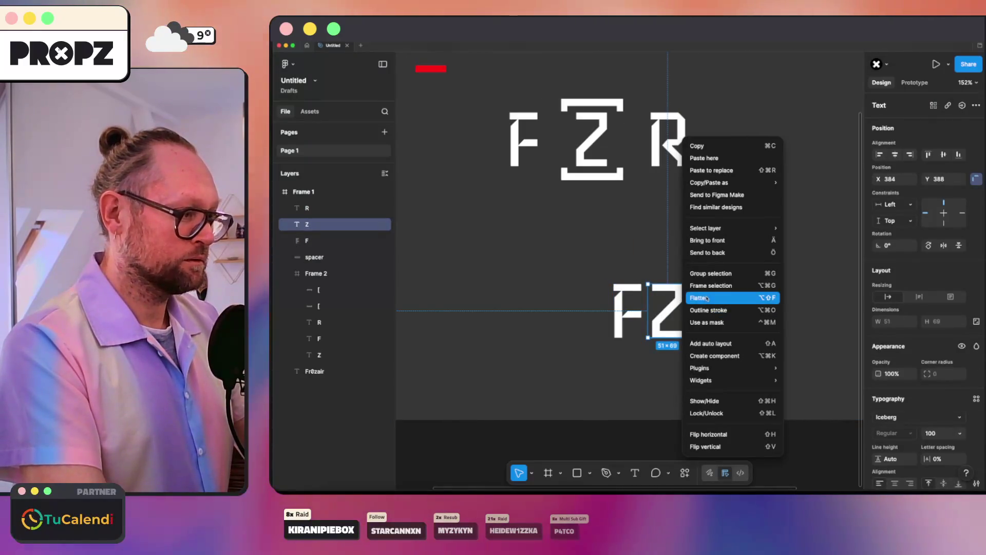
pyautogui.click(707, 298)
pyautogui.rightClick(709, 308)
pyautogui.click(729, 297)
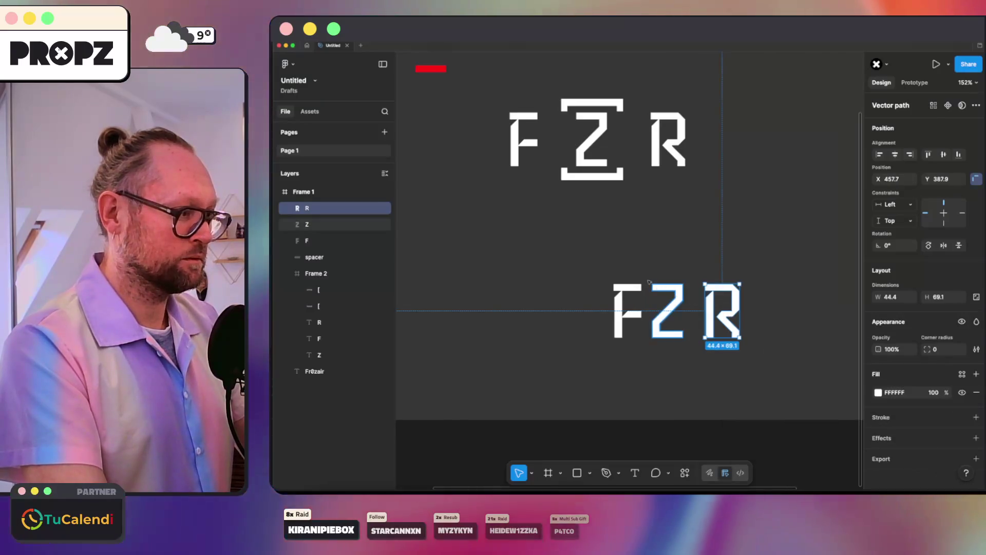
pyautogui.moveTo(557, 275); pyautogui.dragTo(793, 353)
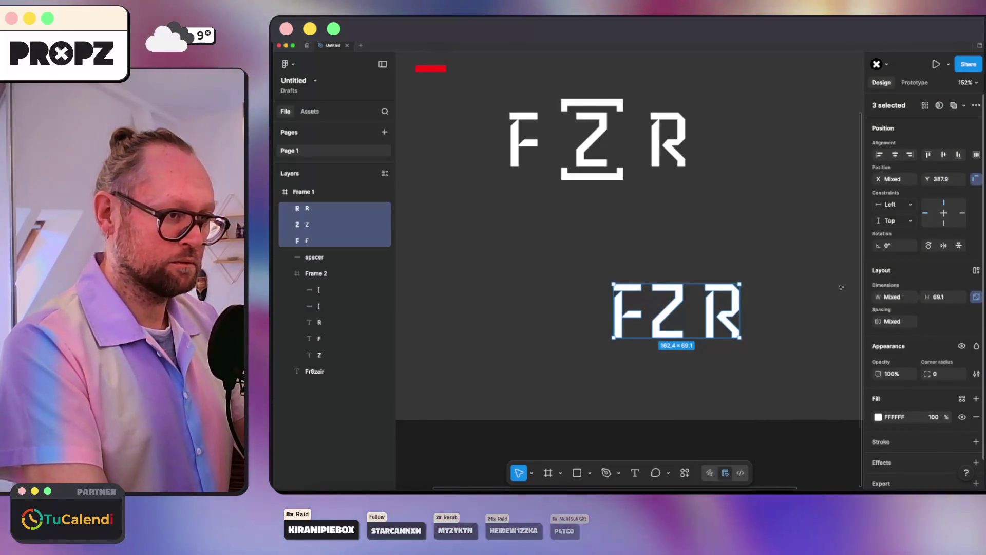
pyautogui.click(841, 288)
# - Slide the F outline horizontally to butt against the Z
pyautogui.moveTo(636, 311); pyautogui.dragTo(530, 311)
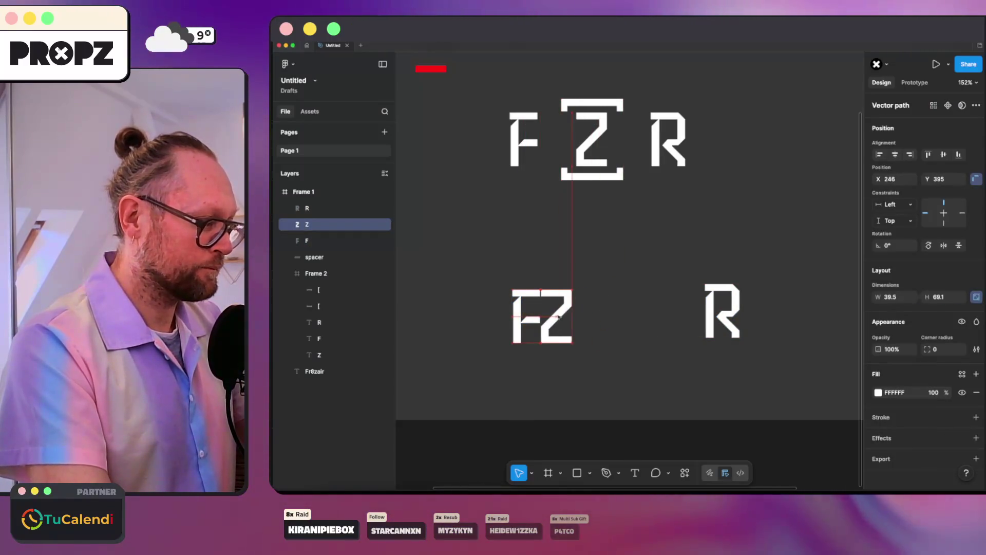
pyautogui.scroll(3, 559, 316)
pyautogui.click(627, 276)
pyautogui.scroll(-3, 640, 291)
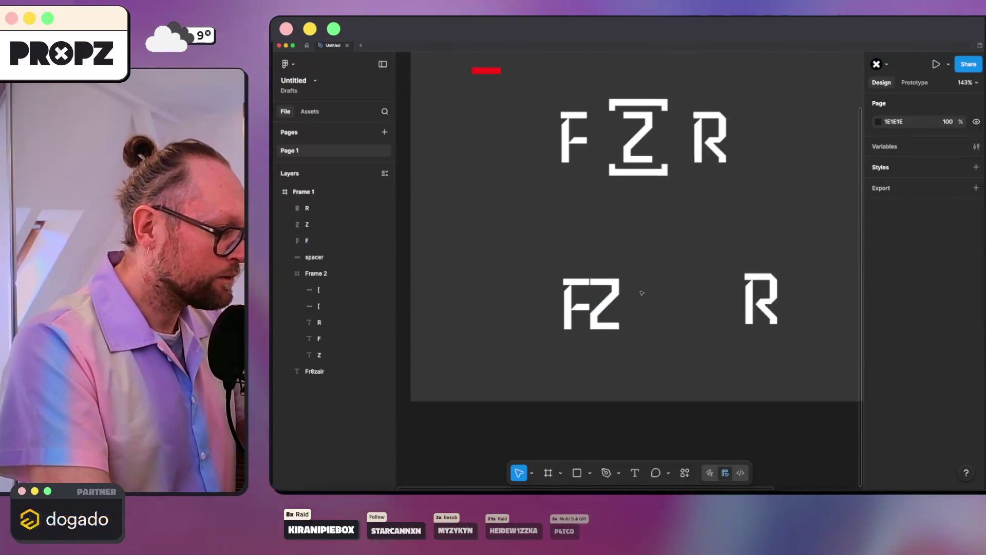
# - Move the R outline left so it butts against the FZ pair
pyautogui.moveTo(741, 292); pyautogui.dragTo(678, 301)
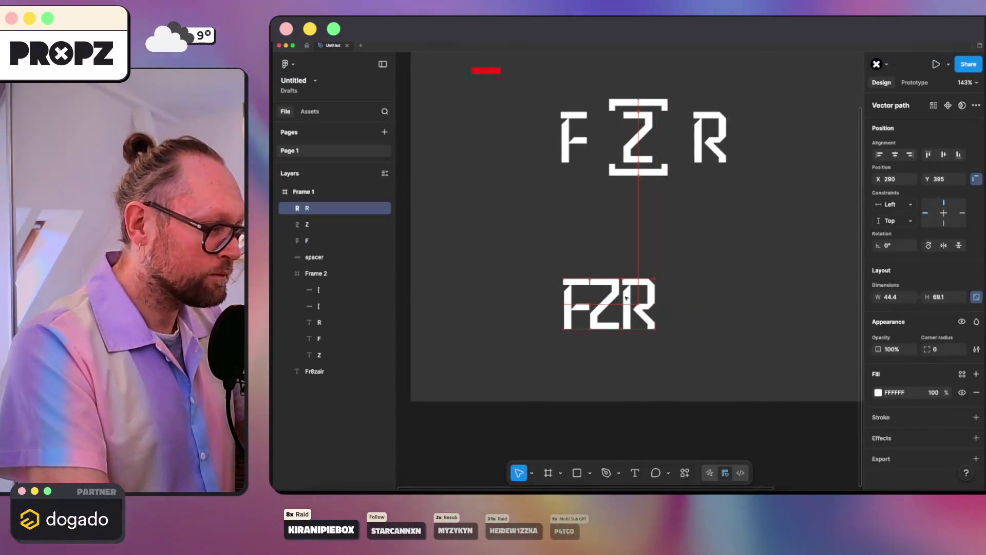
pyautogui.scroll(5, 625, 298)
pyautogui.click(656, 162)
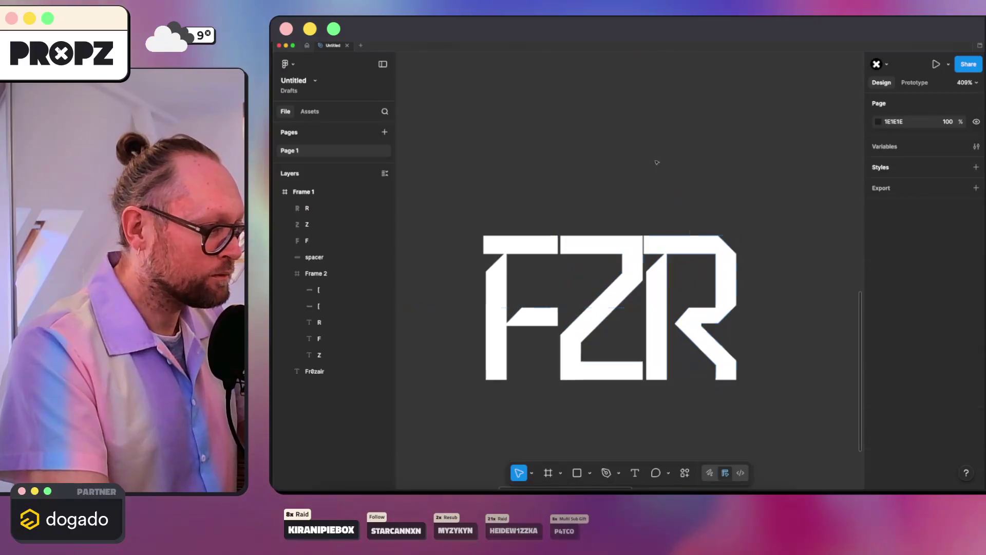
pyautogui.click(663, 245)
pyautogui.scroll(2, 666, 216)
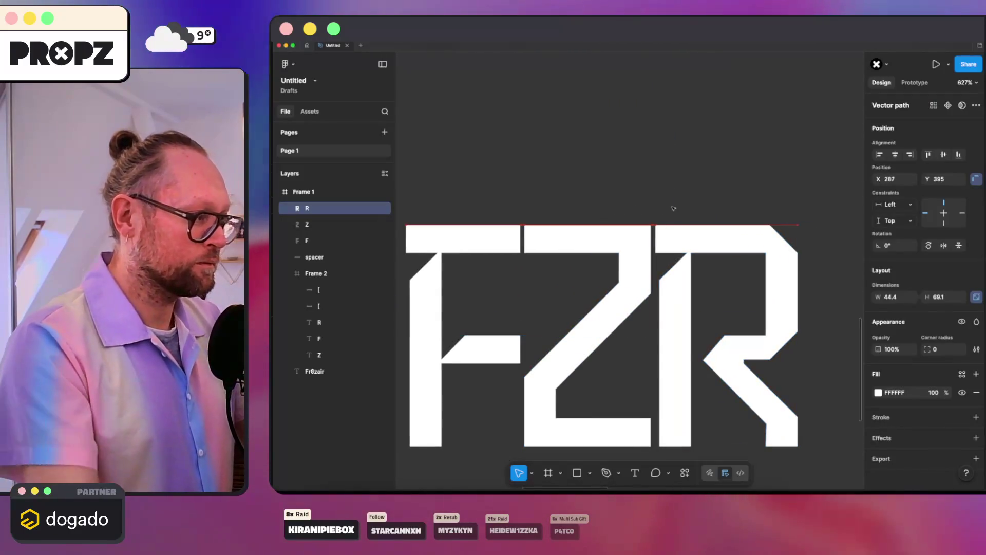
pyautogui.click(671, 206)
# - Zoom in to check the tight FZR spacing and select the F outline
pyautogui.scroll(-1, 652, 191)
pyautogui.scroll(-3, 603, 137)
pyautogui.scroll(-5, 604, 139)
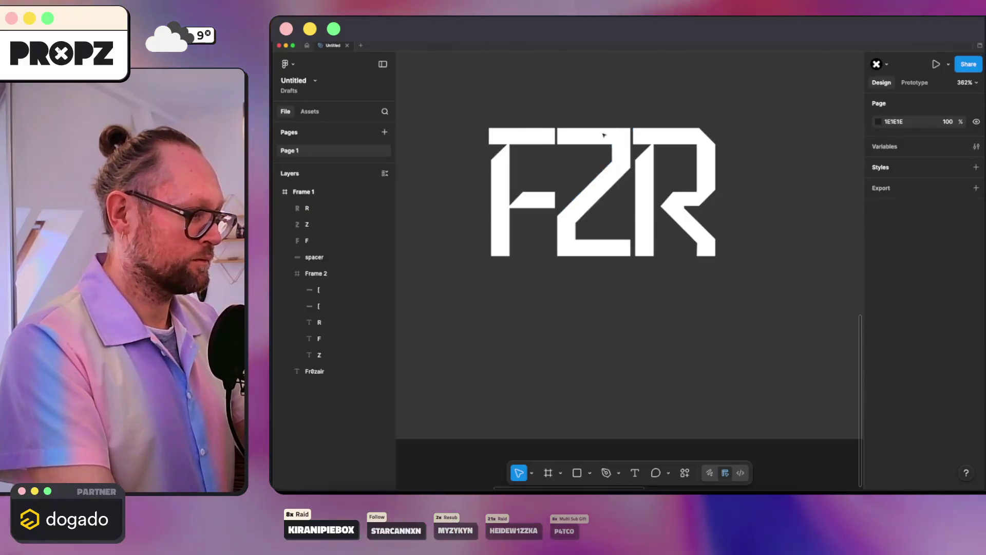
pyautogui.scroll(-4, 604, 156)
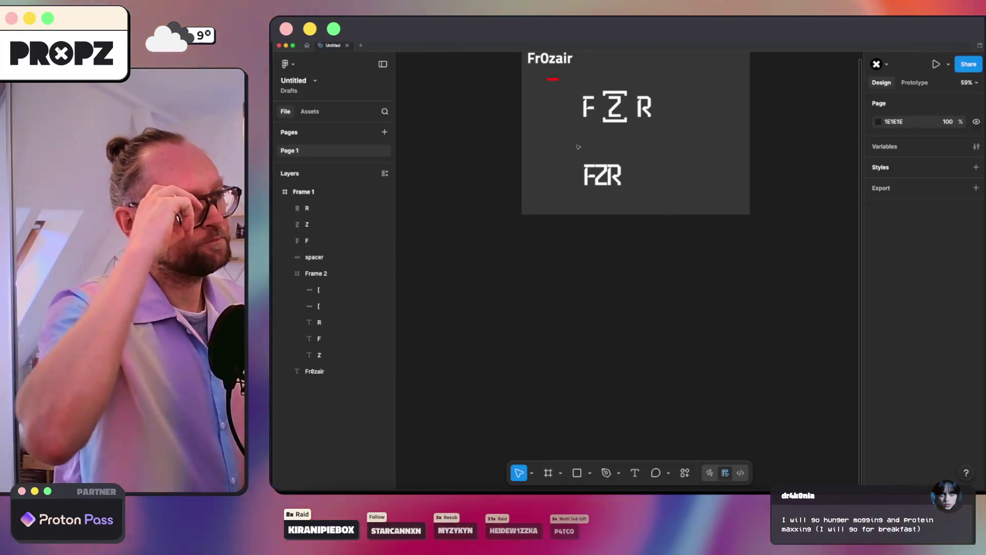
pyautogui.scroll(8, 578, 147)
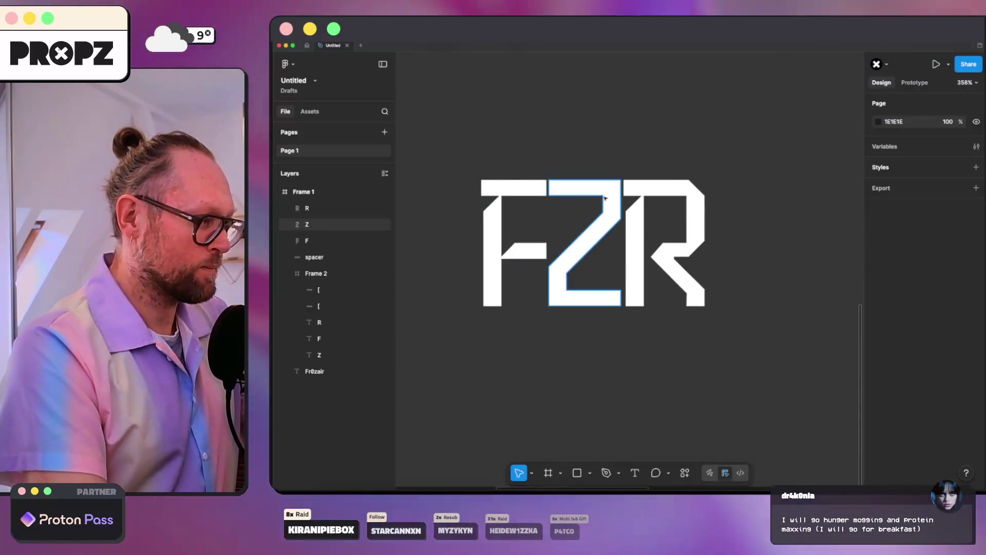
pyautogui.click(520, 189)
# - Mirror the F outline horizontally, then undo the flip
pyautogui.rightClick(520, 190)
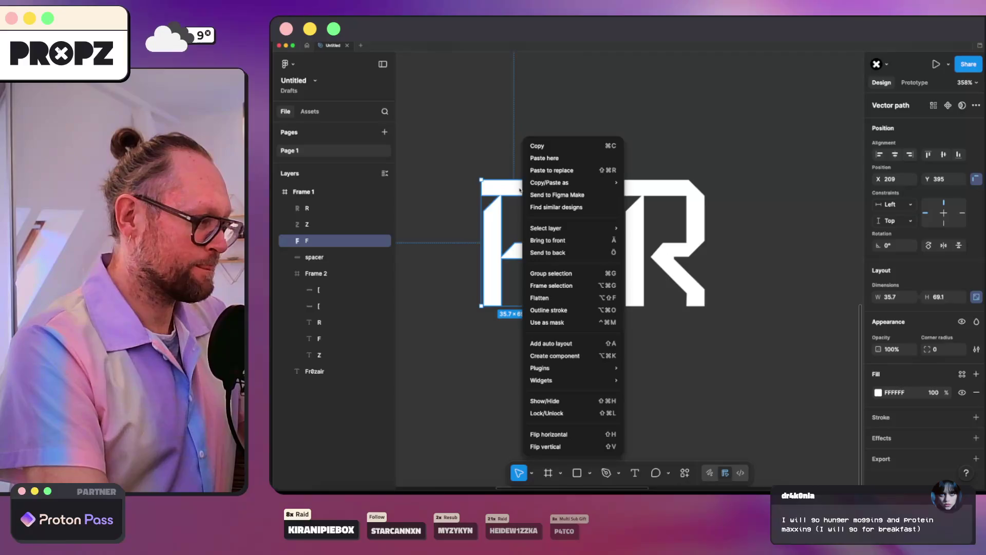
pyautogui.click(558, 434)
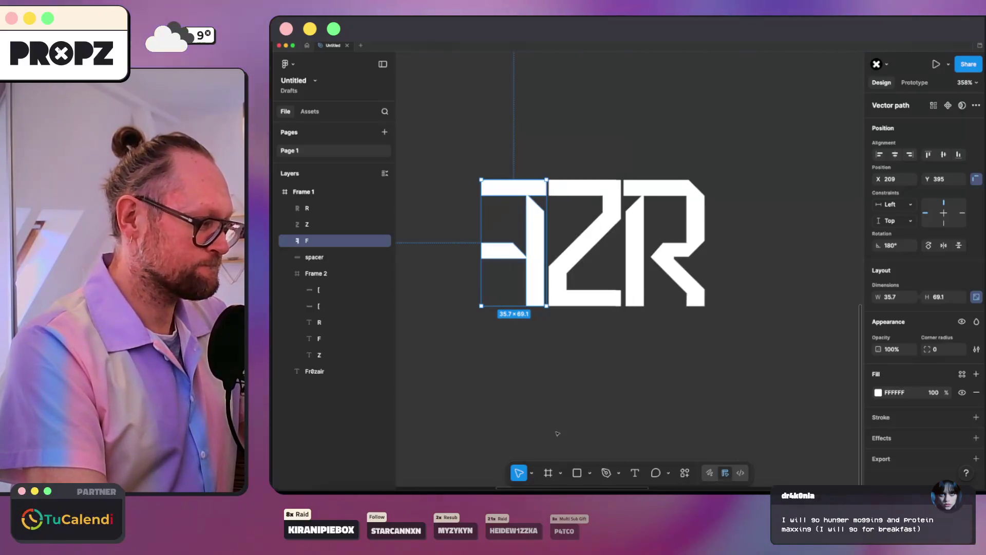
pyautogui.click(561, 383)
pyautogui.hotkey('shift', '1')
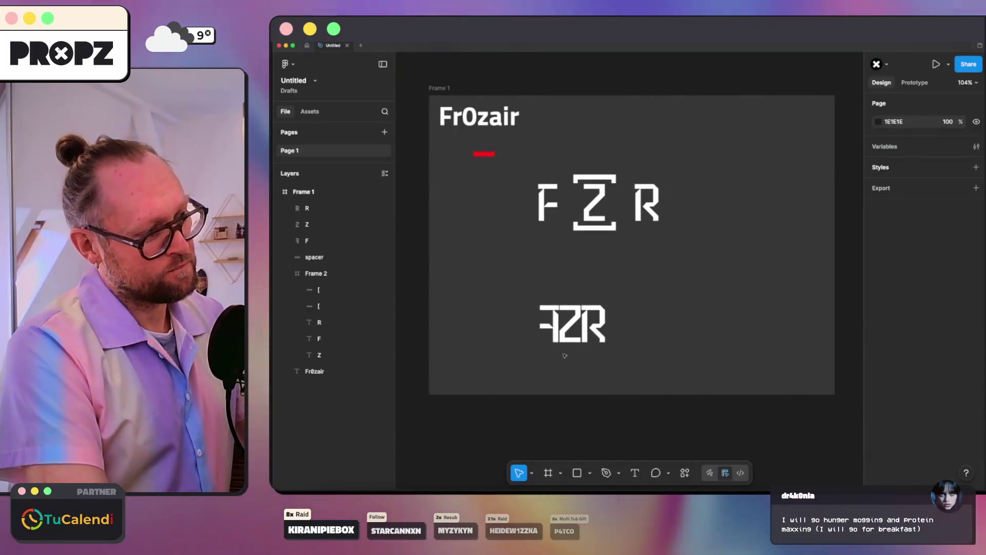
pyautogui.scroll(5, 560, 356)
pyautogui.hotkey('ctrl', 'z')
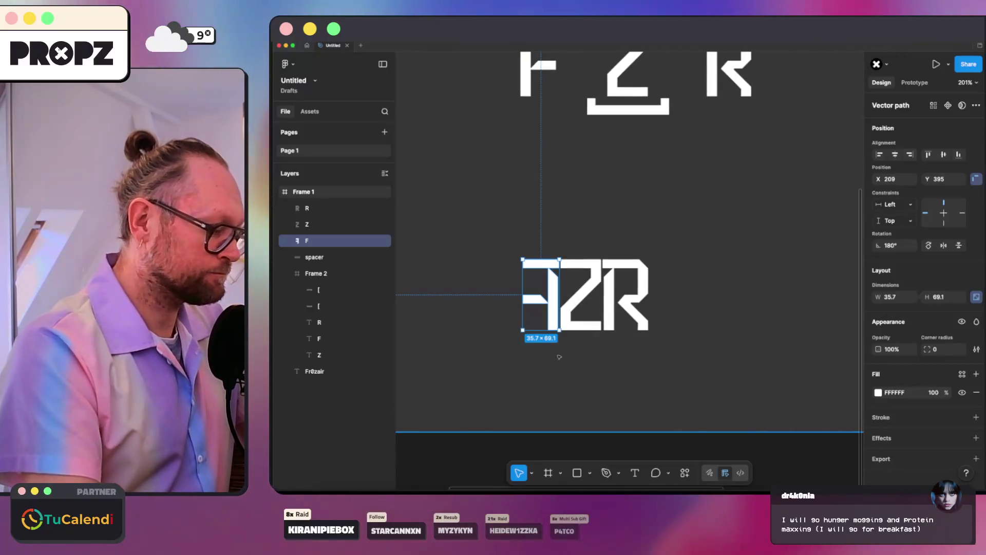
# - Slide the F and R over the Z to test an overlapping arrangement
pyautogui.scroll(3, 559, 357)
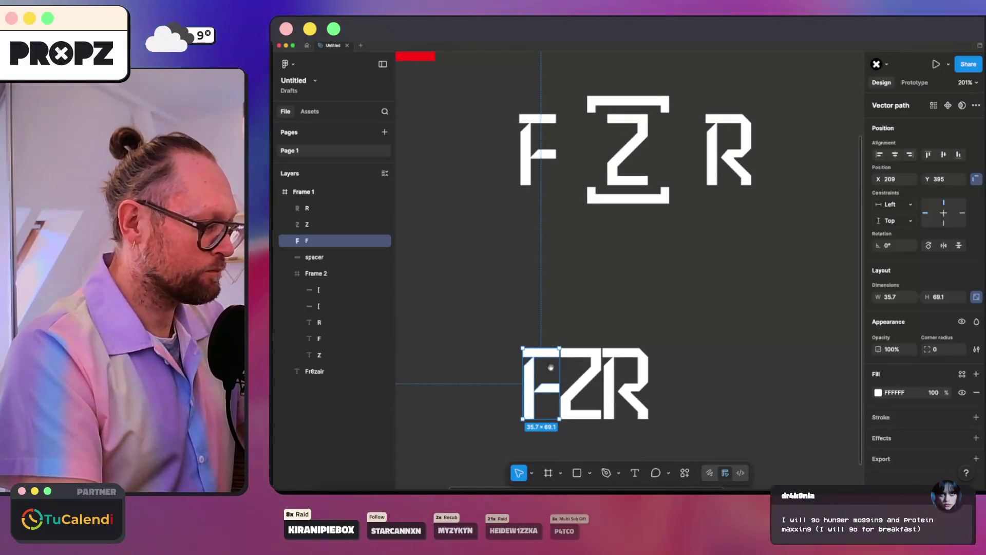
pyautogui.scroll(-5, 551, 368)
pyautogui.scroll(5, 557, 259)
pyautogui.moveTo(521, 123); pyautogui.dragTo(600, 123)
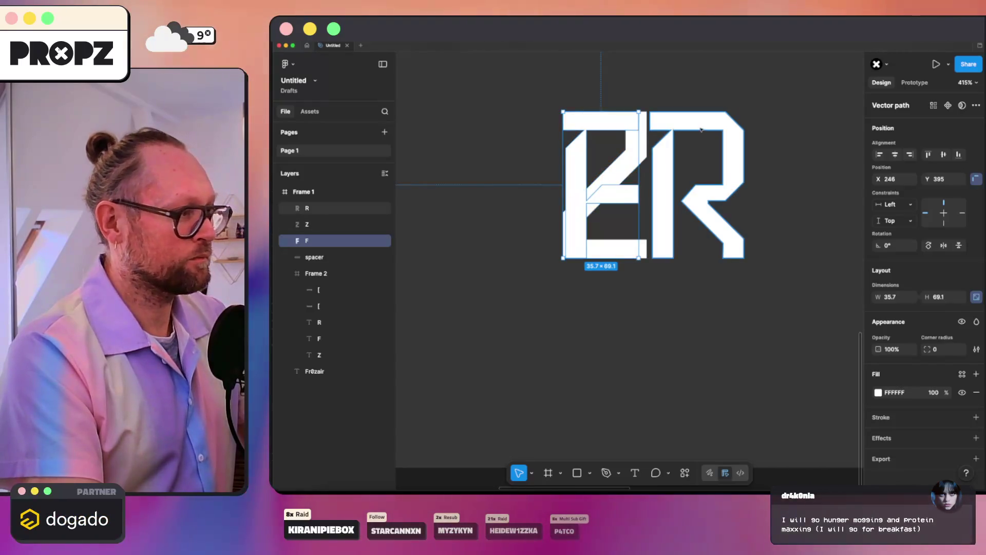
pyautogui.moveTo(708, 124); pyautogui.dragTo(622, 125)
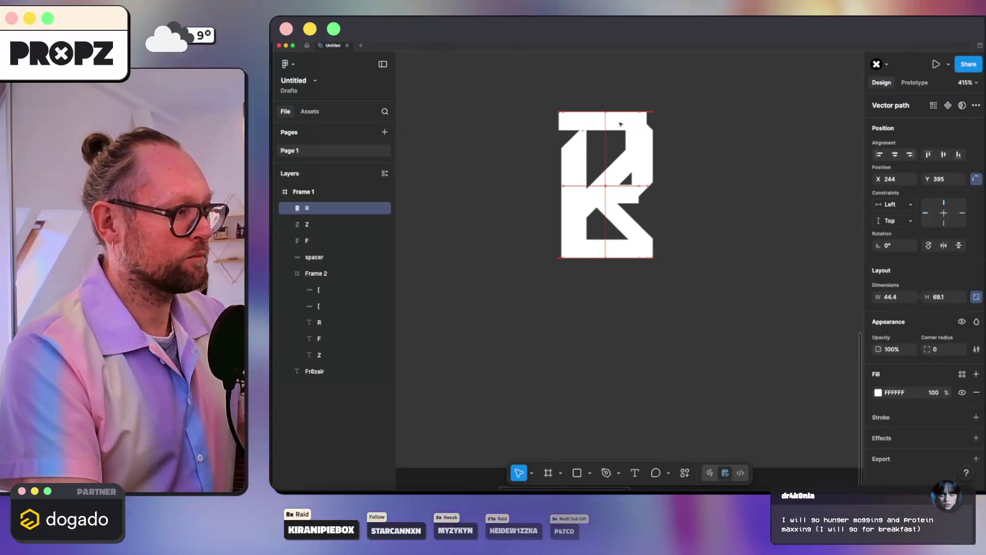
pyautogui.press('Escape')
pyautogui.hotkey('shift', '2')
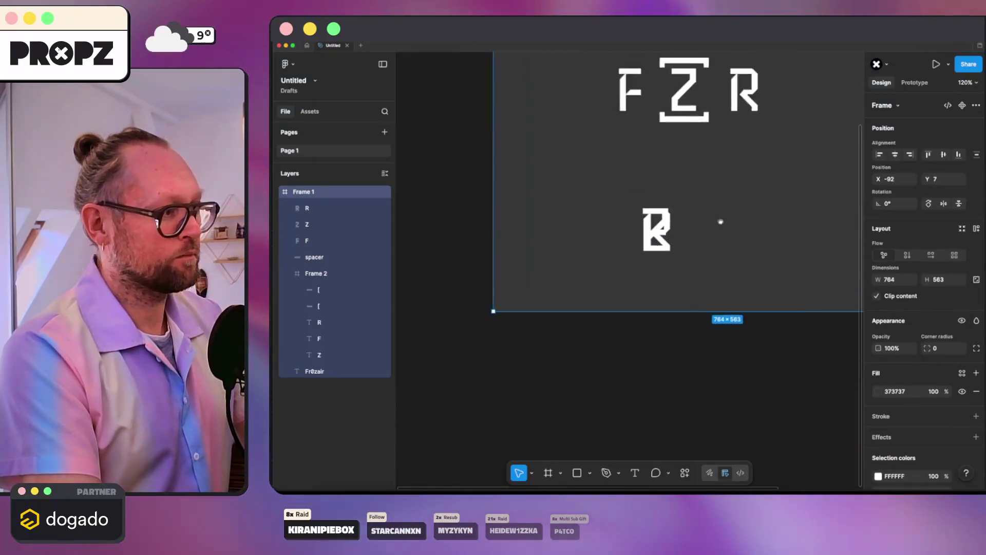
# - Move the R back right and the F back left, leaving even gaps of about 21
pyautogui.click(593, 263)
pyautogui.hotkey('shift', '2')
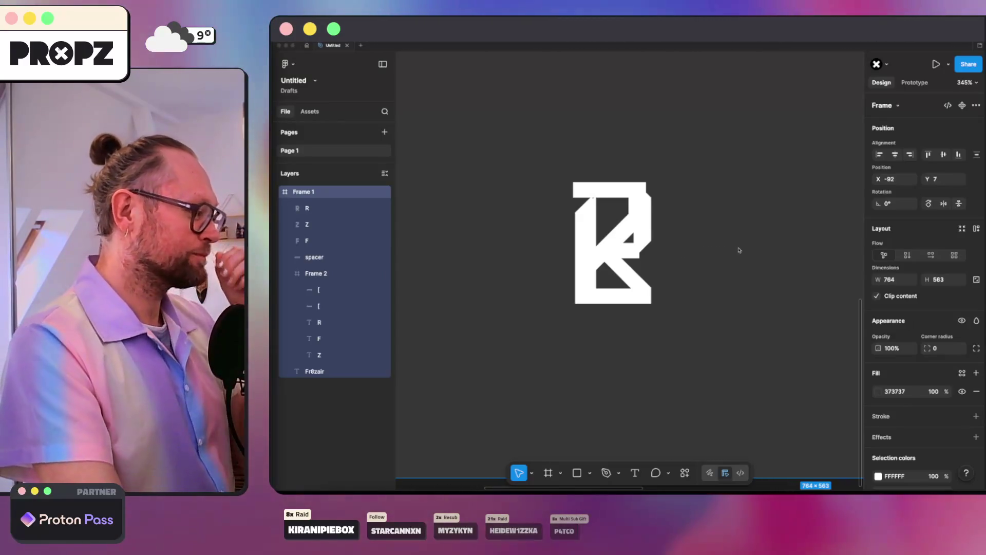
pyautogui.click(648, 217)
pyautogui.moveTo(646, 214); pyautogui.dragTo(744, 214)
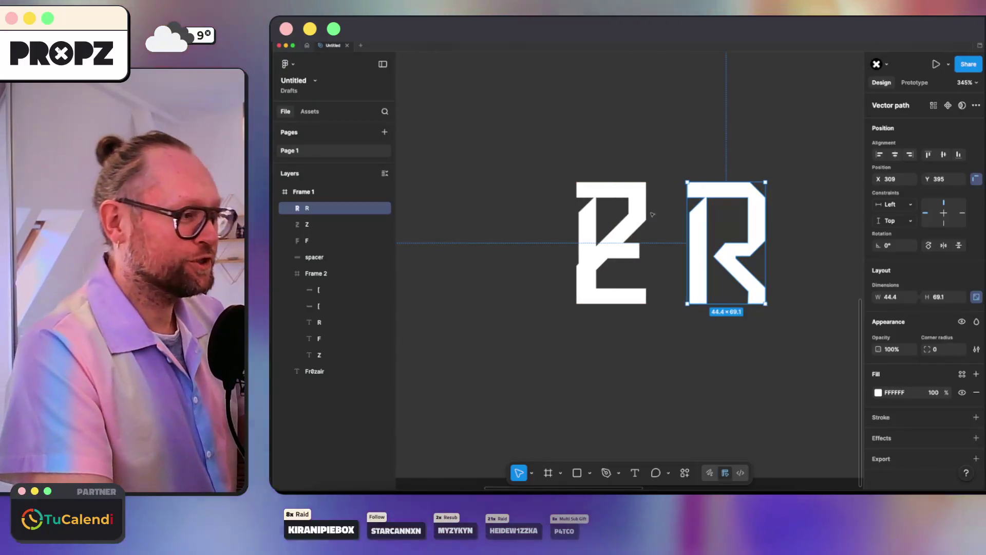
pyautogui.click(581, 226)
pyautogui.moveTo(580, 226); pyautogui.dragTo(477, 222)
pyautogui.scroll(2, 614, 277)
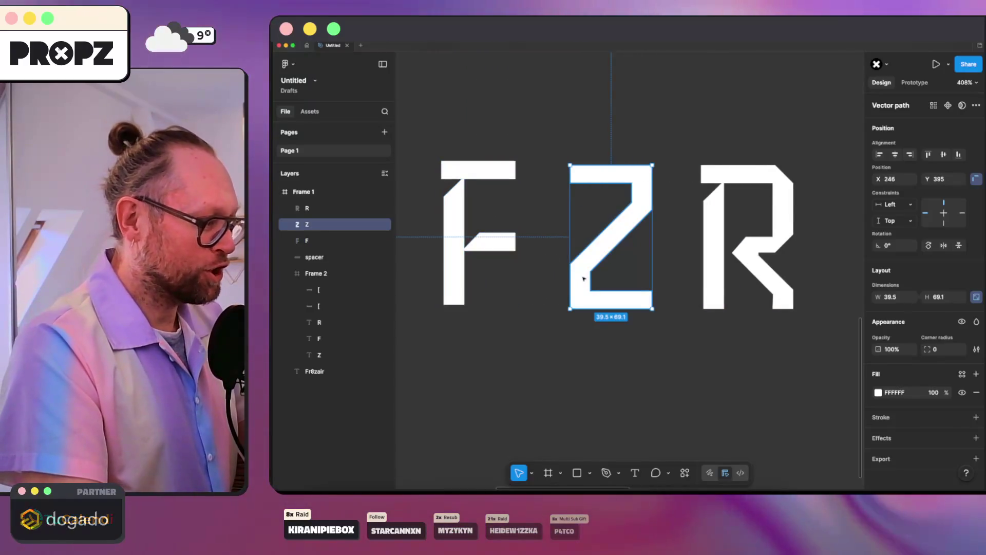
# - Remove the F's top bar by deleting its top corner points and line endpoints
pyautogui.doubleClick(584, 277)
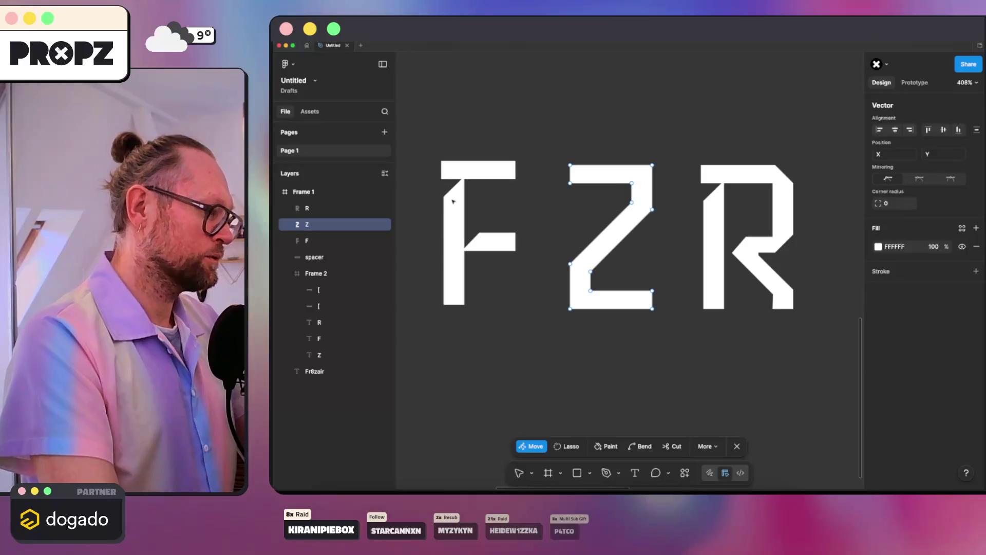
pyautogui.press('Escape')
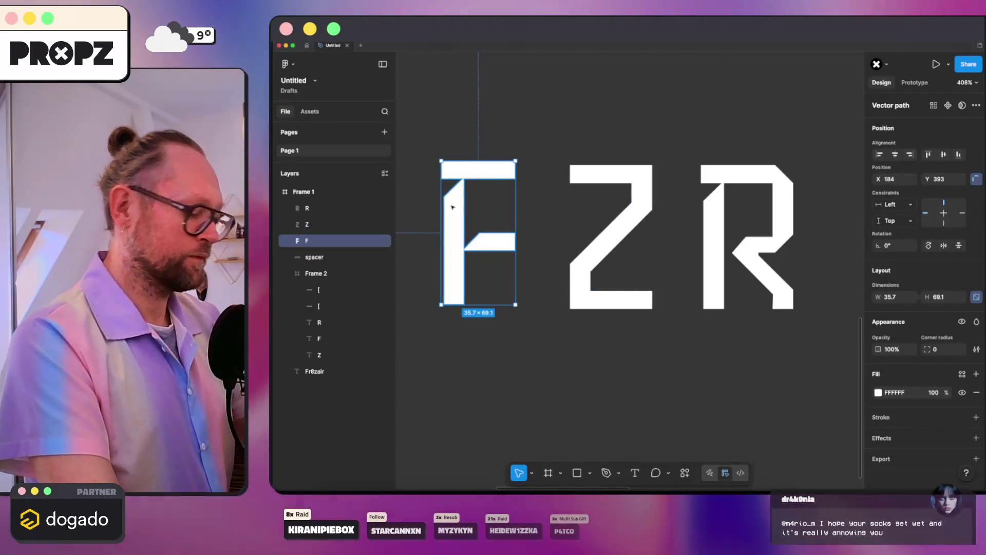
pyautogui.doubleClick(452, 207)
pyautogui.scroll(5, 434, 157)
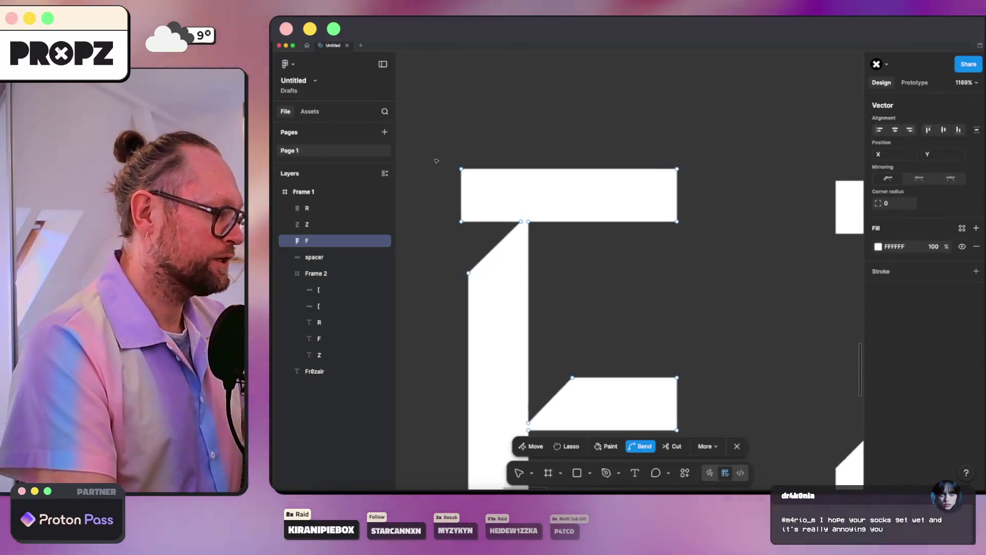
pyautogui.moveTo(457, 155); pyautogui.dragTo(820, 191)
pyautogui.press('Delete')
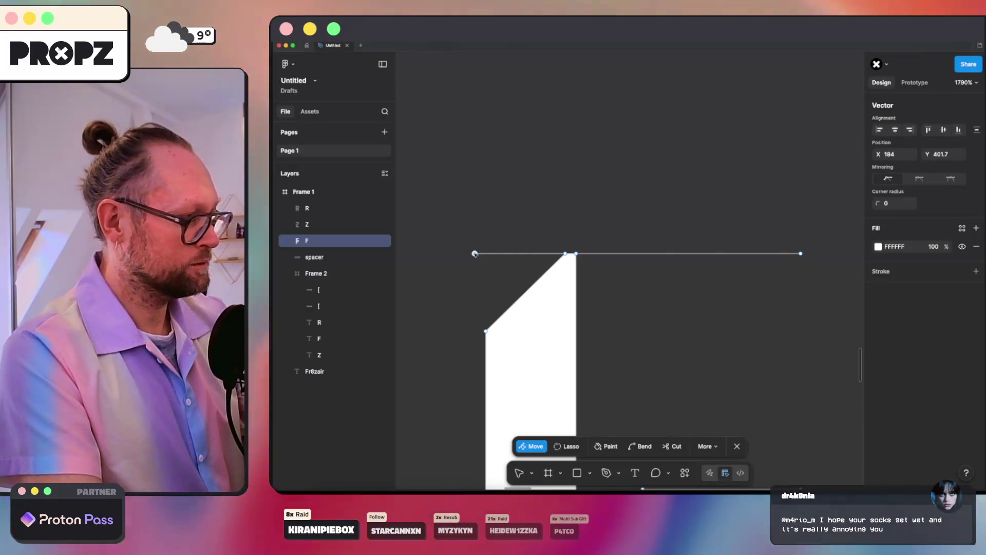
pyautogui.click(475, 254)
pyautogui.press('Delete')
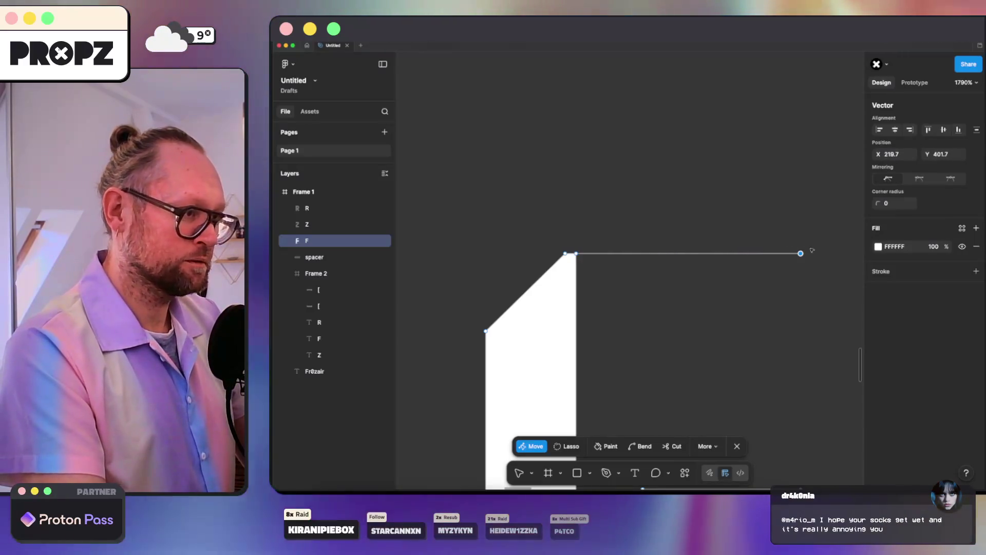
pyautogui.click(800, 253)
pyautogui.press('Delete')
# - Delete the F's remaining arm and adjust the stem's end vertex, leaving a slanted-top stem
pyautogui.scroll(-10, 807, 254)
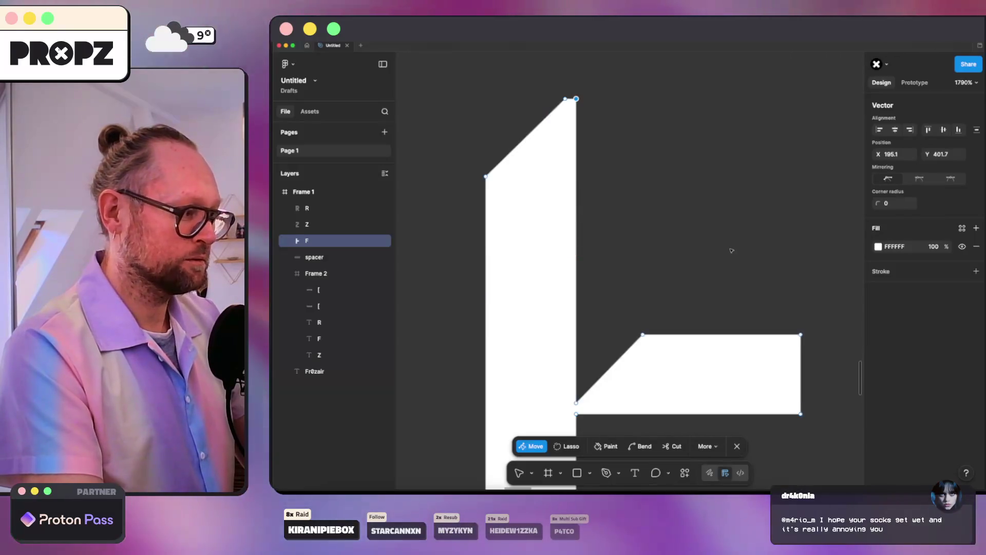
pyautogui.moveTo(819, 155)
pyautogui.mouseDown()
pyautogui.moveTo(688, 294)
pyautogui.moveTo(624, 289)
pyautogui.mouseUp()
pyautogui.press('Delete')
pyautogui.moveTo(574, 260); pyautogui.dragTo(577, 250)
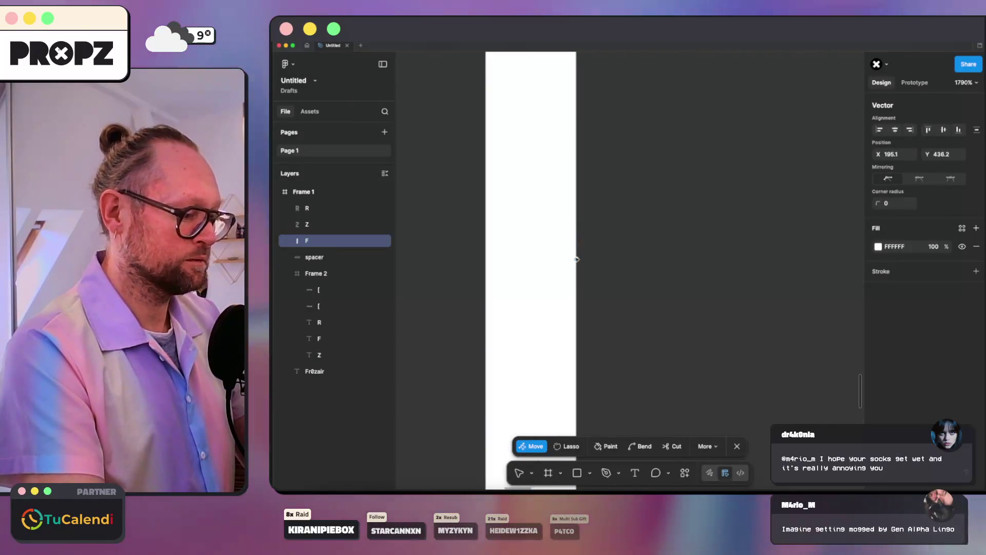
pyautogui.scroll(-5, 632, 255)
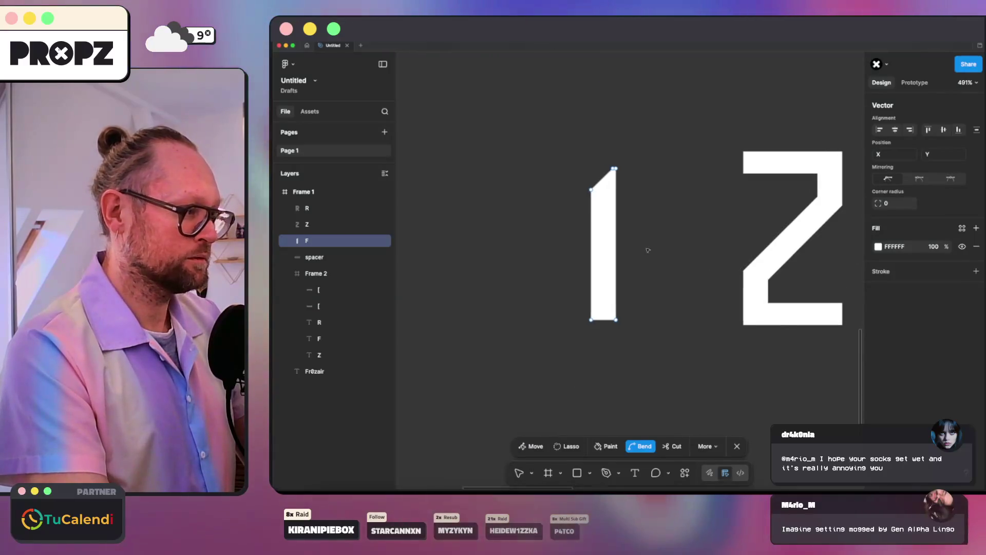
pyautogui.press('Escape')
pyautogui.press('Escape')
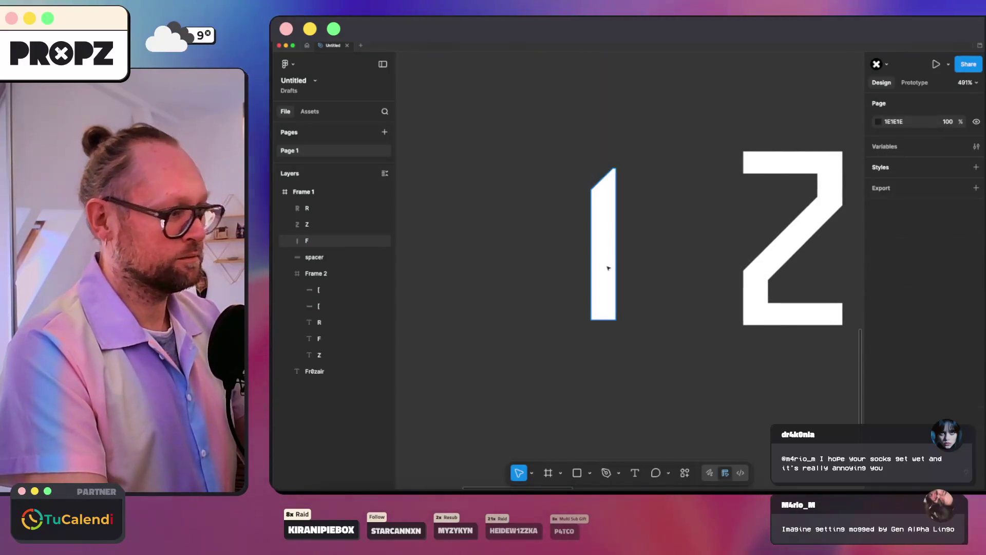
# - Try placing the slanted bar against the Z, nudge it up, then move it away again
pyautogui.hscroll(5, 682, 253)
pyautogui.hscroll(2, 570, 249)
pyautogui.moveTo(475, 251); pyautogui.dragTo(577, 249)
pyautogui.click(628, 237)
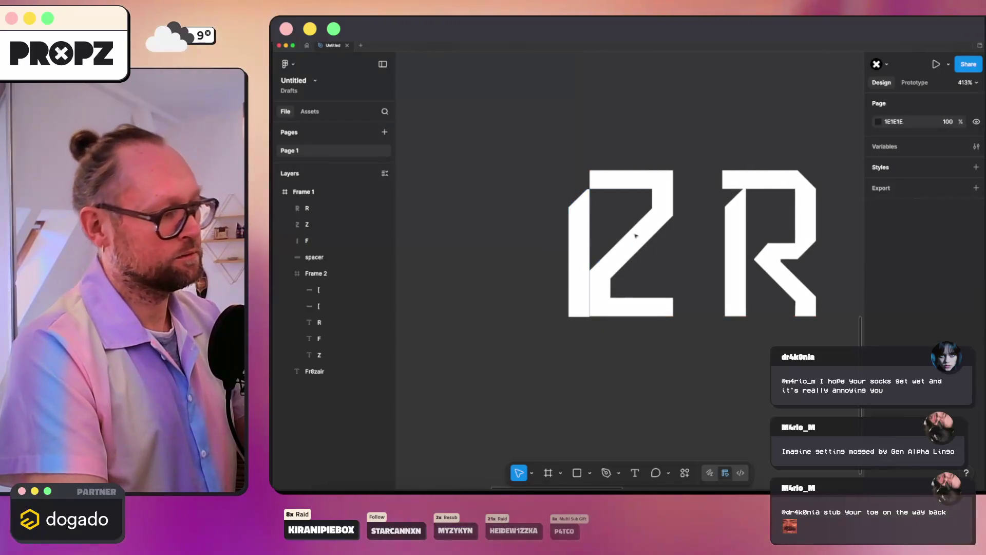
pyautogui.scroll(3, 605, 308)
pyautogui.scroll(3, 604, 306)
pyautogui.scroll(3, 603, 307)
pyautogui.click(684, 286)
pyautogui.click(614, 286)
pyautogui.click(522, 282)
pyautogui.moveTo(578, 286); pyautogui.dragTo(585, 286)
pyautogui.scroll(-5, 586, 286)
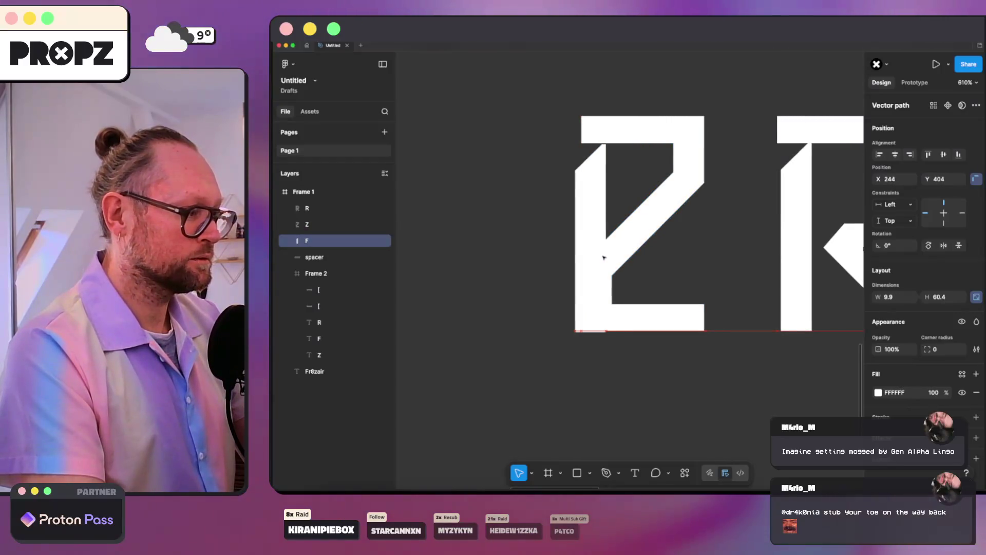
pyautogui.moveTo(589, 257); pyautogui.dragTo(559, 261)
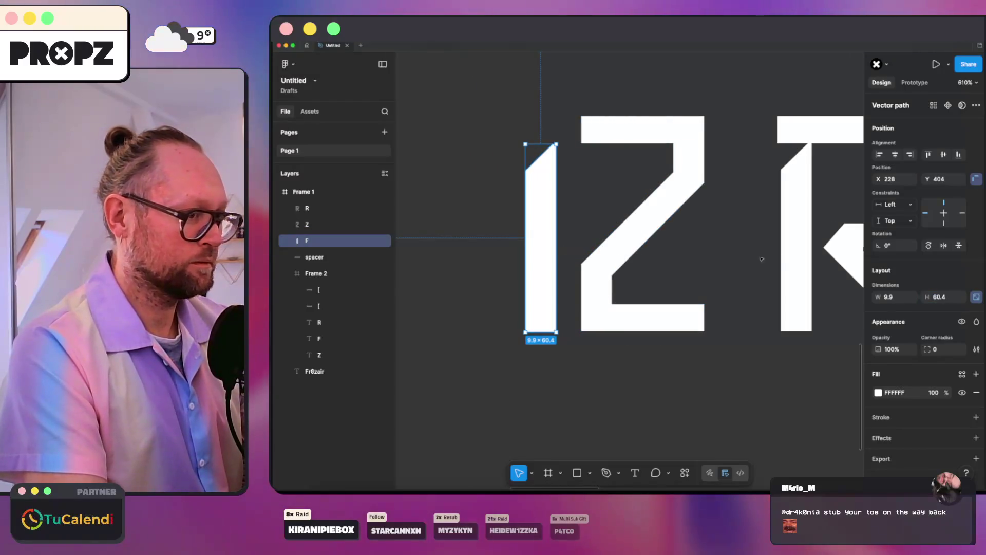
# - Check the bar's height, then move it back onto the Z's left edge, nudging left and up
pyautogui.click(954, 297)
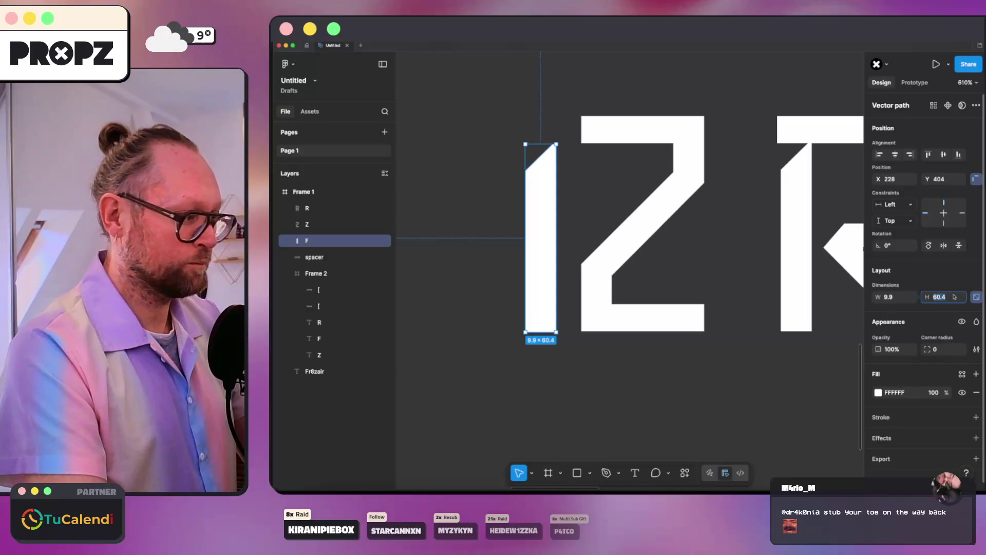
pyautogui.click(606, 249)
pyautogui.moveTo(550, 253); pyautogui.dragTo(605, 256)
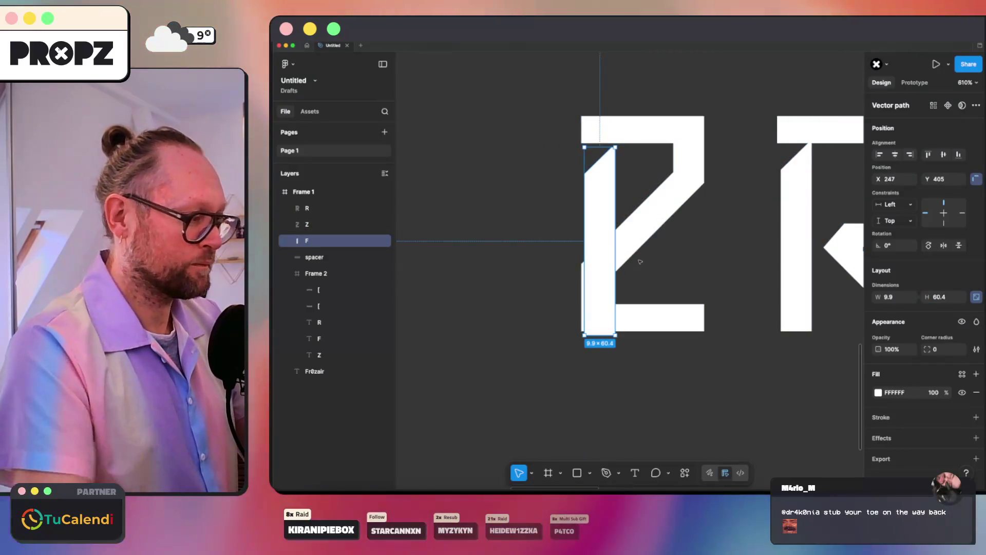
pyautogui.press('Left')
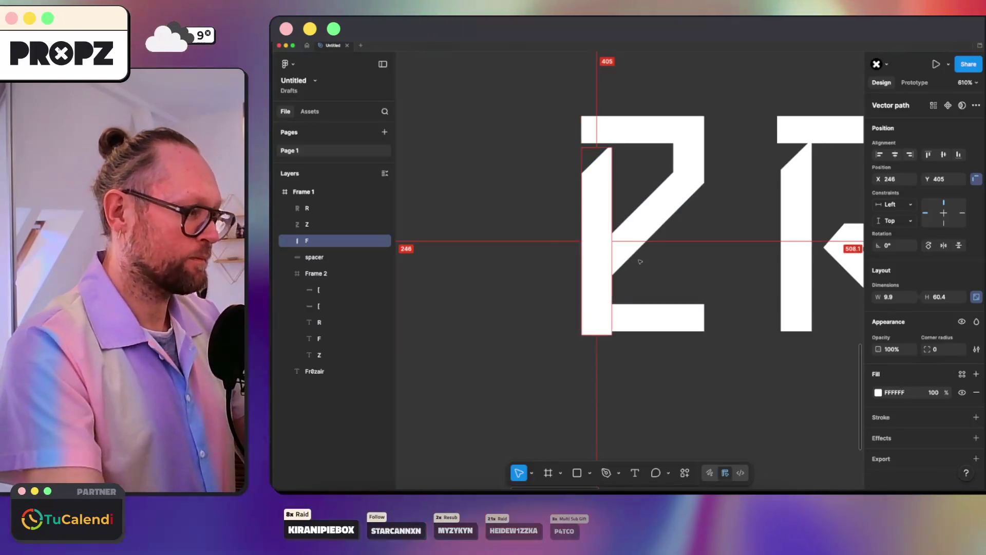
pyautogui.press('Up')
pyautogui.press('Up')
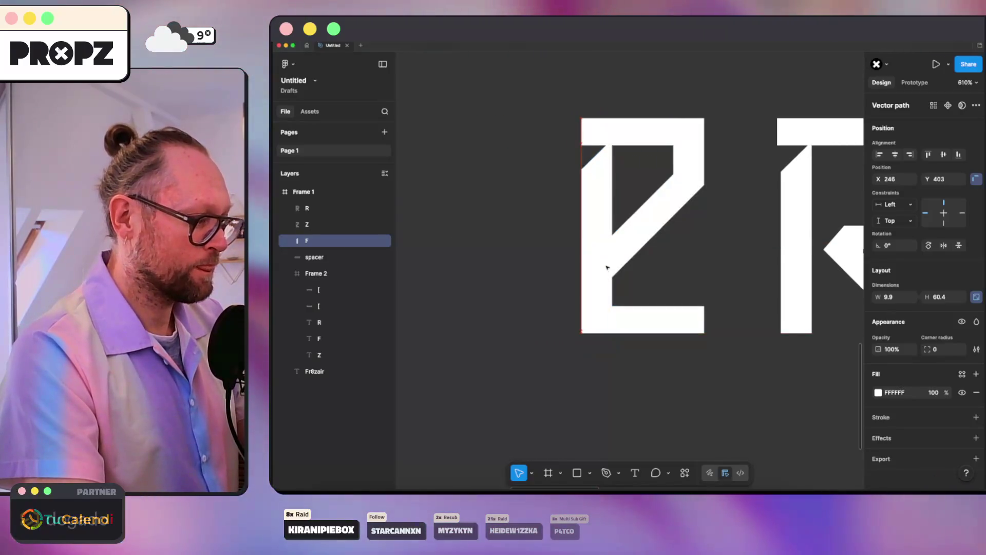
pyautogui.scroll(10, 596, 257)
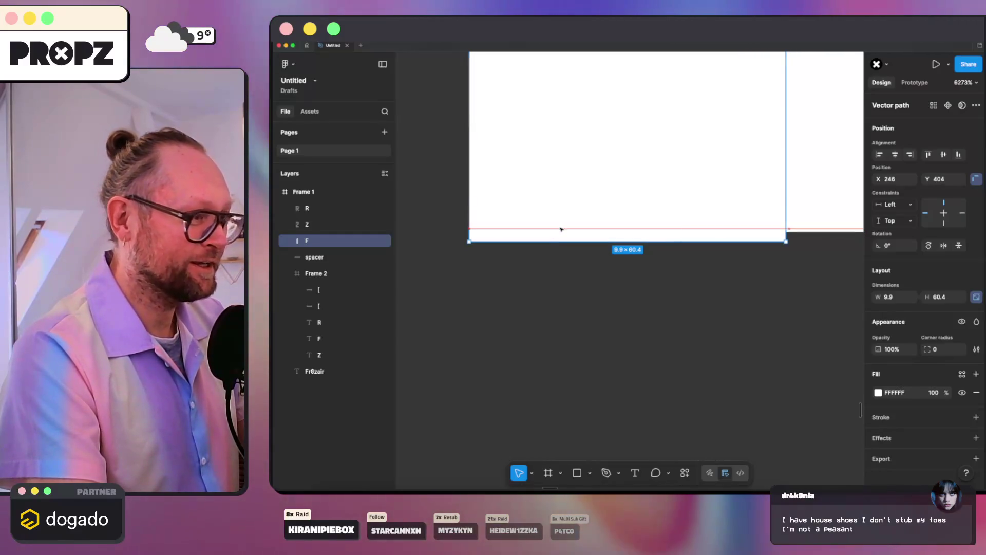
pyautogui.scroll(-5, 567, 228)
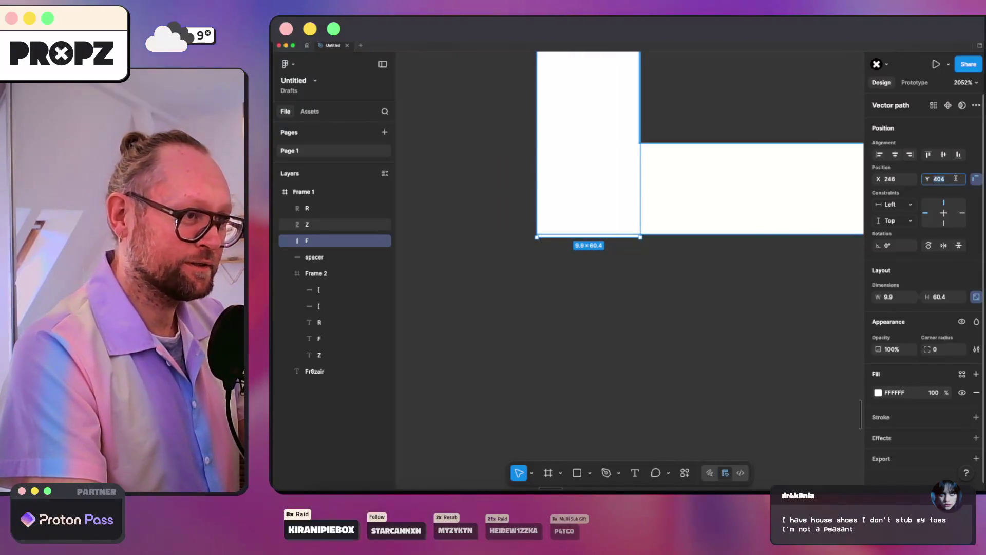
# - Set the bar's Y position to 403.7 so it sits flush with the Z
pyautogui.press('BackSpace')
pyautogui.write('3')
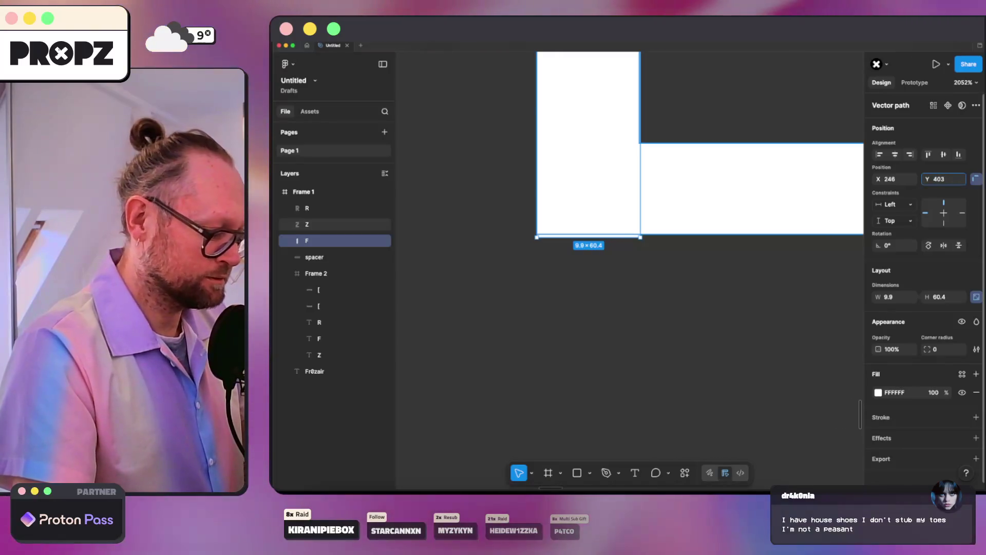
pyautogui.write('.9')
pyautogui.press('Return')
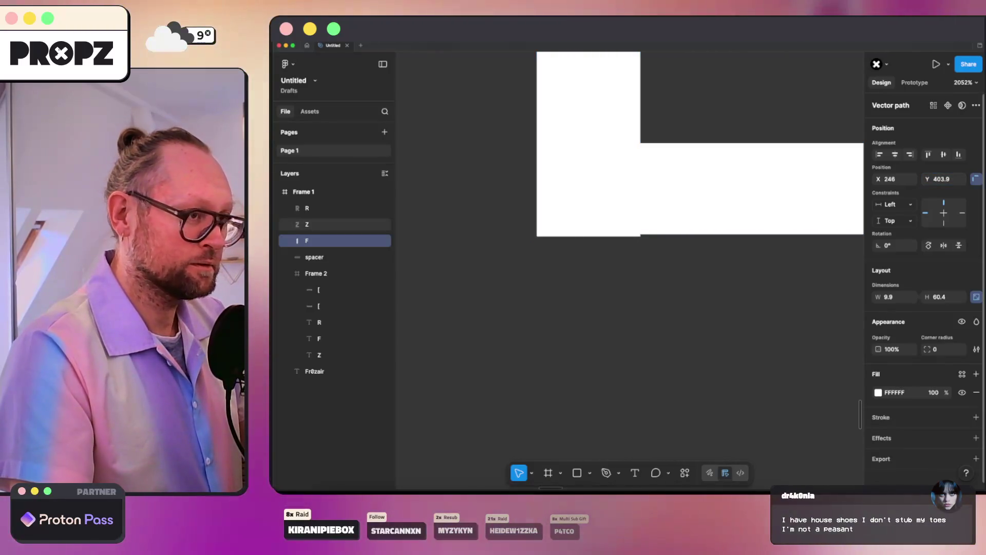
pyautogui.click(950, 178)
pyautogui.write('403.7')
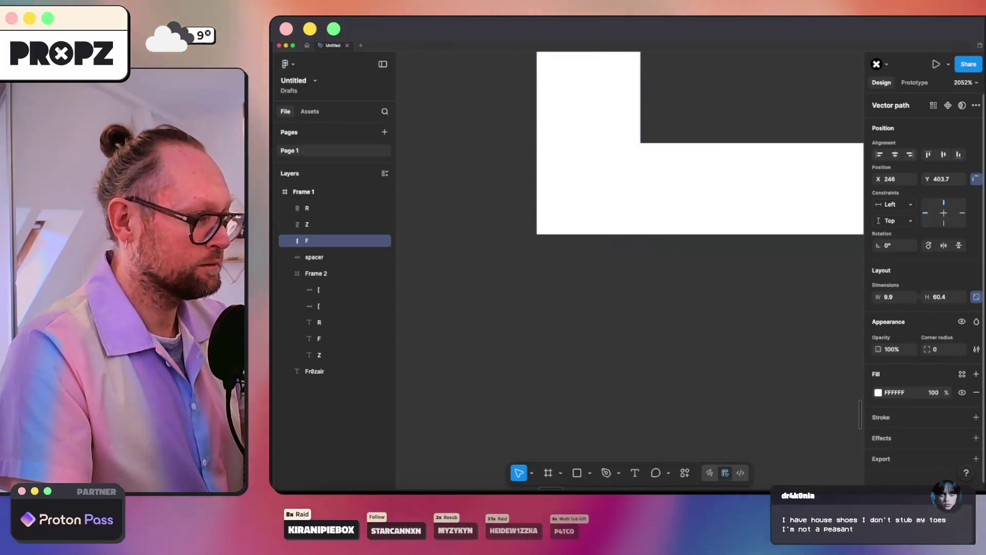
pyautogui.press('Return')
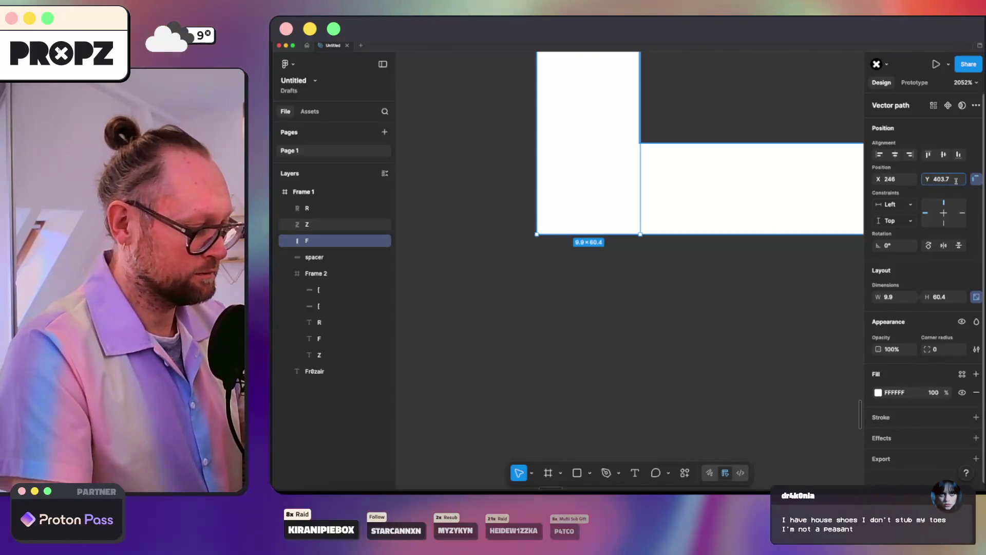
pyautogui.click(953, 178)
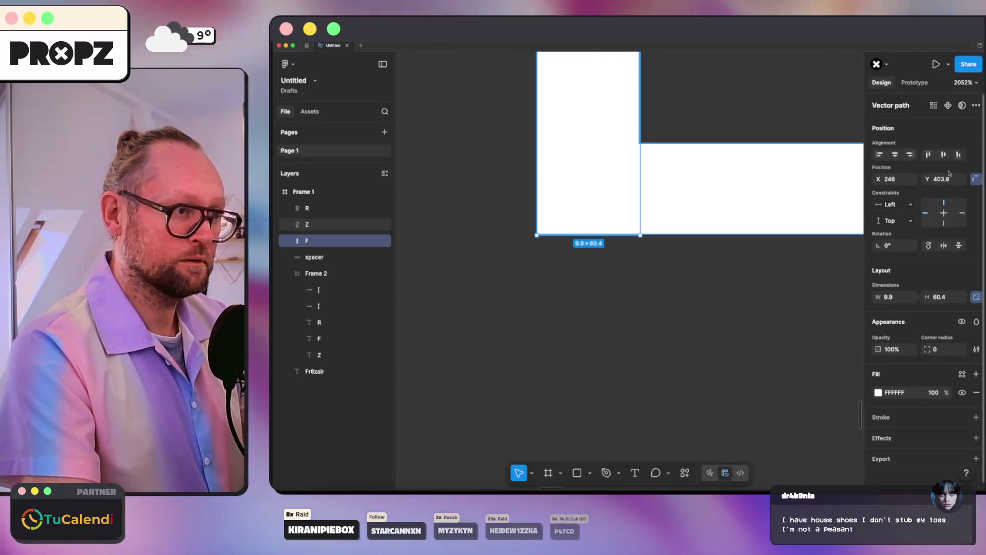
pyautogui.write('403.7')
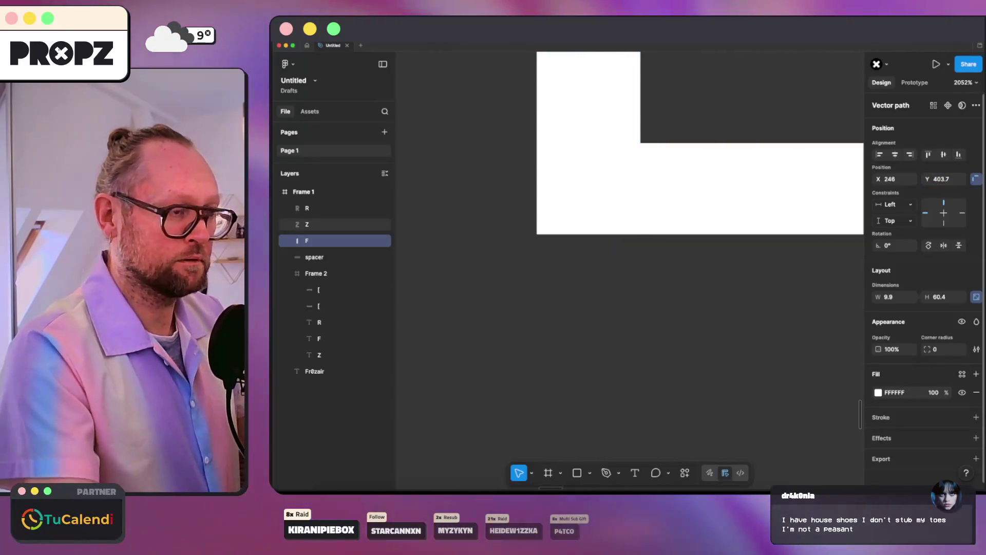
pyautogui.scroll(-10, 586, 234)
pyautogui.click(586, 234)
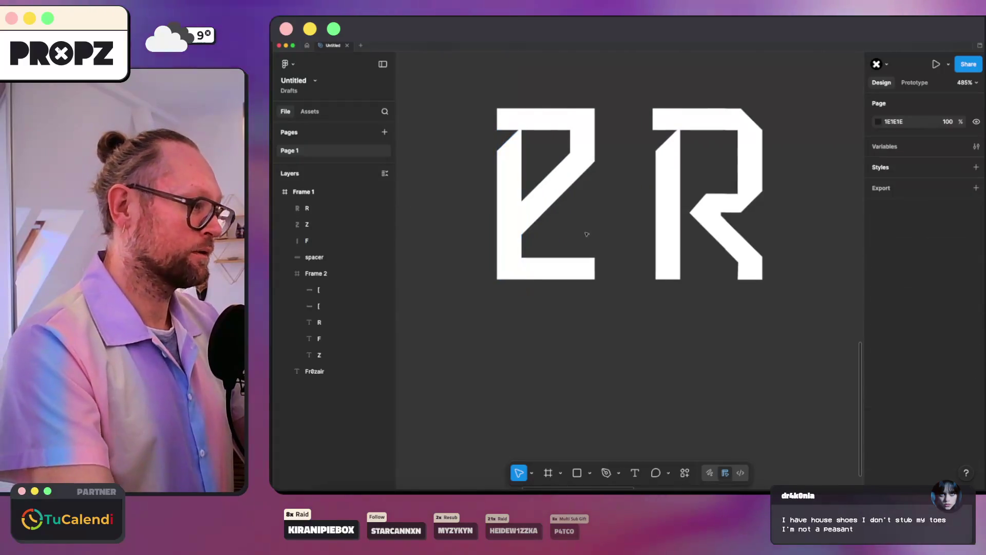
# - Delete the R from beside the Z
pyautogui.scroll(-2, 586, 234)
pyautogui.click(653, 191)
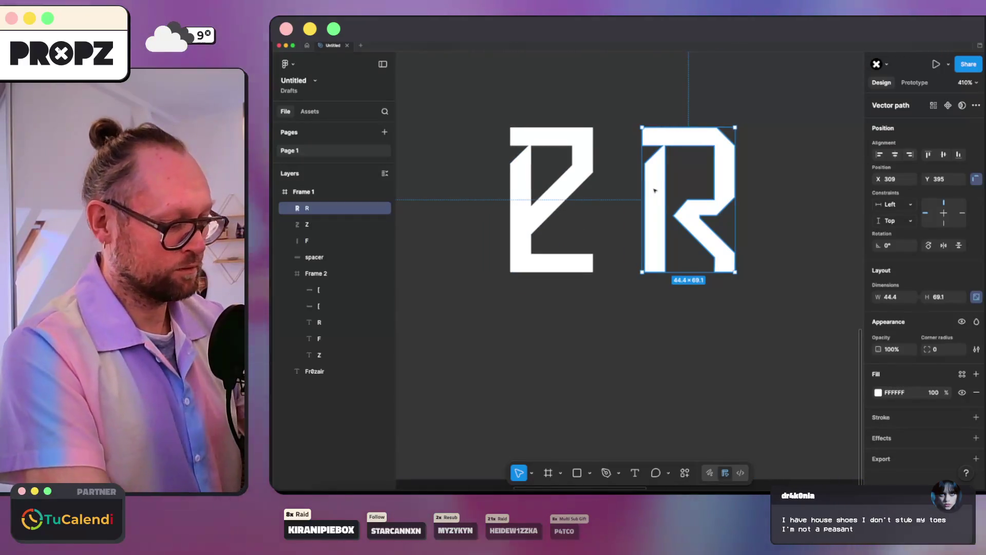
pyautogui.press('Delete')
pyautogui.click(515, 200)
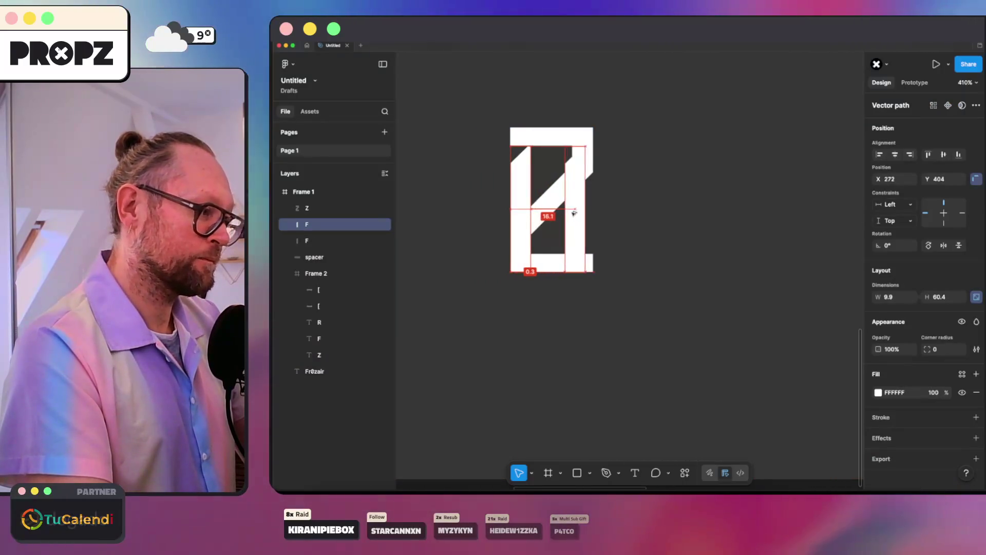
pyautogui.click(754, 190)
# - Zoom out to all of Frame 1, then zoom in on the zero-style monogram
pyautogui.scroll(-5, 756, 190)
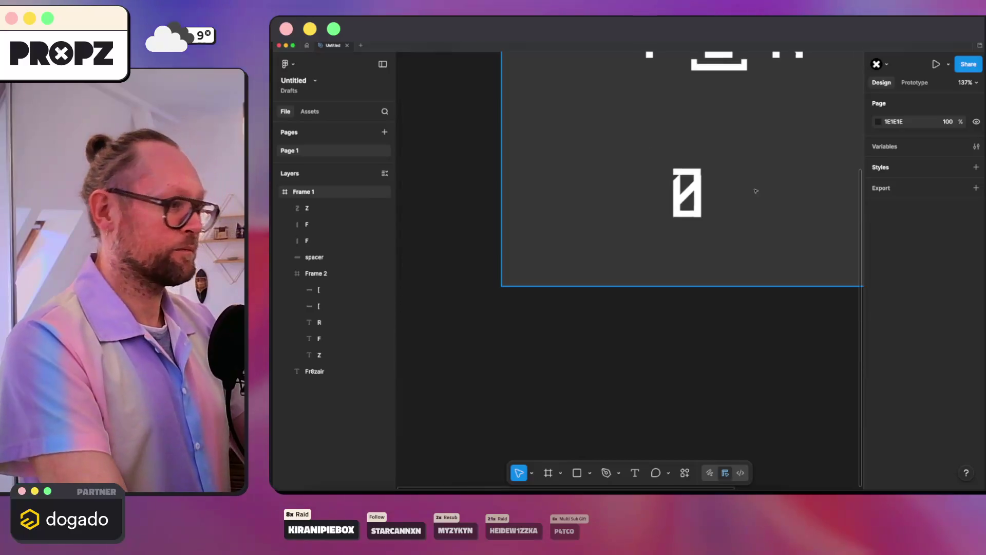
pyautogui.hscroll(3, 738, 187)
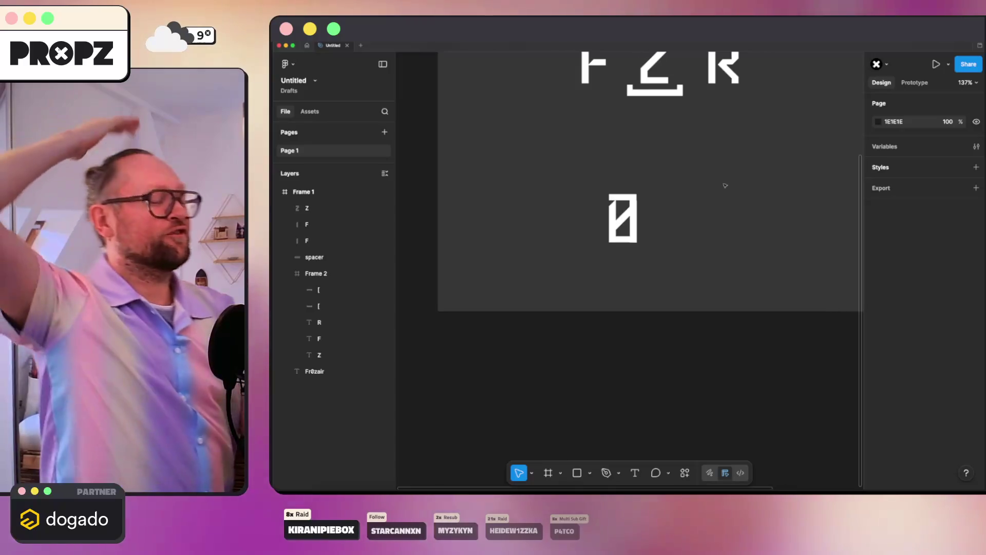
pyautogui.hotkey('shift', '1')
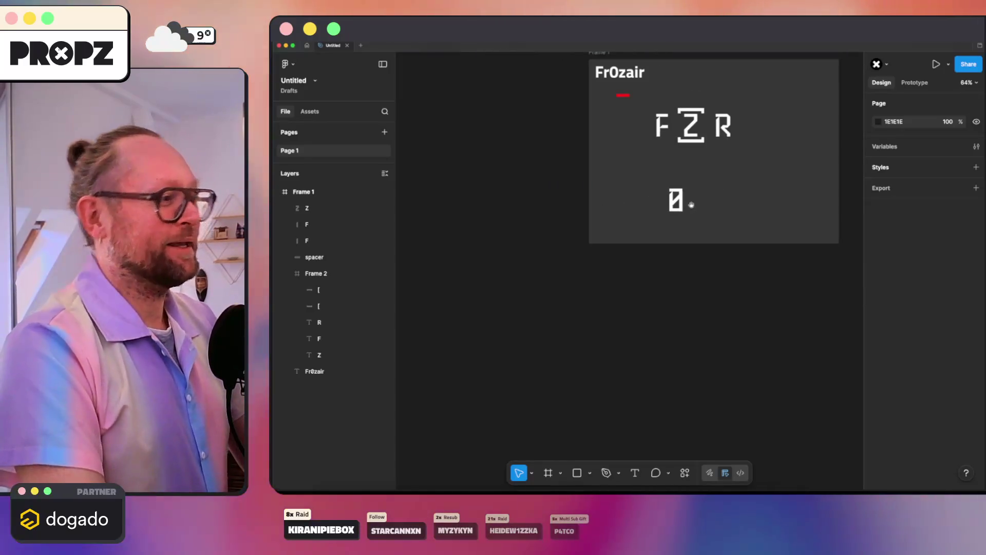
pyautogui.scroll(2, 721, 185)
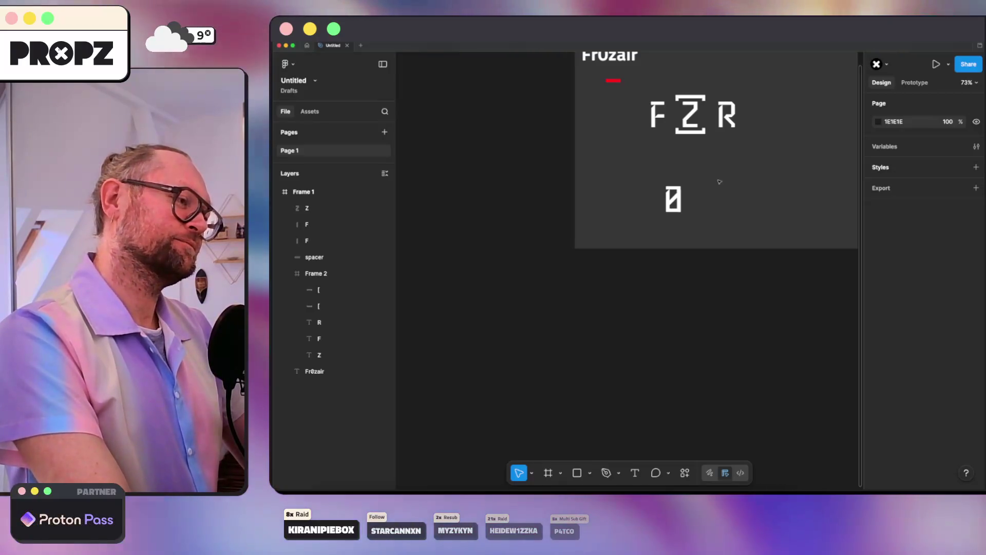
pyautogui.scroll(5, 738, 168)
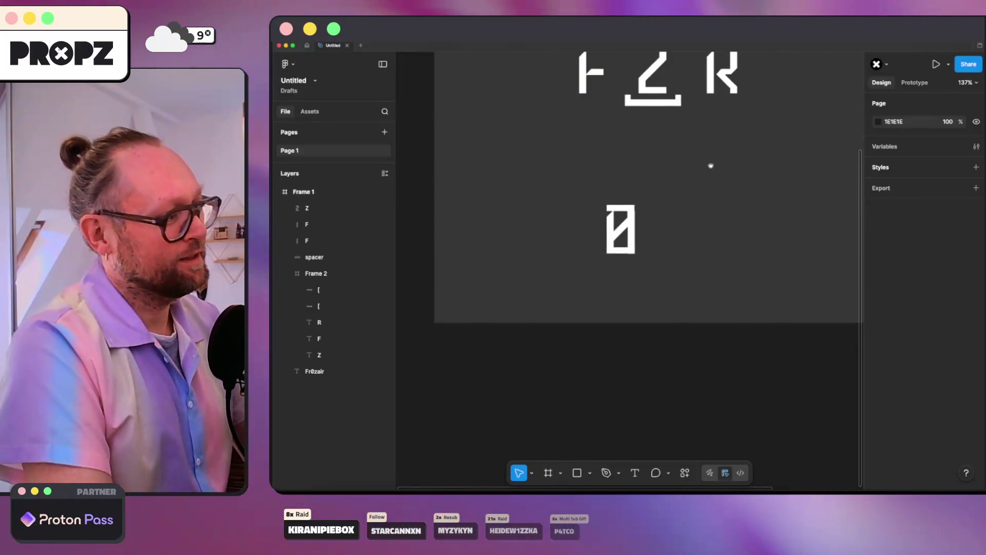
pyautogui.scroll(2, 646, 224)
pyautogui.click(614, 259)
pyautogui.press('Escape')
pyautogui.scroll(5, 647, 318)
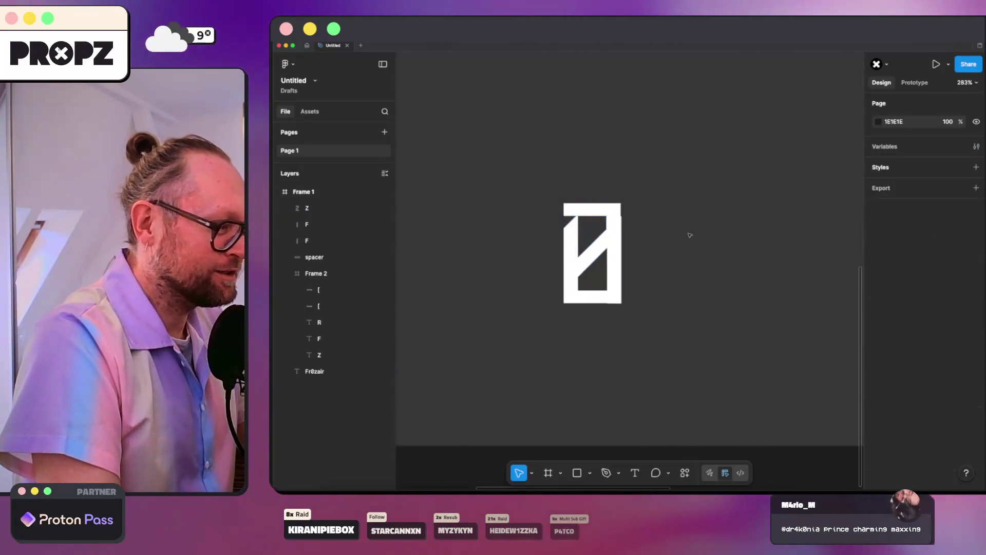
pyautogui.scroll(-3, 649, 324)
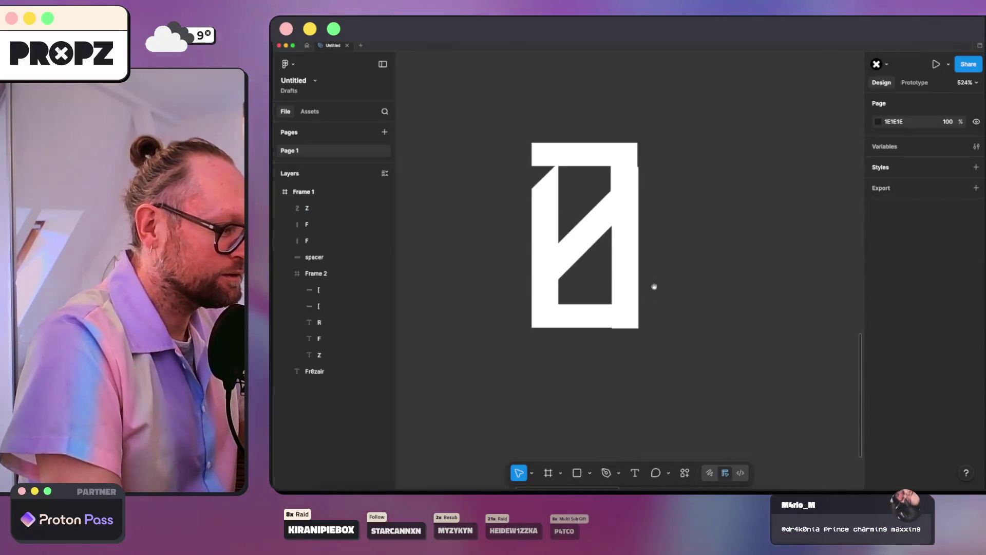
# - Select the monogram's right-hand bar and shift it slightly left
pyautogui.scroll(3, 636, 293)
pyautogui.click(616, 282)
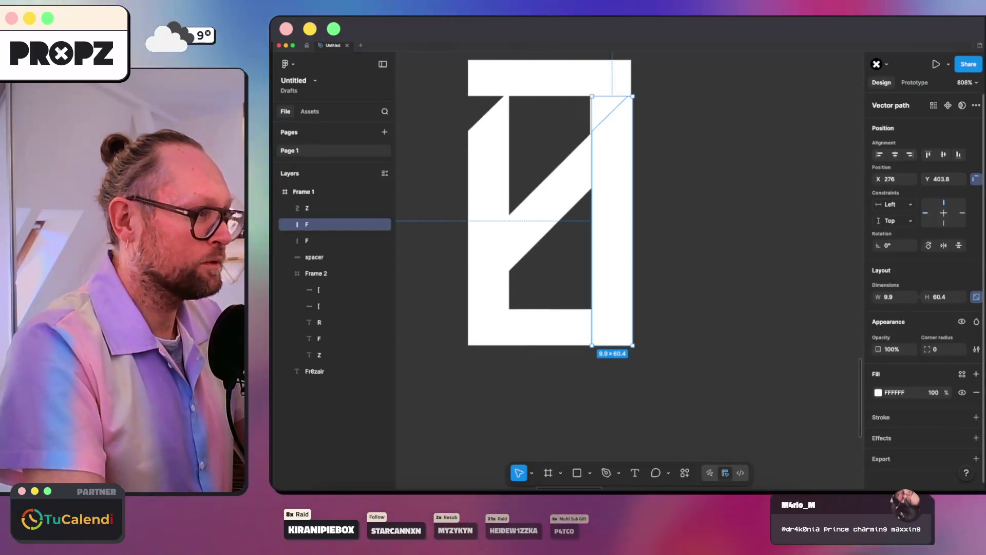
pyautogui.click(715, 178)
pyautogui.moveTo(620, 179); pyautogui.dragTo(619, 181)
# - Set the right bar's position to Y 403.7 and X 275.8
pyautogui.click(943, 178)
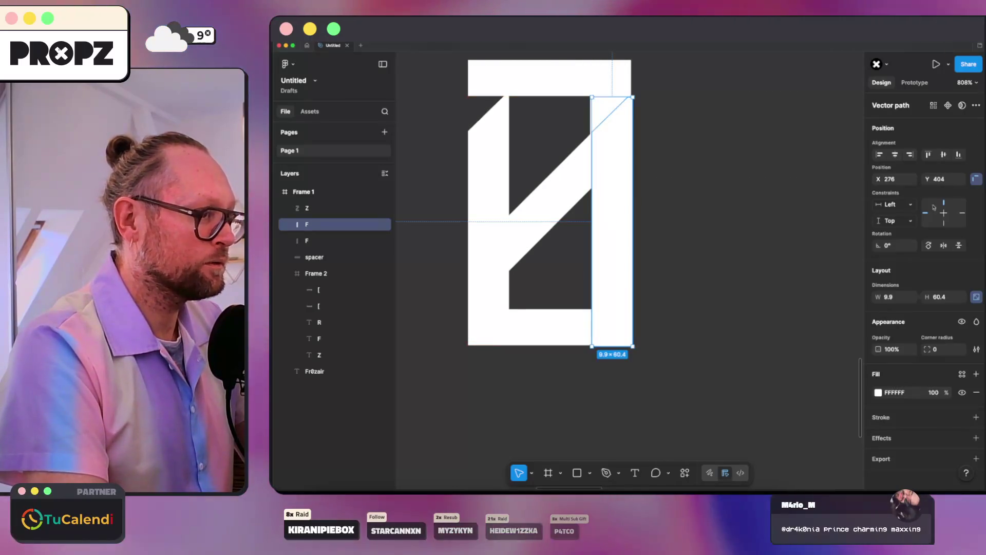
pyautogui.press('BackSpace')
pyautogui.write('3')
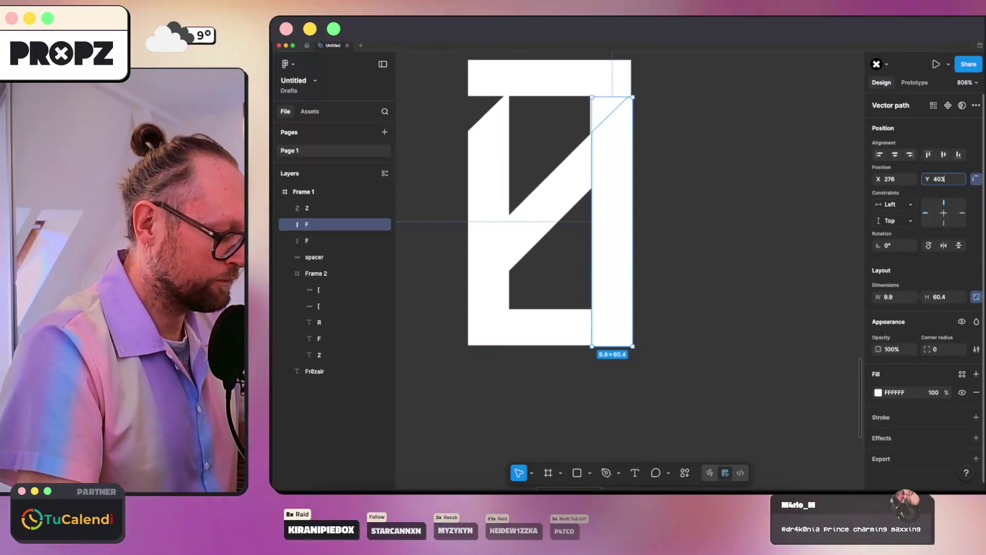
pyautogui.write(',7')
pyautogui.press('Return')
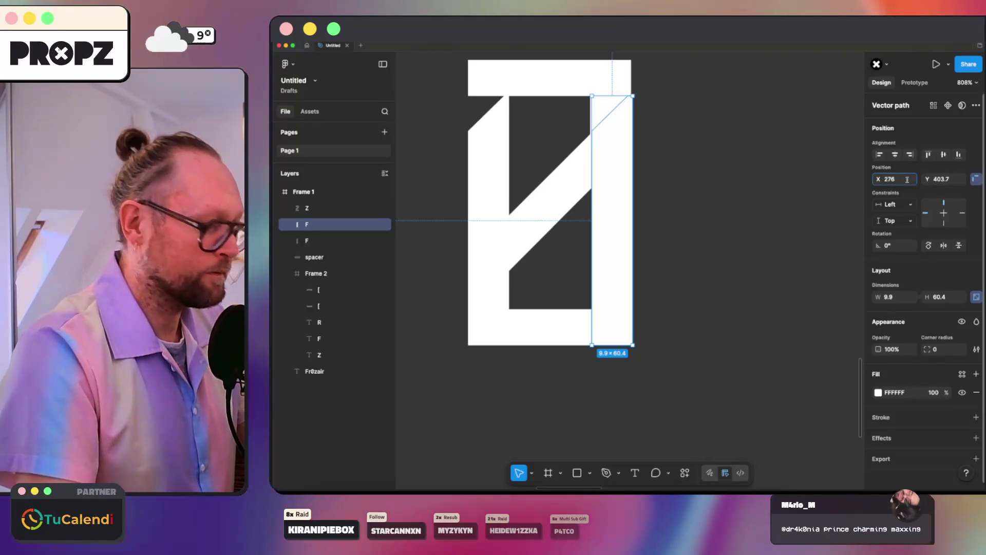
pyautogui.press('BackSpace')
pyautogui.write('5.8')
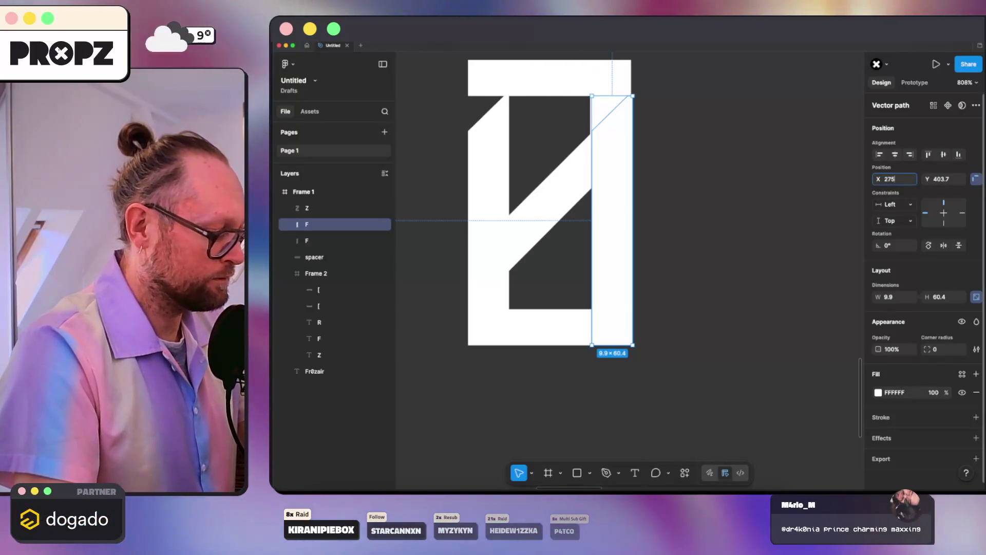
pyautogui.press('Return')
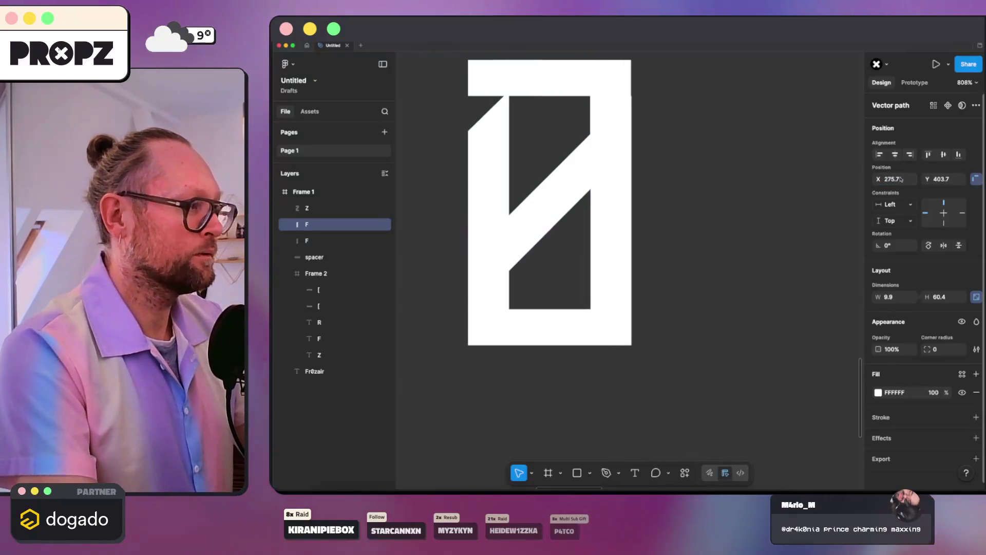
# - Zoom back out and marquee-select the Z and both bars of the monogram
pyautogui.scroll(10, 611, 86)
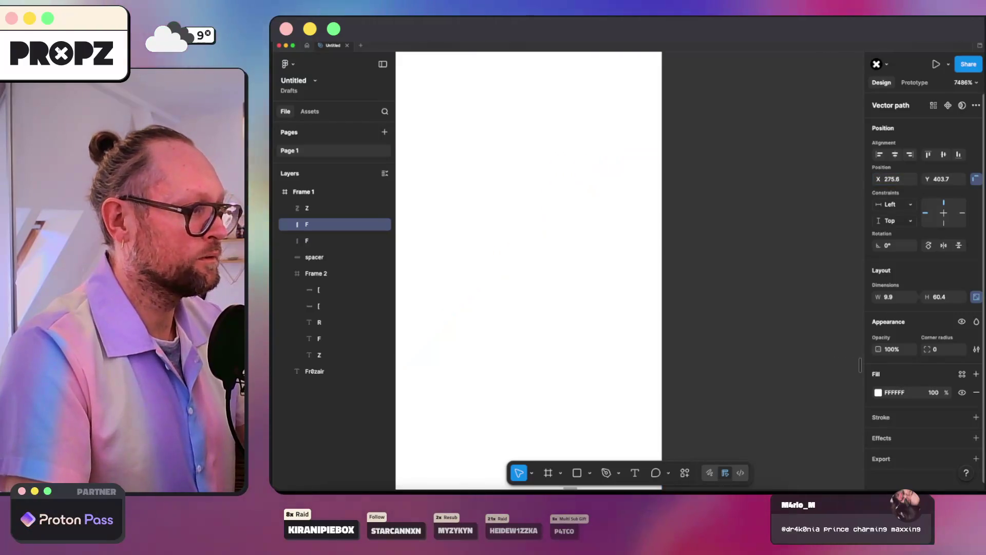
pyautogui.scroll(-15, 850, 227)
pyautogui.press('Escape')
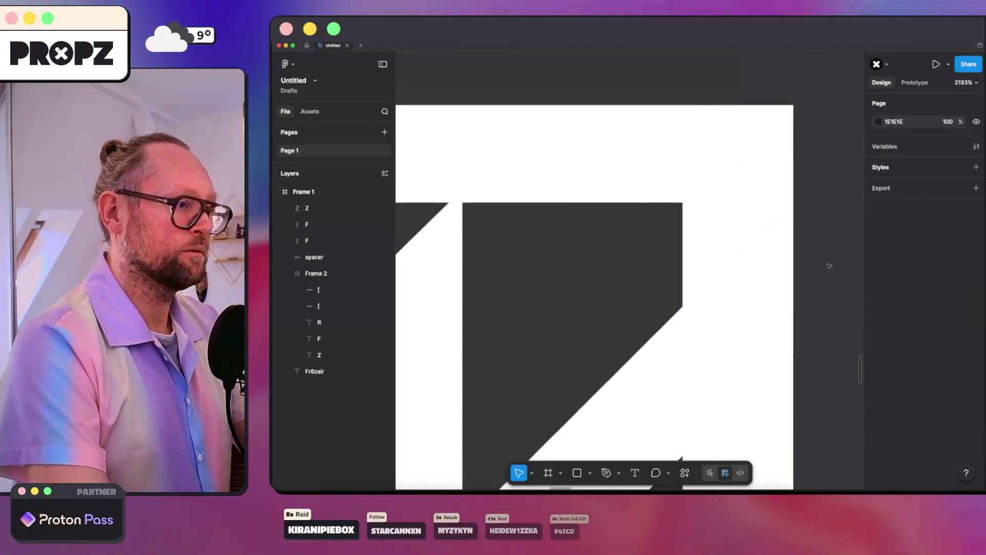
pyautogui.hscroll(5, 725, 184)
pyautogui.moveTo(579, 143); pyautogui.dragTo(748, 346)
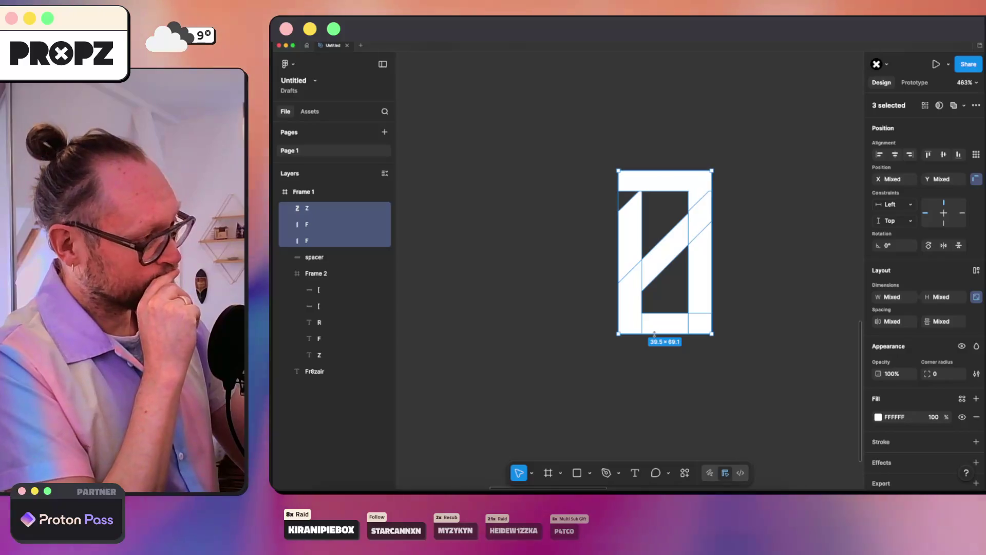
# - Wrap the monogram's three shapes in a frame and place a copy to its right
pyautogui.press('super+alt+g')
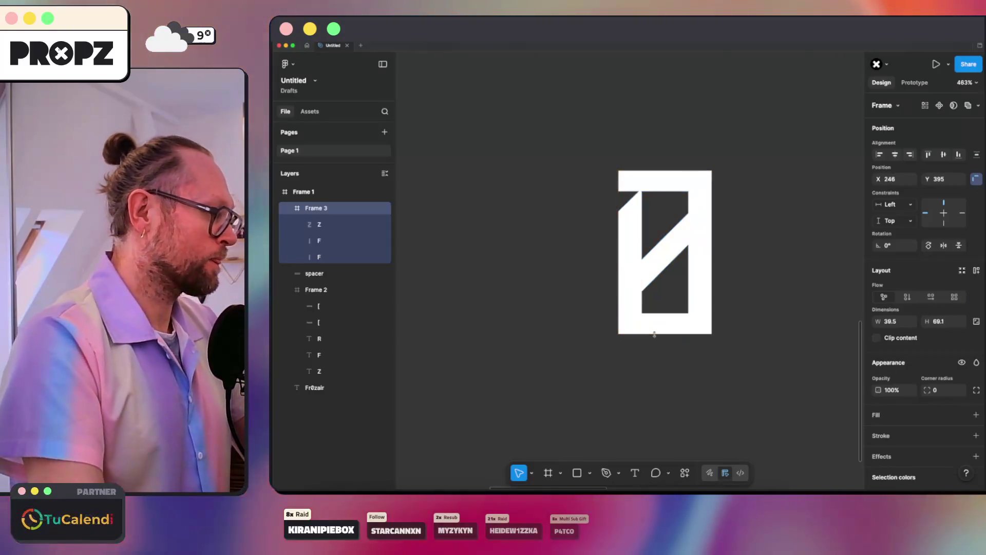
pyautogui.press('super+alt+g')
pyautogui.scroll(-5, 540, 252)
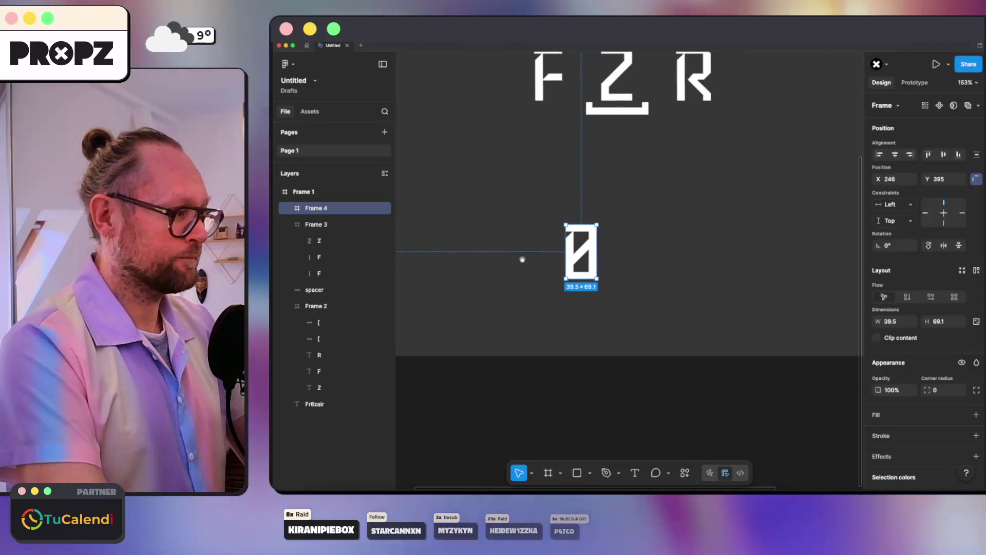
pyautogui.moveTo(580, 251); pyautogui.dragTo(636, 252)
pyautogui.scroll(6, 638, 253)
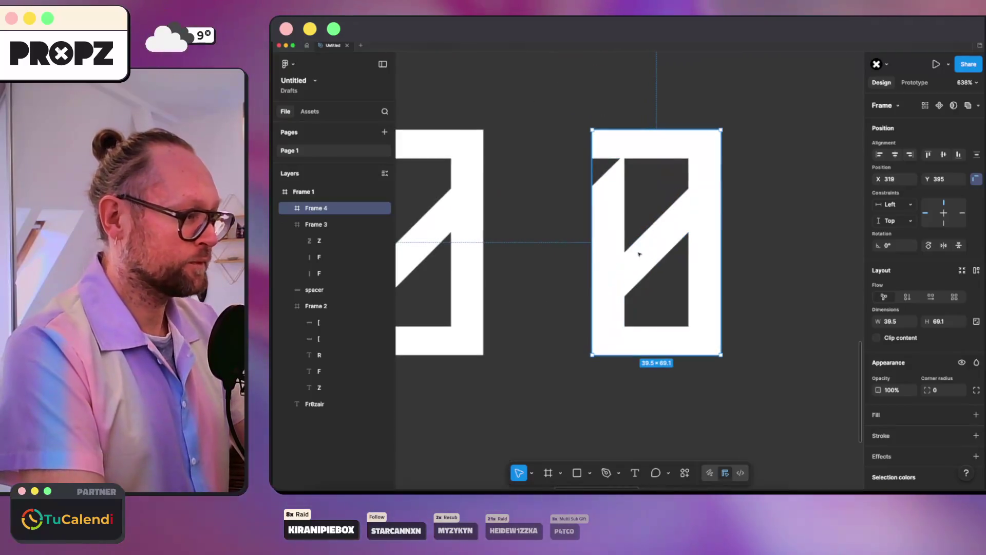
# - Try subtracting the Z and both bars of the copy from each other, then undo
pyautogui.click(289, 208)
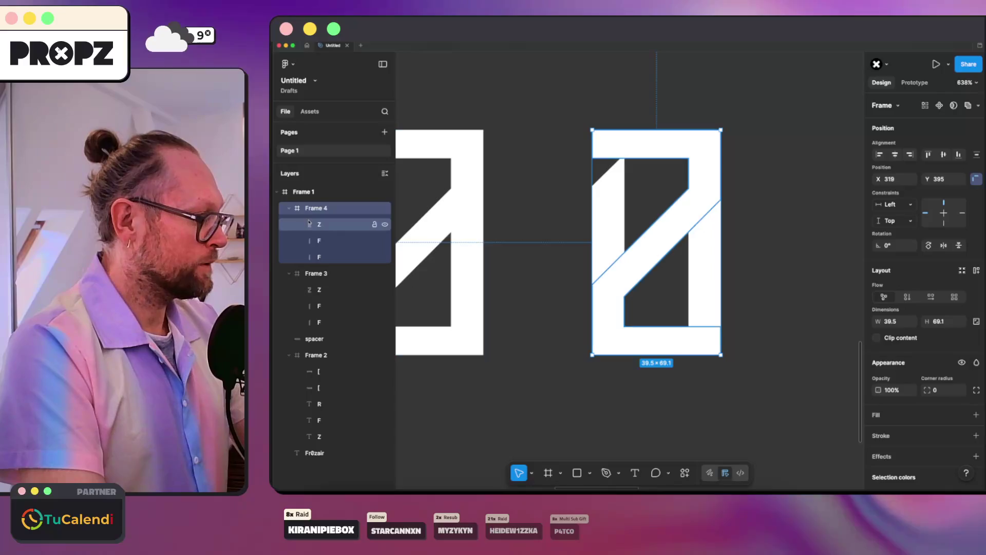
pyautogui.click(319, 223)
pyautogui.keyDown('shift'); pyautogui.click(342, 258); pyautogui.keyUp('shift')
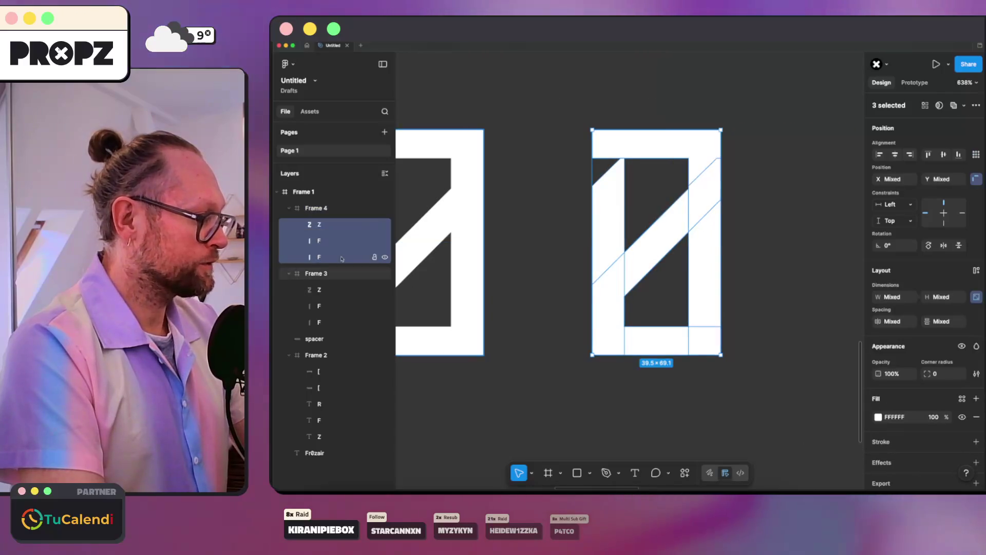
pyautogui.click(964, 105)
pyautogui.click(924, 136)
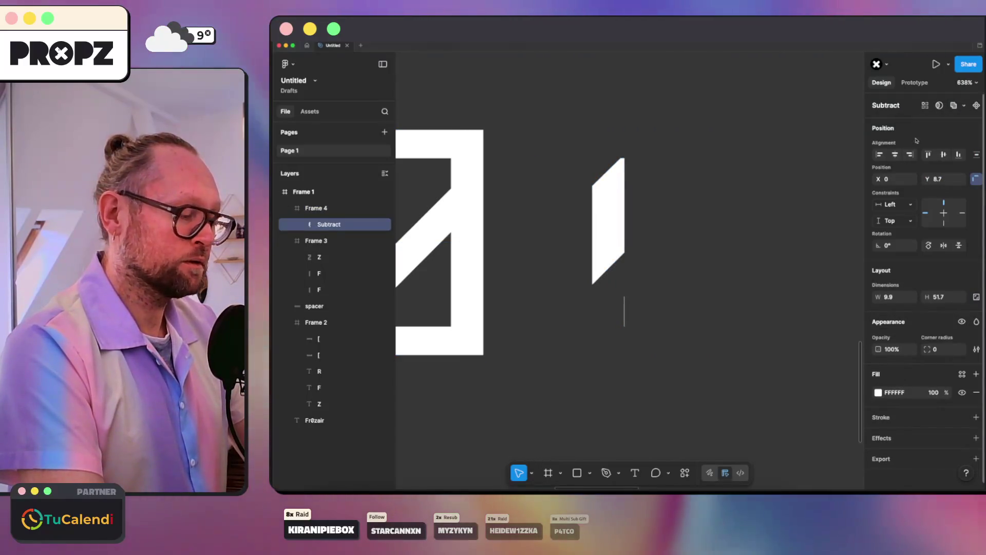
pyautogui.press('super+z')
# - Try subtracting a single bar from the copy's Z, then undo
pyautogui.click(774, 176)
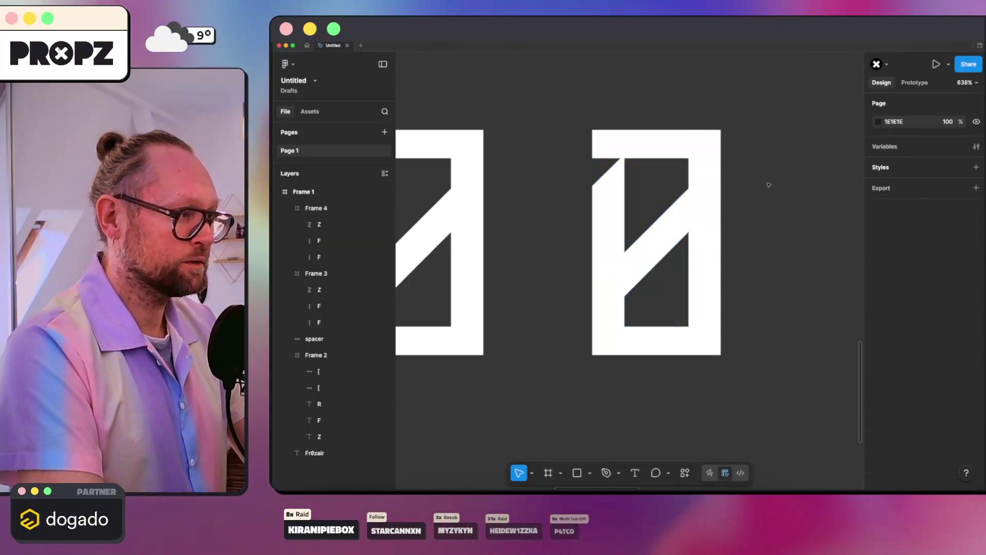
pyautogui.click(717, 234)
pyautogui.click(698, 172)
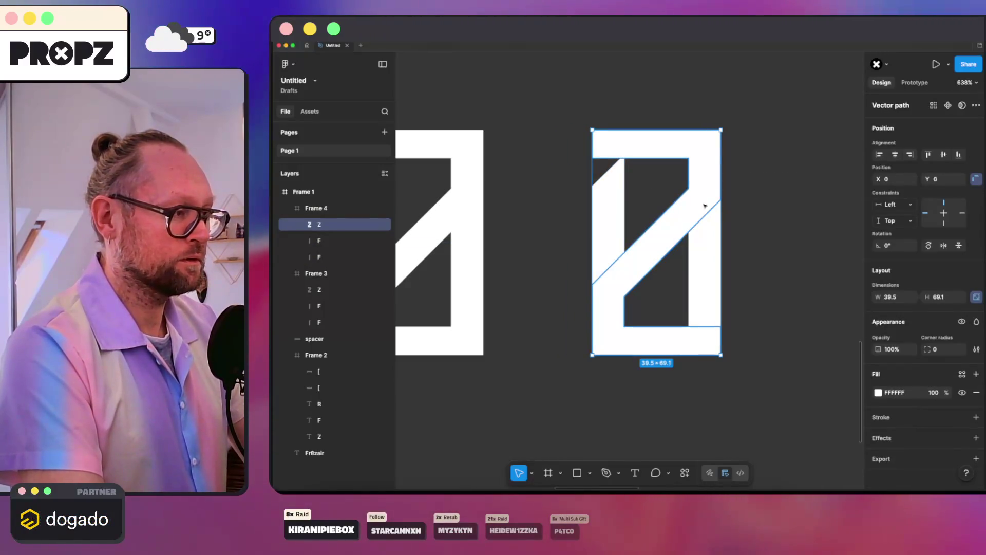
pyautogui.keyDown('shift'); pyautogui.click(671, 227); pyautogui.keyUp('shift')
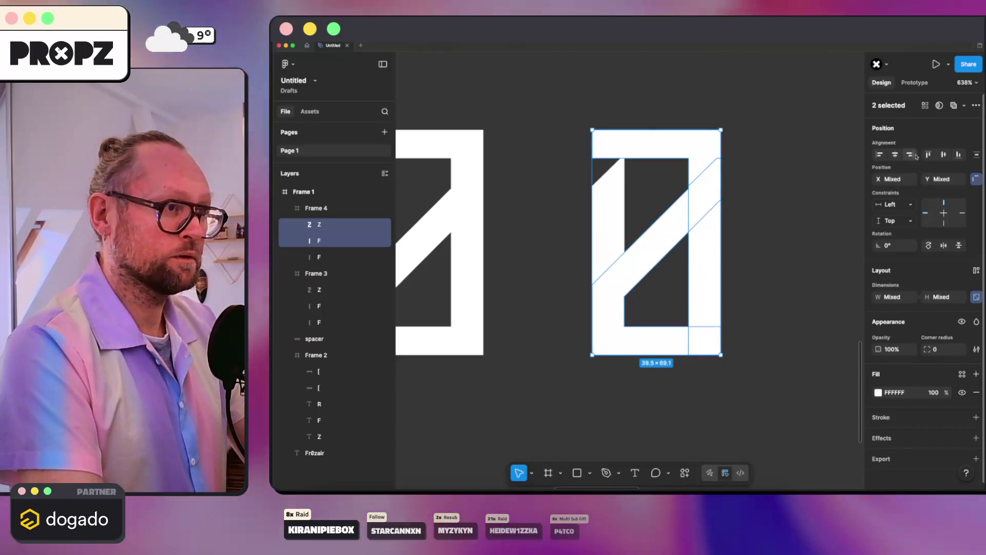
pyautogui.click(964, 105)
pyautogui.click(924, 136)
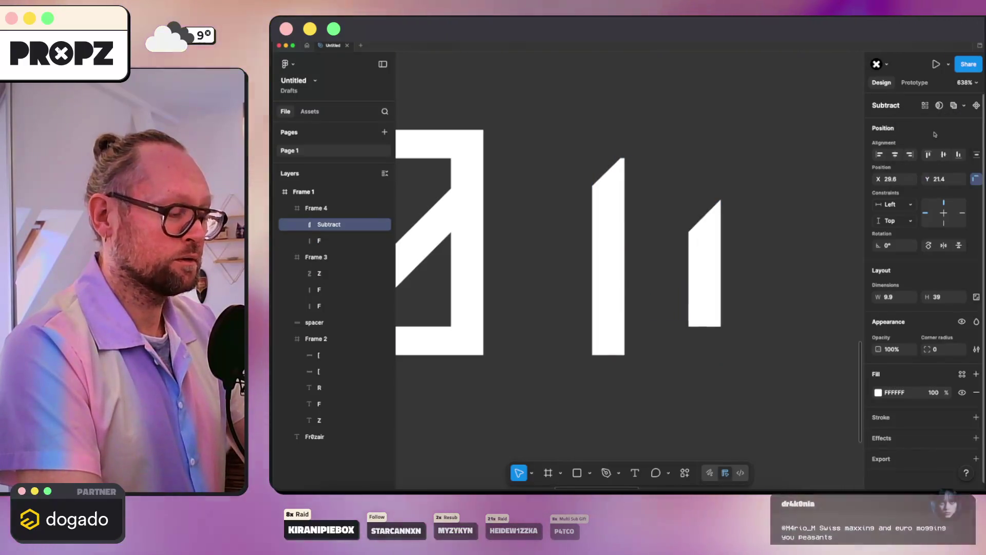
pyautogui.press('cmd+z')
# - Move the Z below both bars in layer order, try Subtract again, and undo it
pyautogui.click(329, 225)
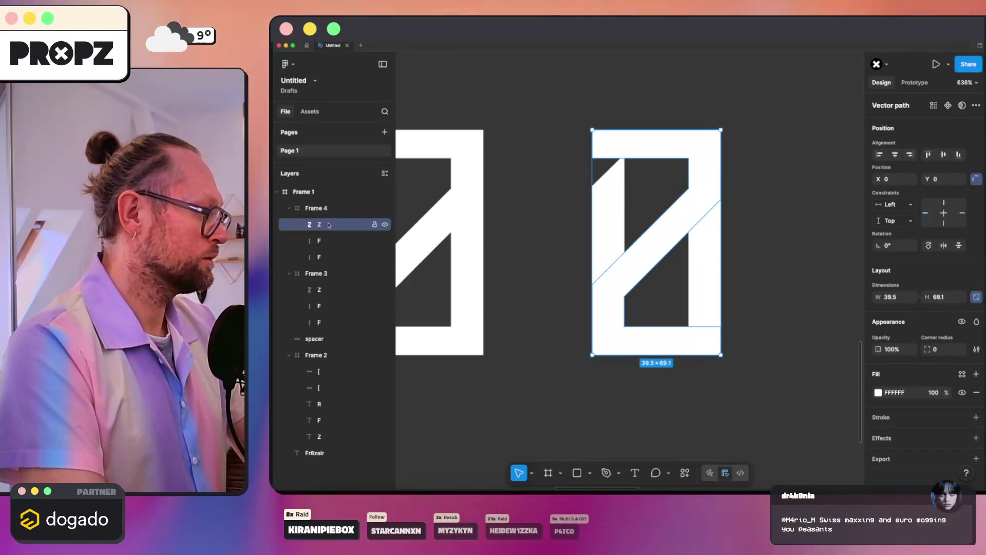
pyautogui.moveTo(320, 260); pyautogui.dragTo(320, 263)
pyautogui.keyDown('shift'); pyautogui.click(319, 224); pyautogui.keyUp('shift')
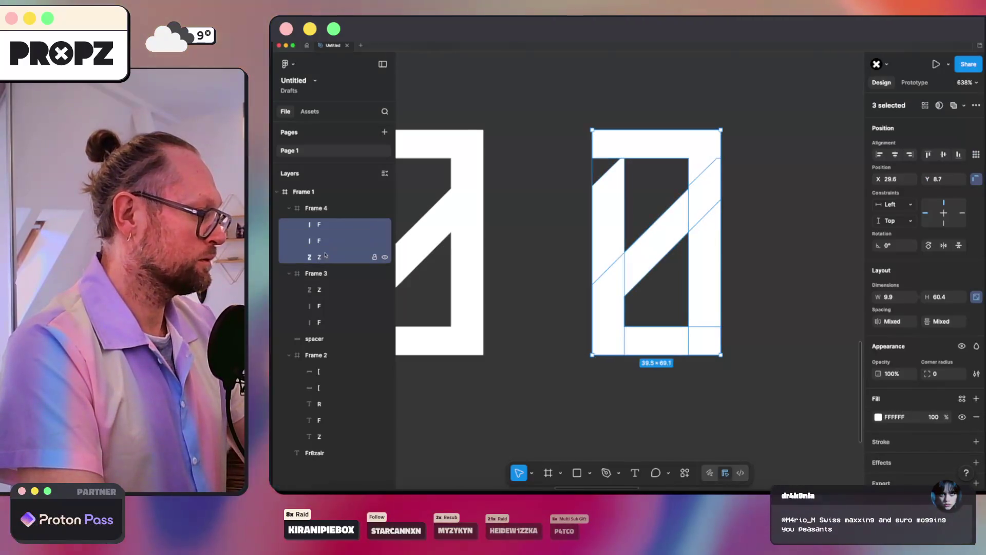
pyautogui.click(963, 105)
pyautogui.click(925, 134)
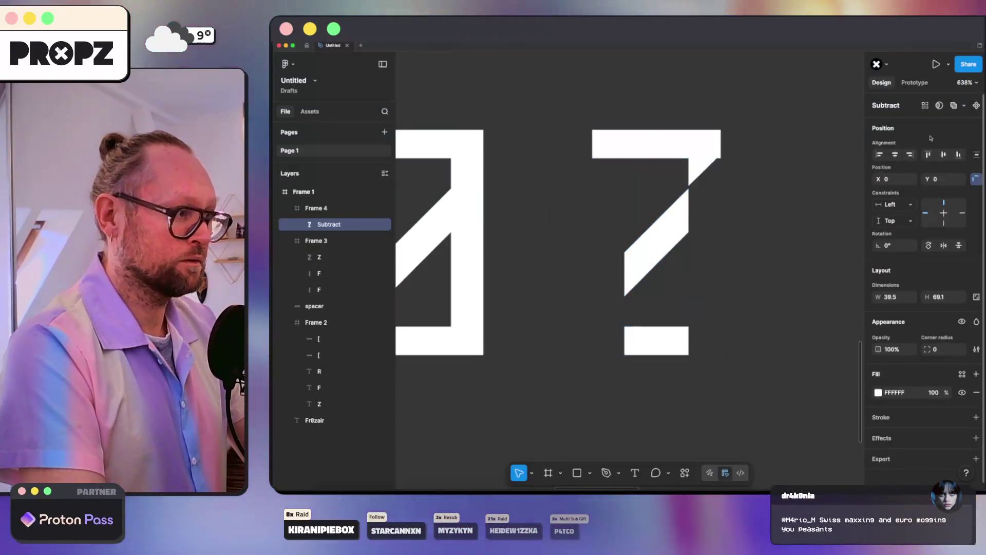
pyautogui.click(787, 132)
pyautogui.hotkey('ctrl', 'z')
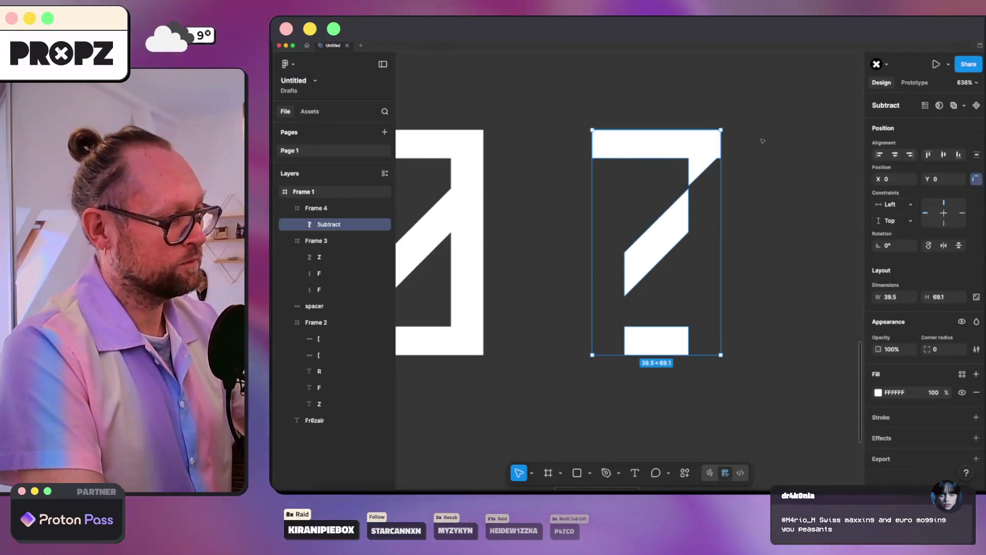
pyautogui.hotkey('ctrl', 'z')
# - Subtract the right vertical bar from the Z shape
pyautogui.click(768, 232)
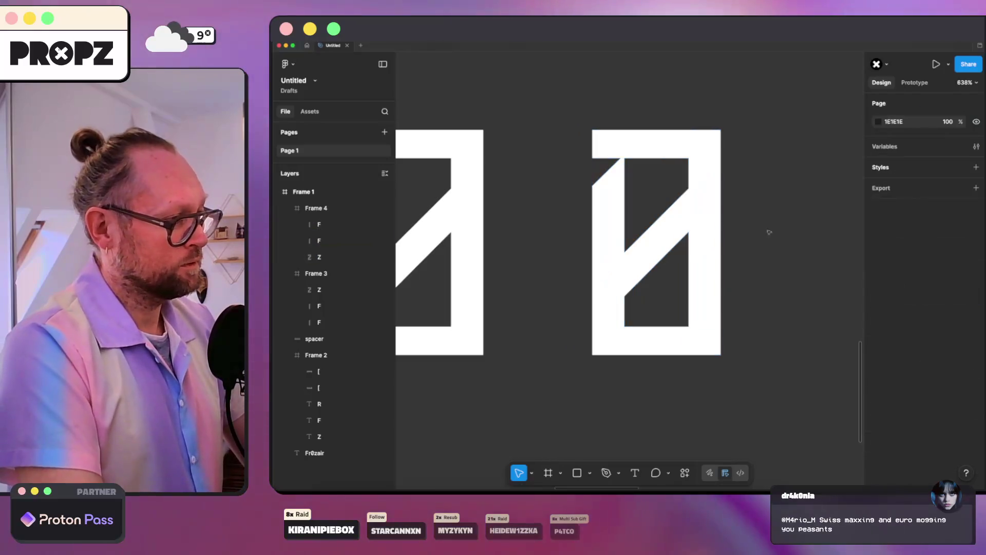
pyautogui.click(701, 249)
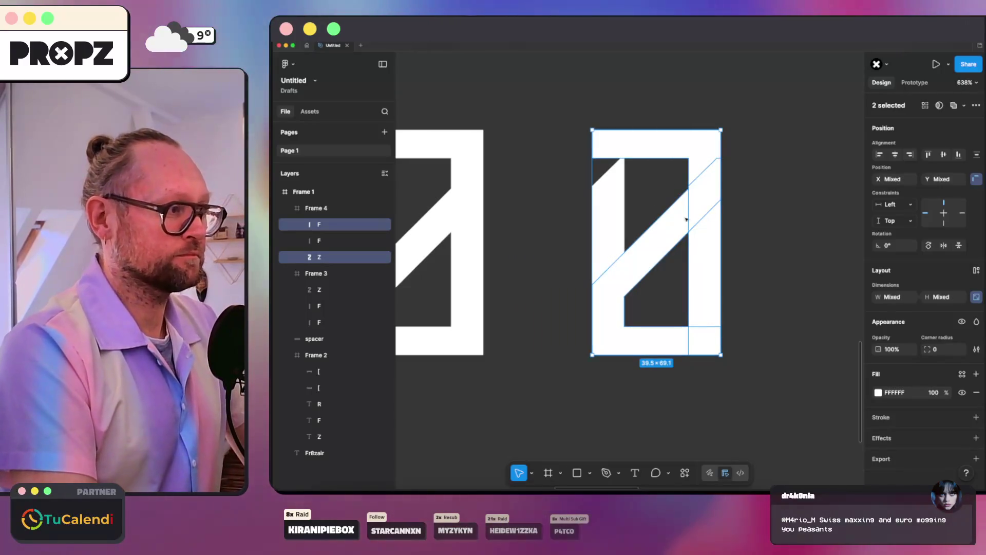
pyautogui.click(939, 134)
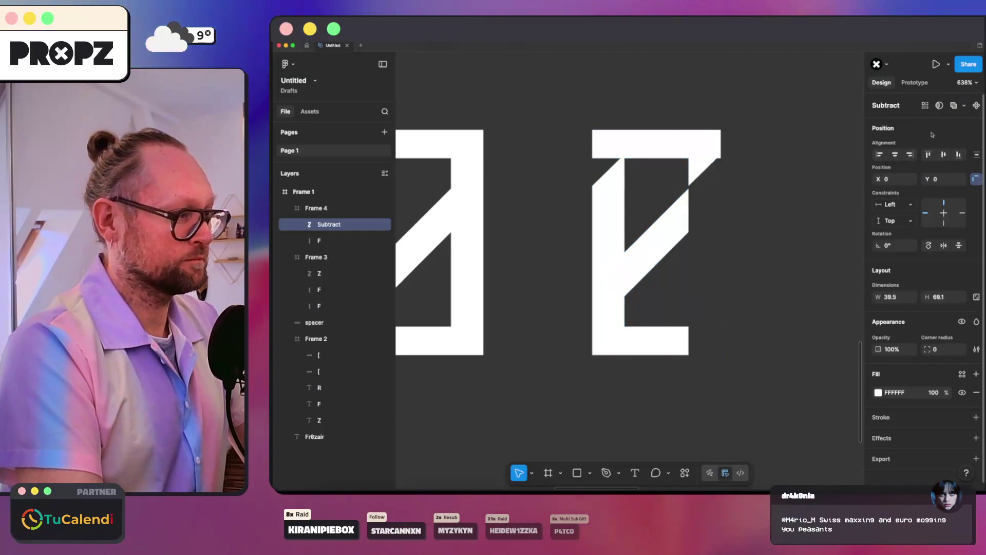
pyautogui.click(550, 205)
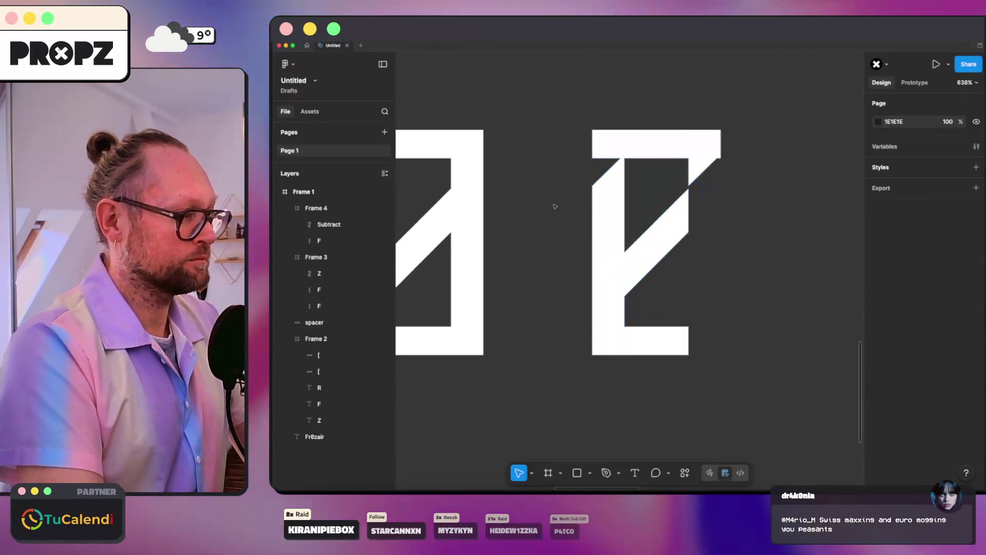
# - Subtract the left bar as well, then undo both subtractions and reselect the copied frame
pyautogui.click(610, 223)
pyautogui.doubleClick(610, 222)
pyautogui.keyDown('shift'); pyautogui.click(645, 235); pyautogui.keyUp('shift')
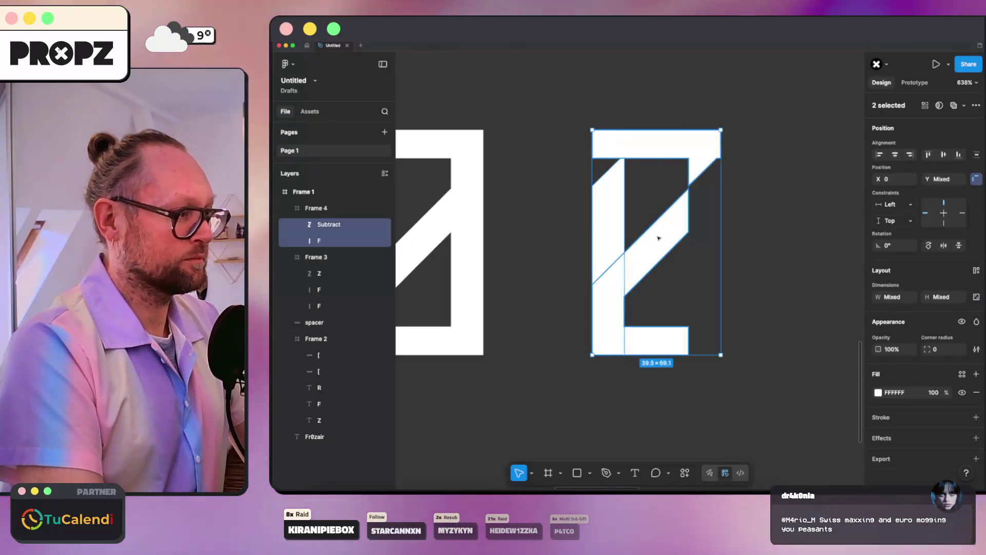
pyautogui.click(963, 106)
pyautogui.click(933, 136)
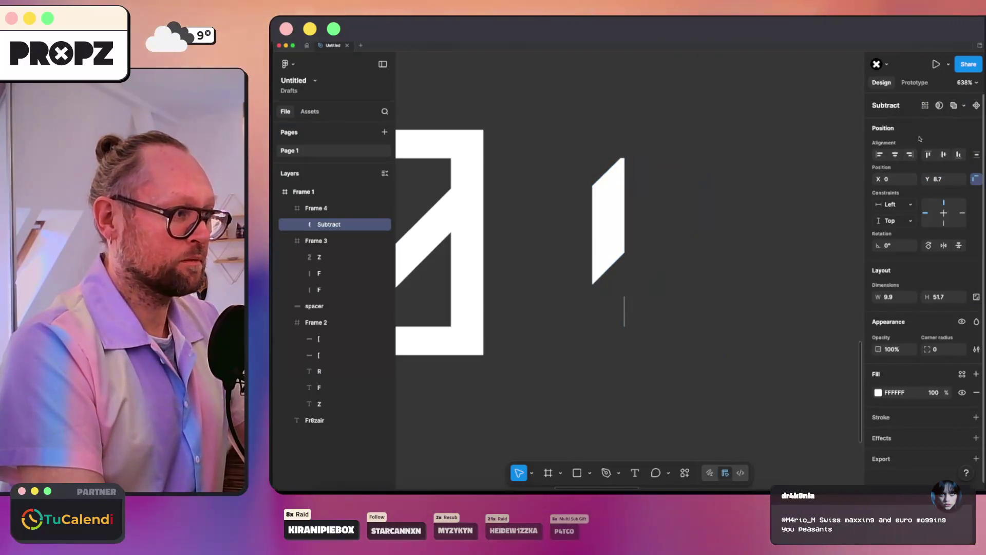
pyautogui.click(775, 147)
pyautogui.hotkey('ctrl', 'z')
pyautogui.hotkey('ctrl', 'z')
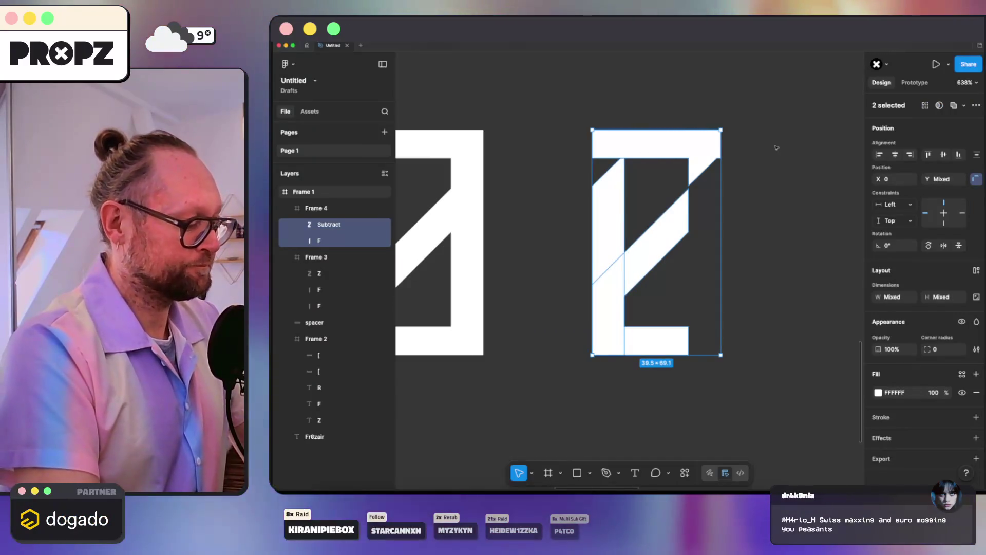
pyautogui.hotkey('shift', 'Return')
pyautogui.hotkey('ctrl', 'z')
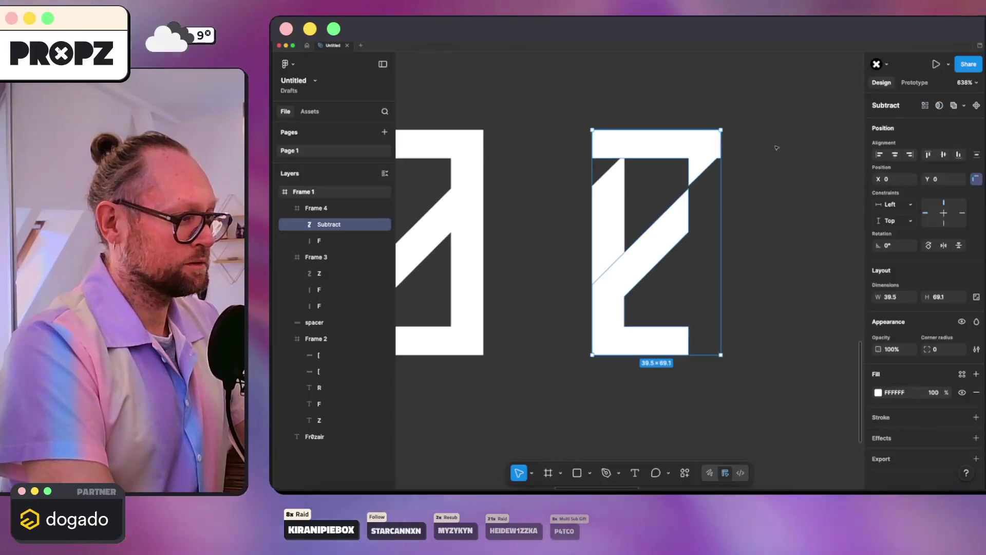
pyautogui.click(775, 163)
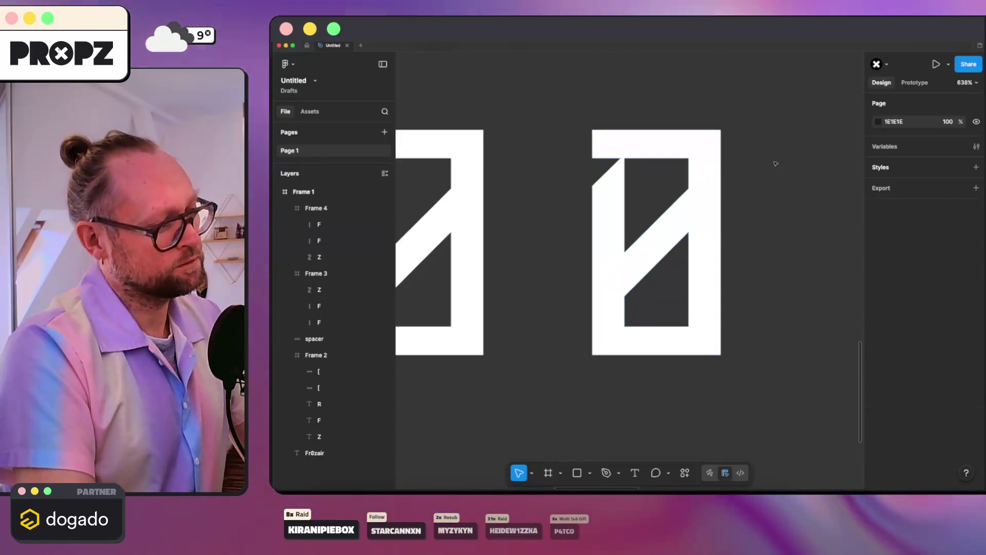
pyautogui.click(703, 220)
# - Merge the first bar and the Z of the second monogram with Exclude, replacing a trial Intersect
pyautogui.hotkey('shift', '2')
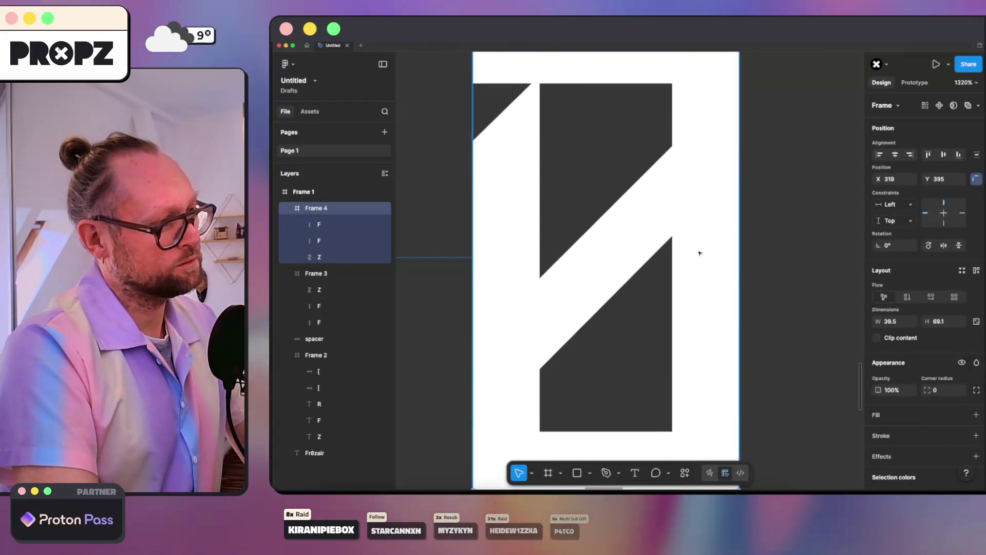
pyautogui.scroll(-3, 697, 179)
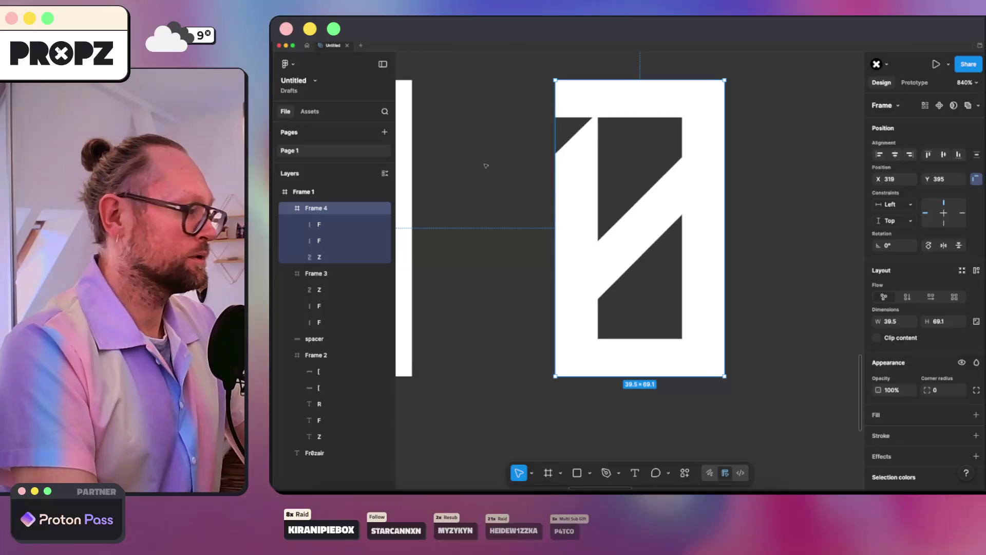
pyautogui.click(337, 222)
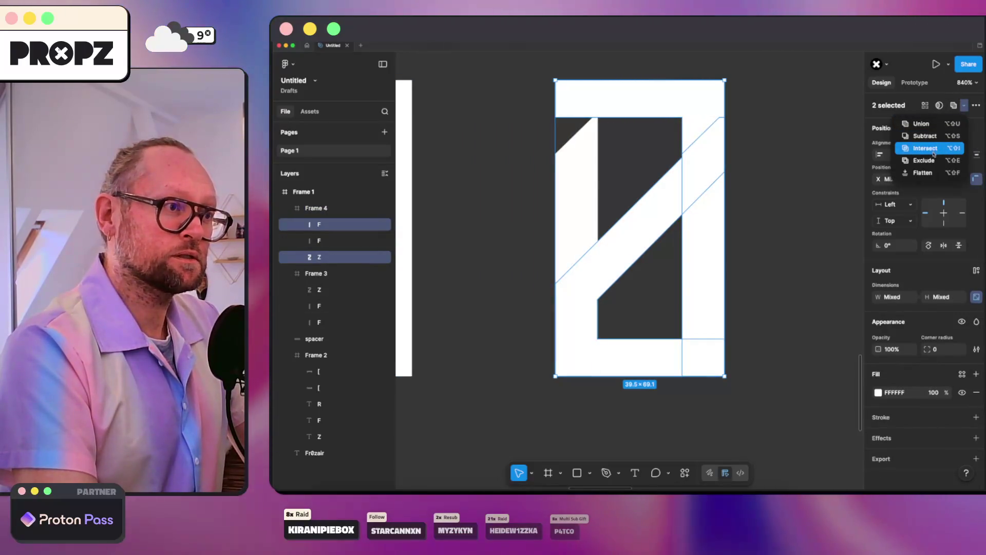
pyautogui.click(943, 148)
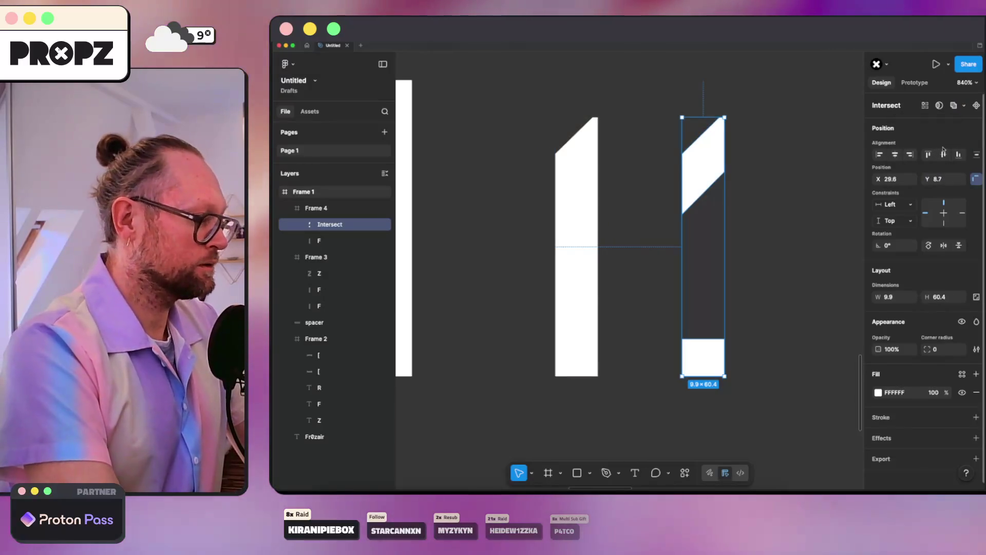
pyautogui.press('super+z')
pyautogui.click(963, 106)
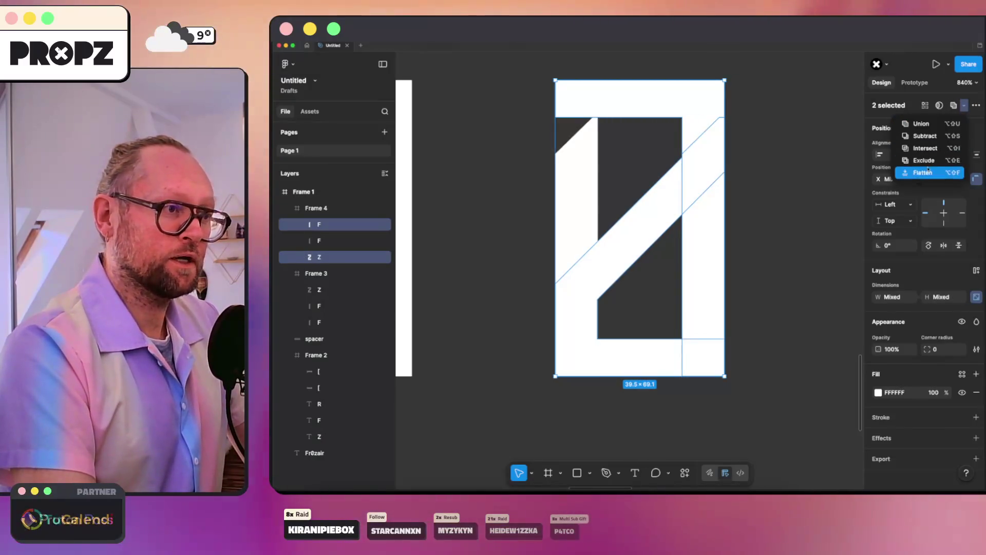
pyautogui.click(927, 160)
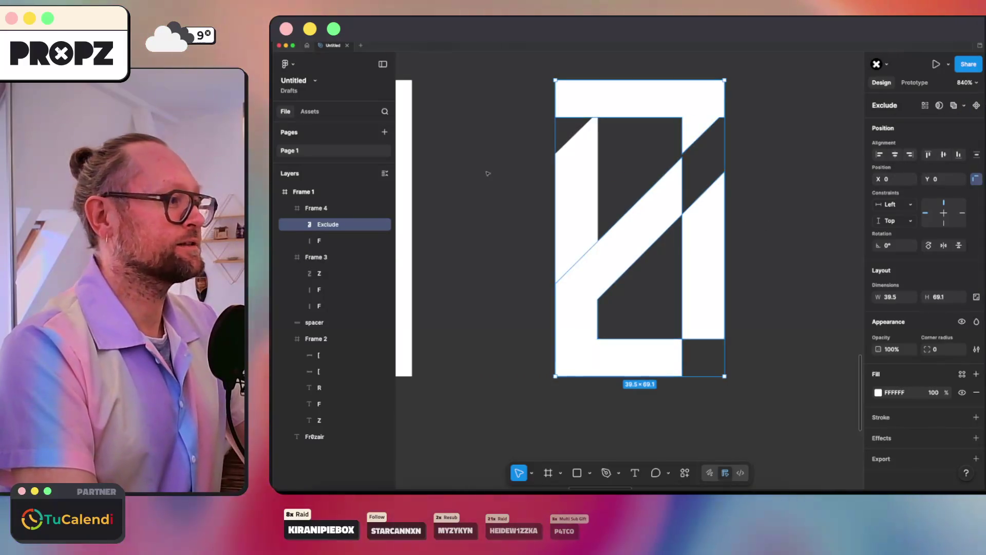
# - Exclude the remaining bar from the merged shape to finish the cut-out pattern
pyautogui.click(319, 241)
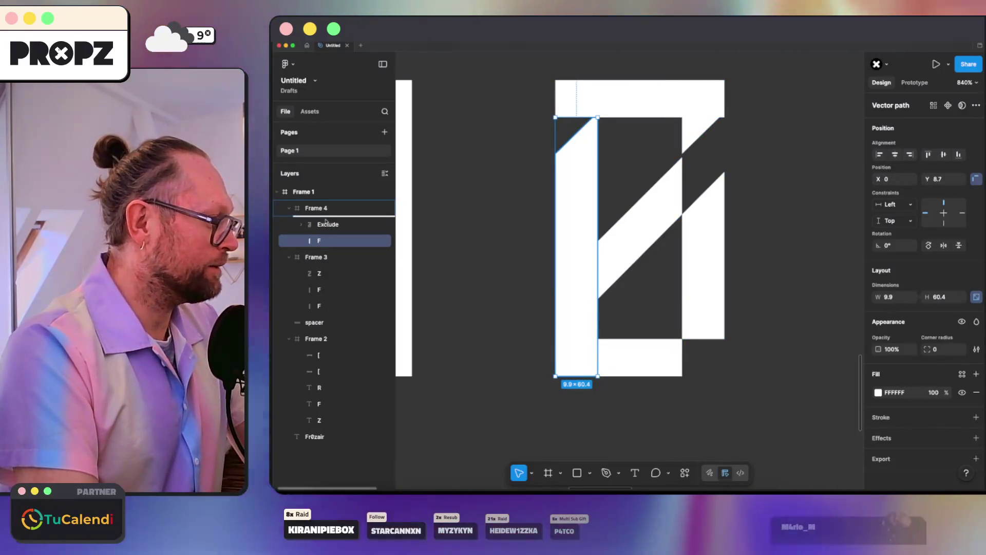
pyautogui.moveTo(329, 241); pyautogui.dragTo(329, 221)
pyautogui.keyDown('shift'); pyautogui.click(329, 239); pyautogui.keyUp('shift')
pyautogui.click(964, 106)
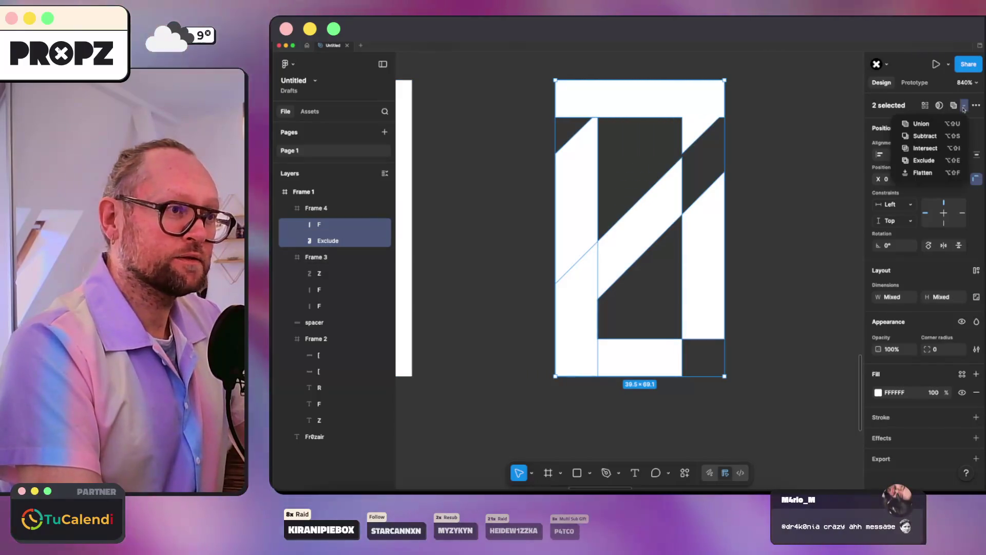
pyautogui.click(933, 160)
pyautogui.click(814, 176)
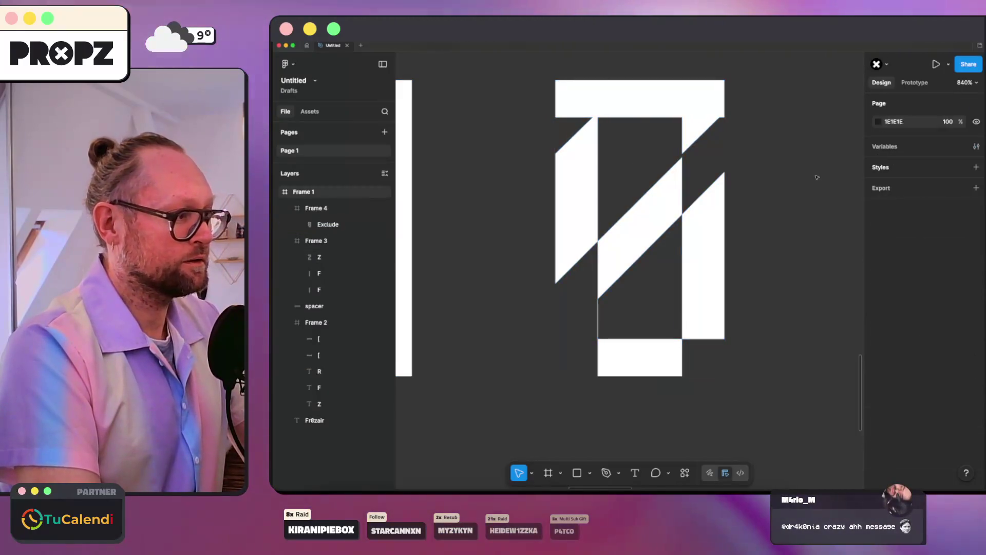
pyautogui.scroll(-5, 816, 180)
# - Move the Exclude zero variant further right
pyautogui.moveTo(809, 136); pyautogui.dragTo(640, 143)
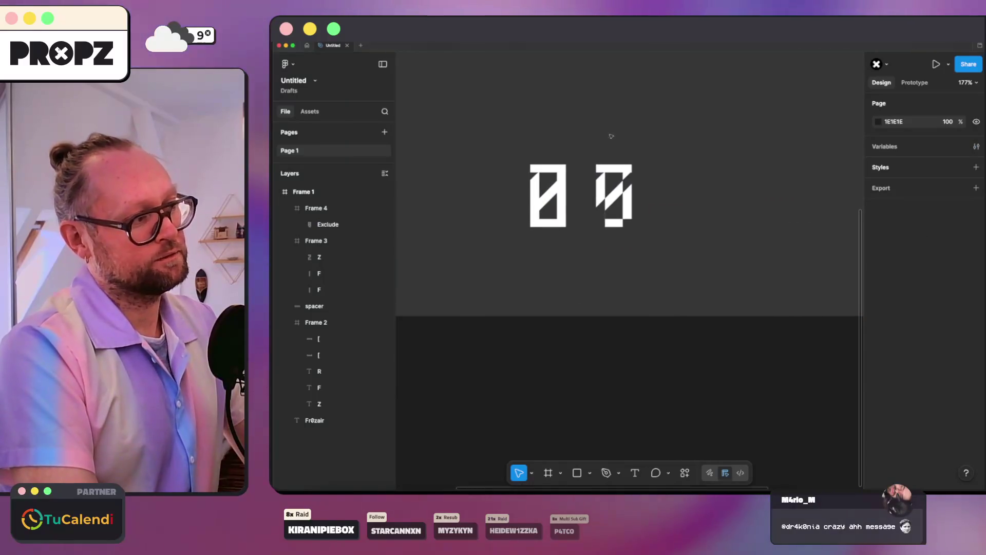
pyautogui.scroll(5, 610, 149)
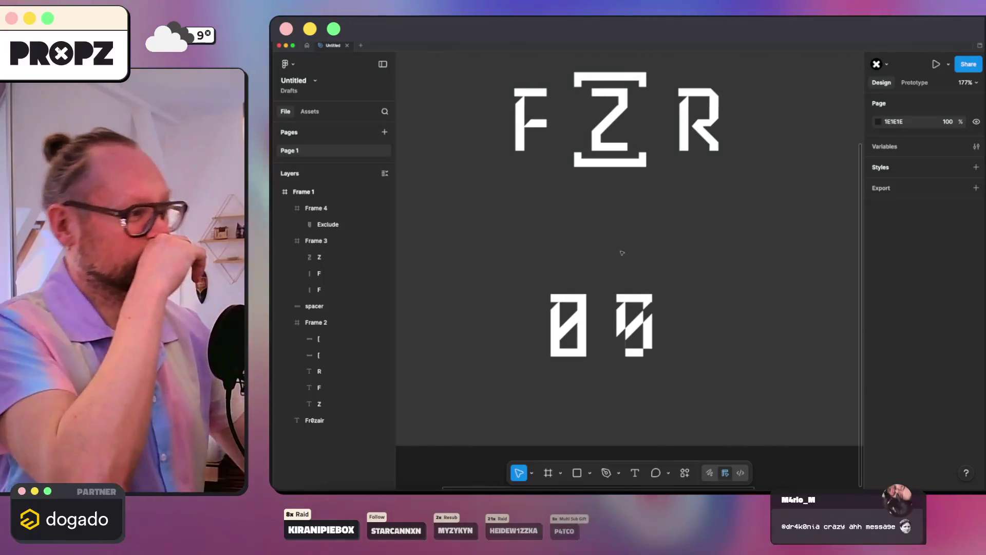
pyautogui.moveTo(635, 326); pyautogui.dragTo(688, 326)
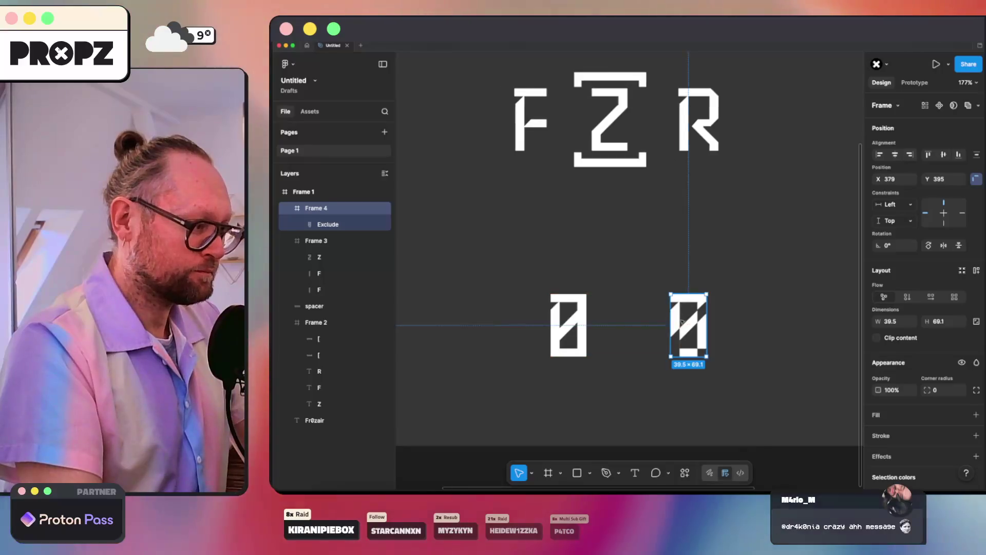
pyautogui.click(650, 260)
# - Place copies of the Z's brackets below and above the left zero, aligned squarely
pyautogui.click(607, 162)
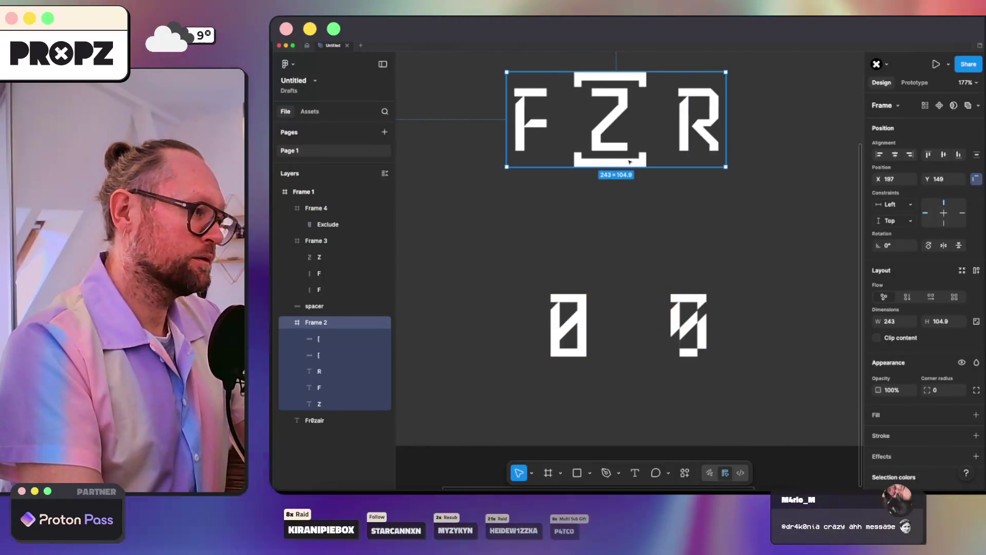
pyautogui.doubleClick(612, 162)
pyautogui.moveTo(615, 163); pyautogui.dragTo(569, 371)
pyautogui.click(614, 80)
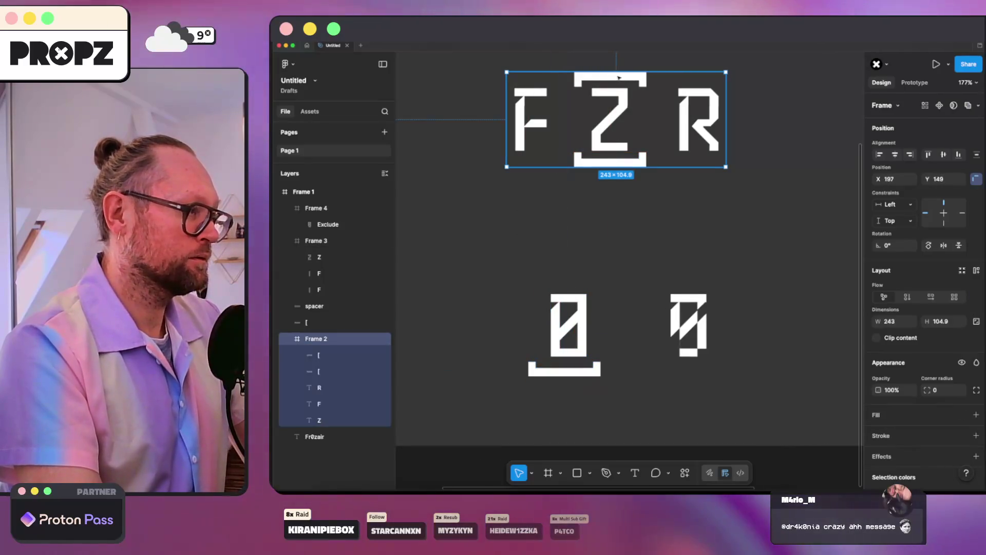
pyautogui.click(619, 78)
pyautogui.moveTo(588, 114); pyautogui.dragTo(581, 258)
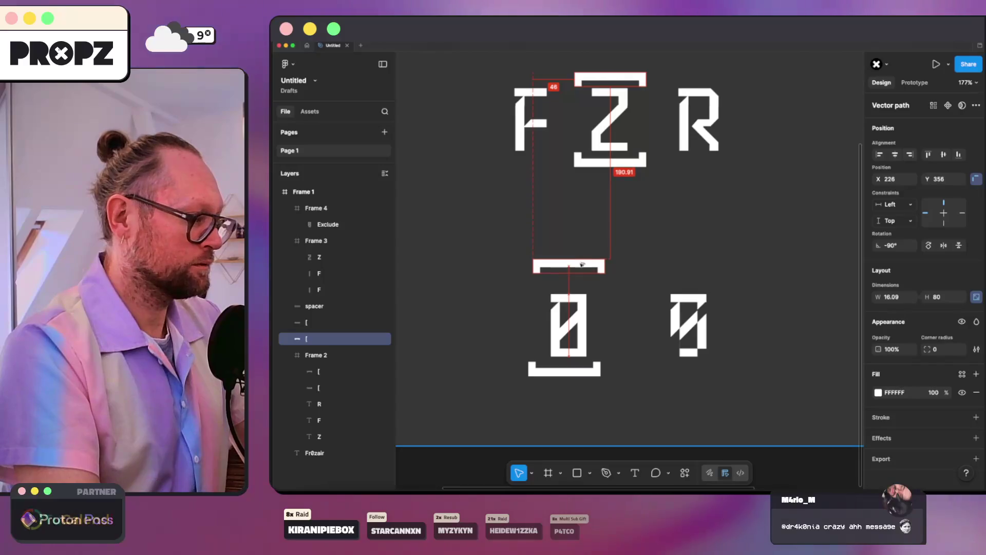
pyautogui.scroll(3, 580, 307)
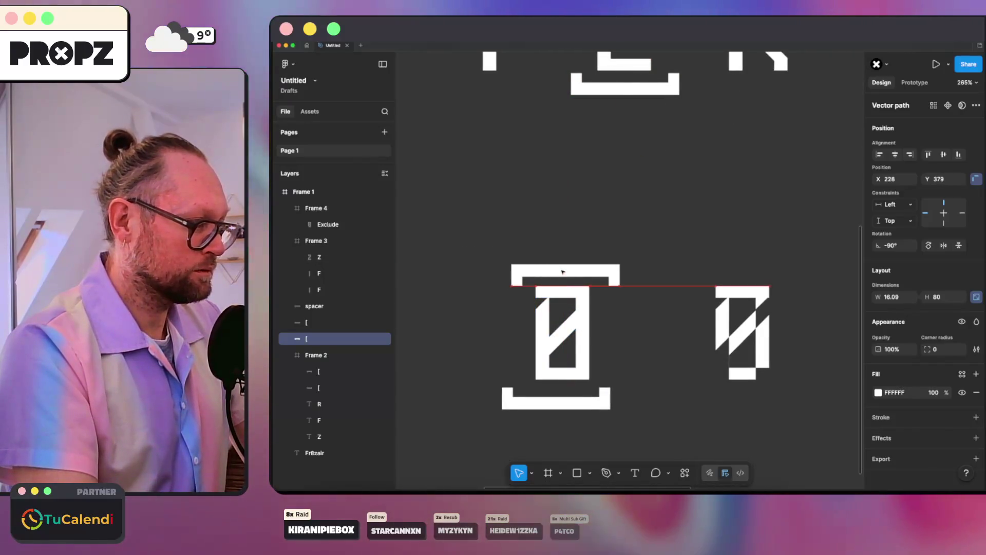
pyautogui.moveTo(550, 404); pyautogui.dragTo(555, 395)
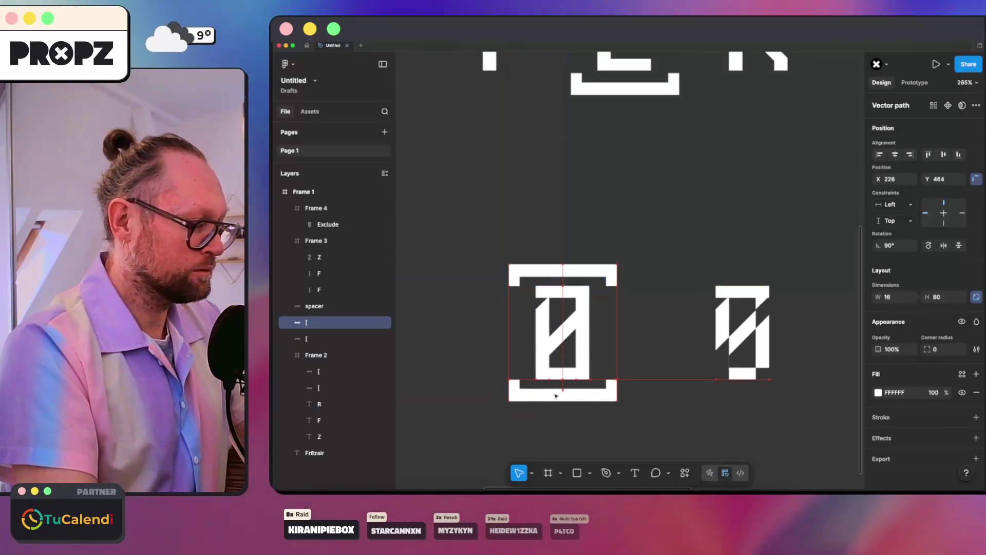
pyautogui.click(572, 439)
pyautogui.scroll(-5, 645, 341)
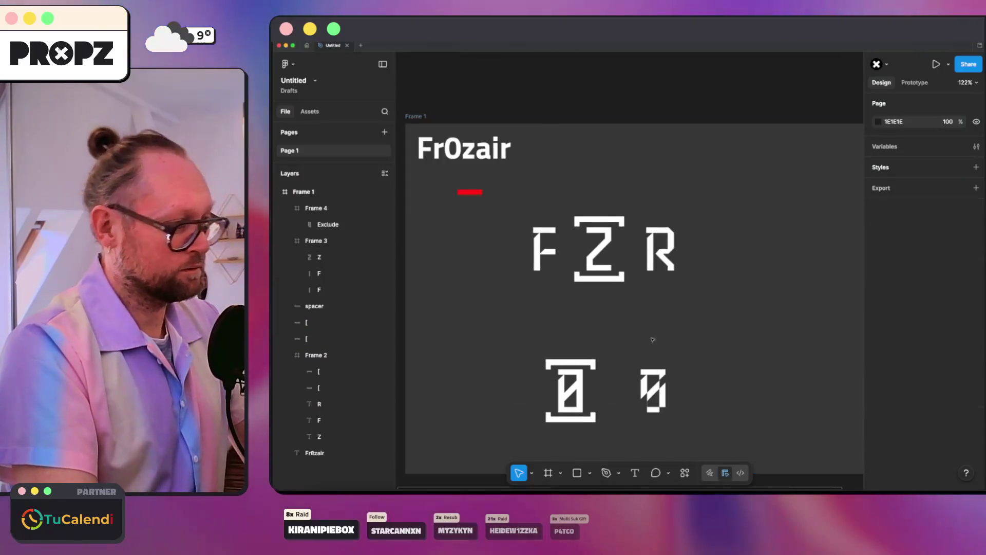
# - Wrap the zero and its top and bottom brackets together in a new frame, Frame 5
pyautogui.scroll(-3, 667, 288)
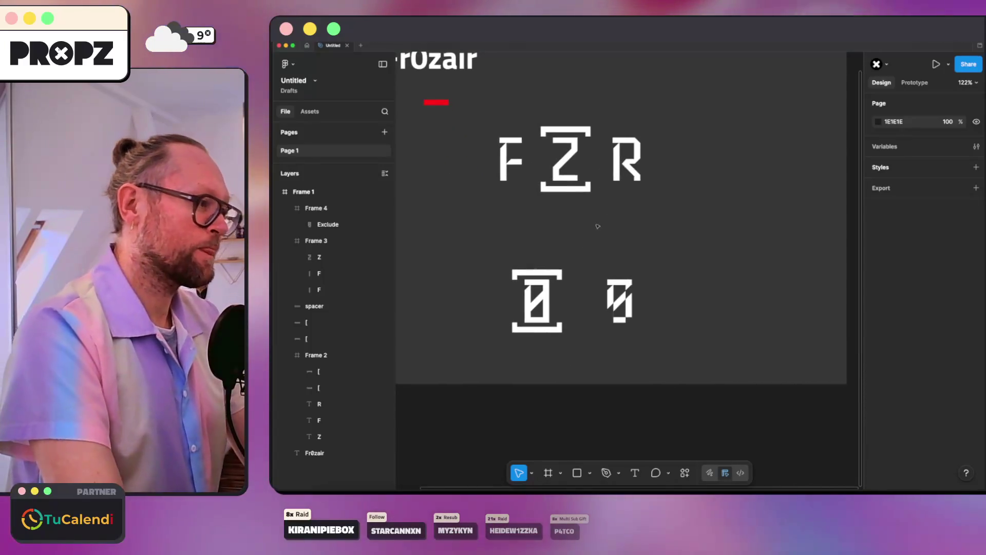
pyautogui.click(537, 272)
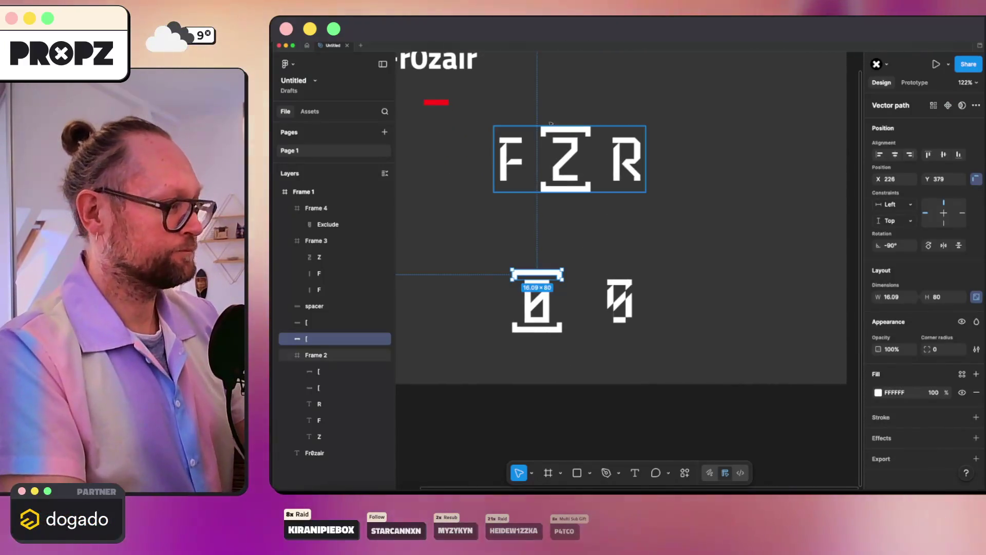
pyautogui.click(565, 137)
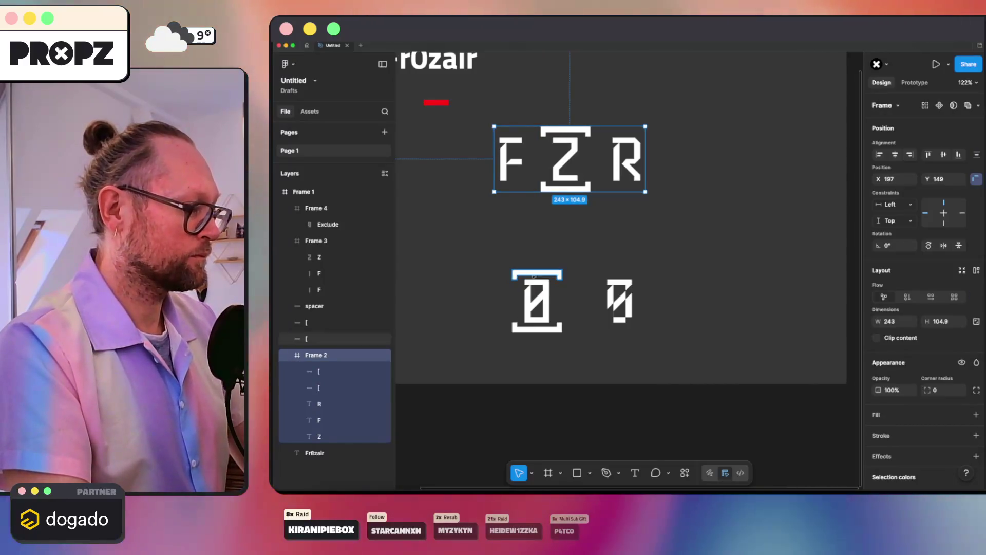
pyautogui.click(533, 276)
pyautogui.click(534, 273)
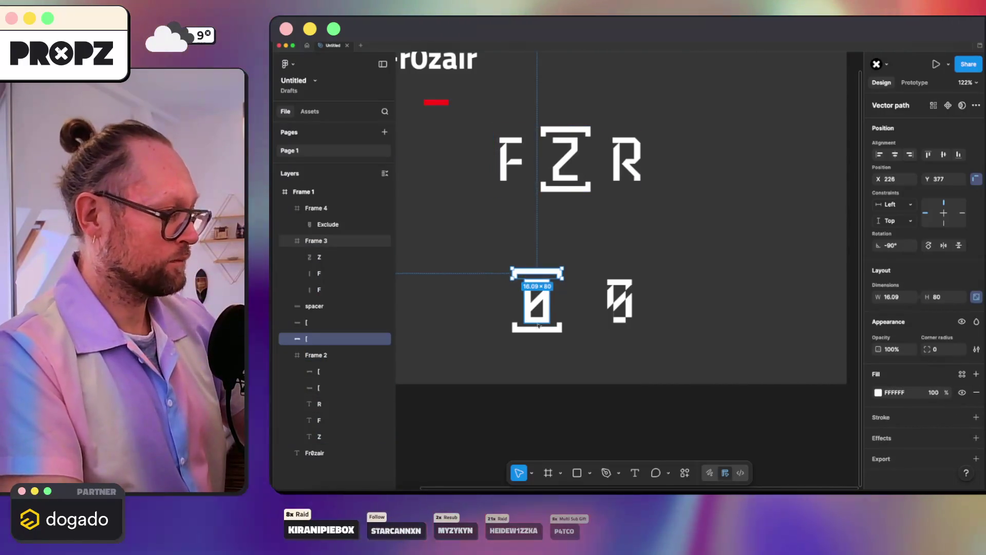
pyautogui.click(538, 327)
pyautogui.click(571, 359)
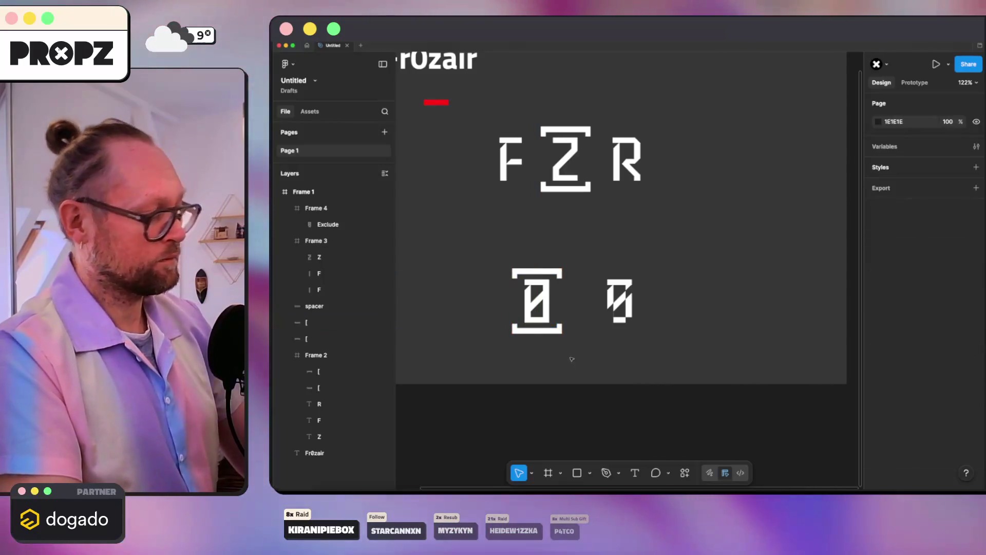
pyautogui.moveTo(458, 233); pyautogui.dragTo(569, 336)
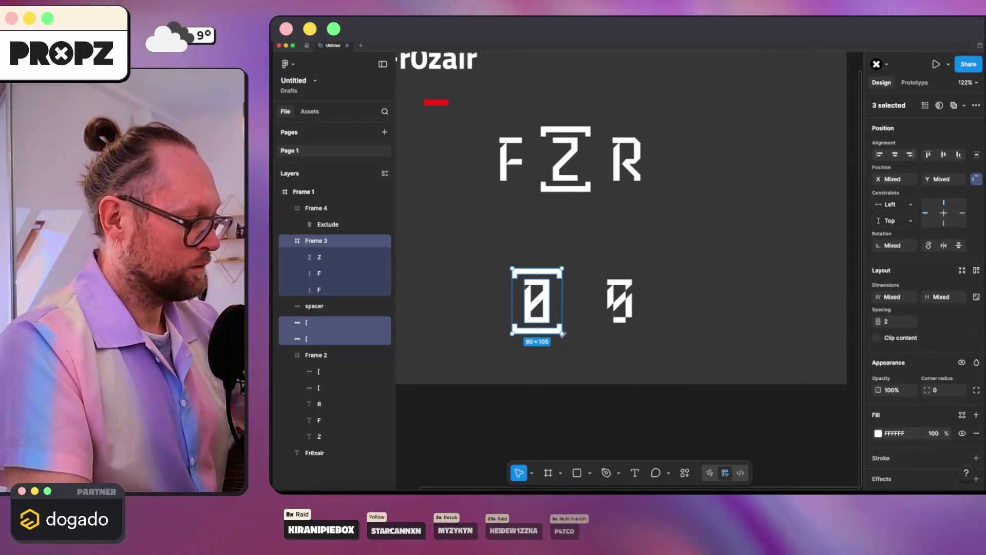
pyautogui.hotkey('ctrl', 'alt', 'g')
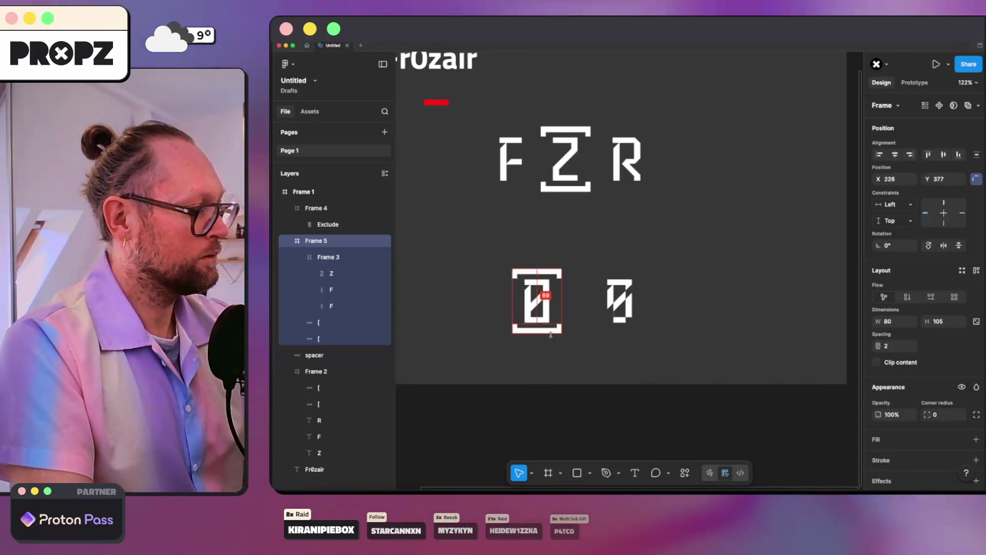
# - Centre the framed zero beneath the Z and shift the Exclude variant to its right
pyautogui.moveTo(537, 303); pyautogui.dragTo(545, 289)
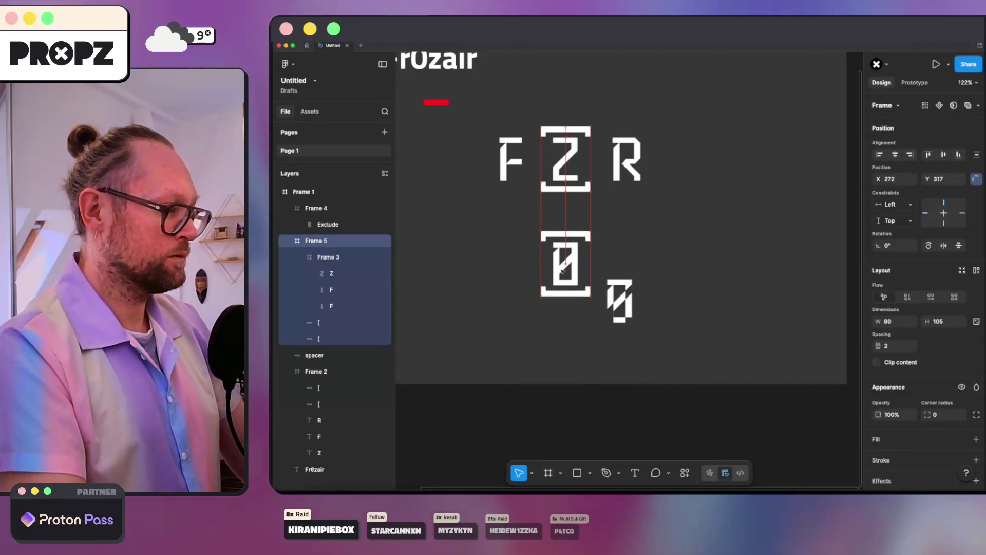
pyautogui.moveTo(629, 283); pyautogui.dragTo(635, 275)
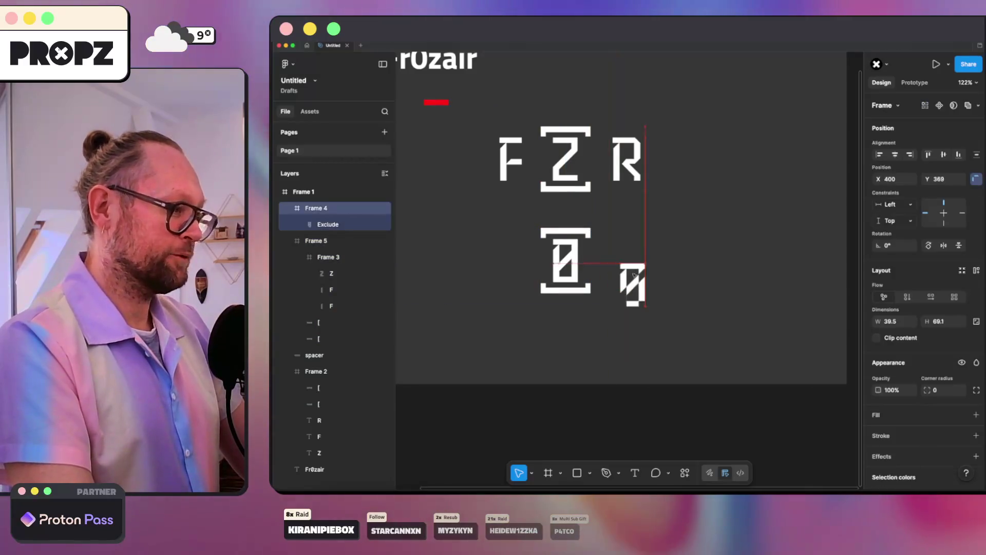
pyautogui.click(687, 212)
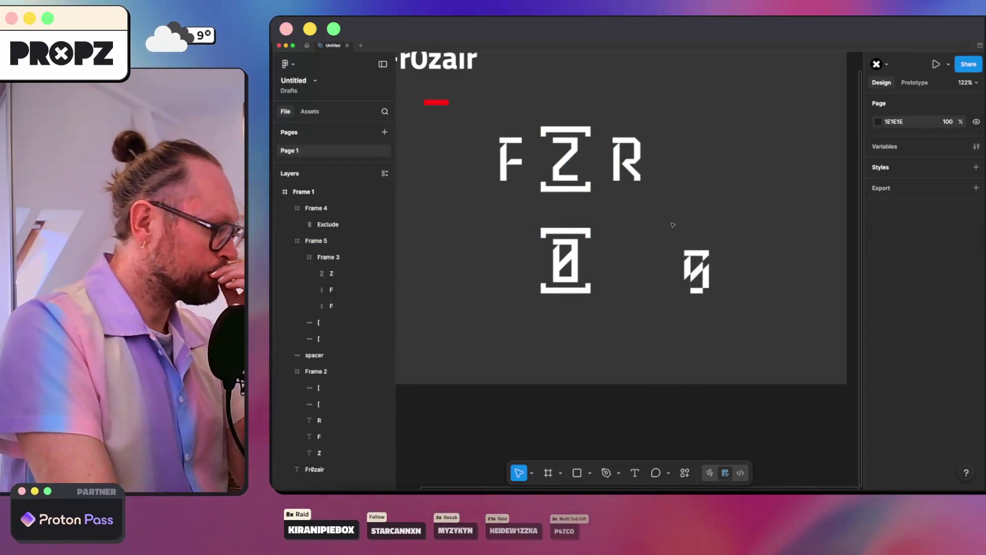
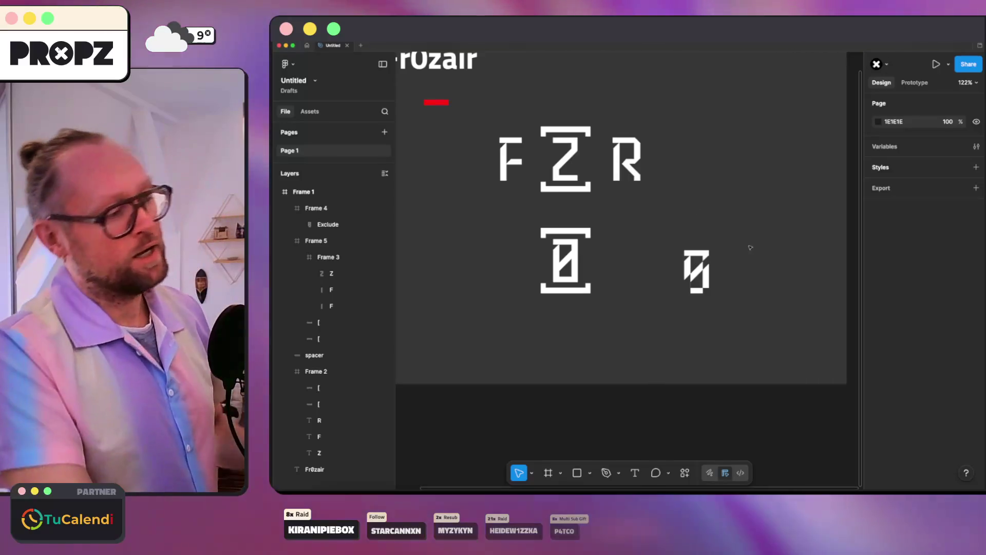
# - Check the terminal's Claude and db:seed sessions, then bring up Google Fonts previewing FZR in Stiff fonts
pyautogui.scroll(5, 711, 300)
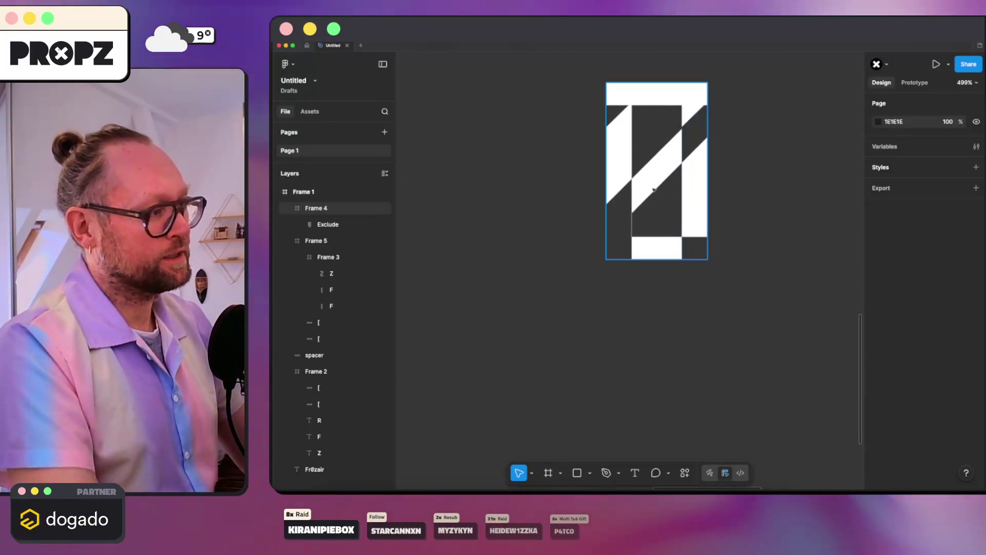
pyautogui.scroll(-10, 653, 190)
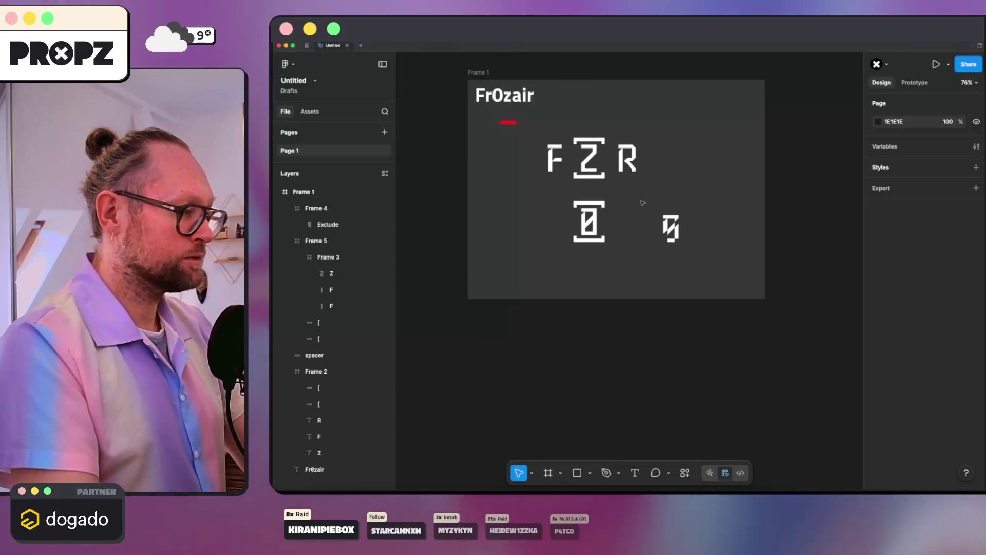
pyautogui.press('super+Tab')
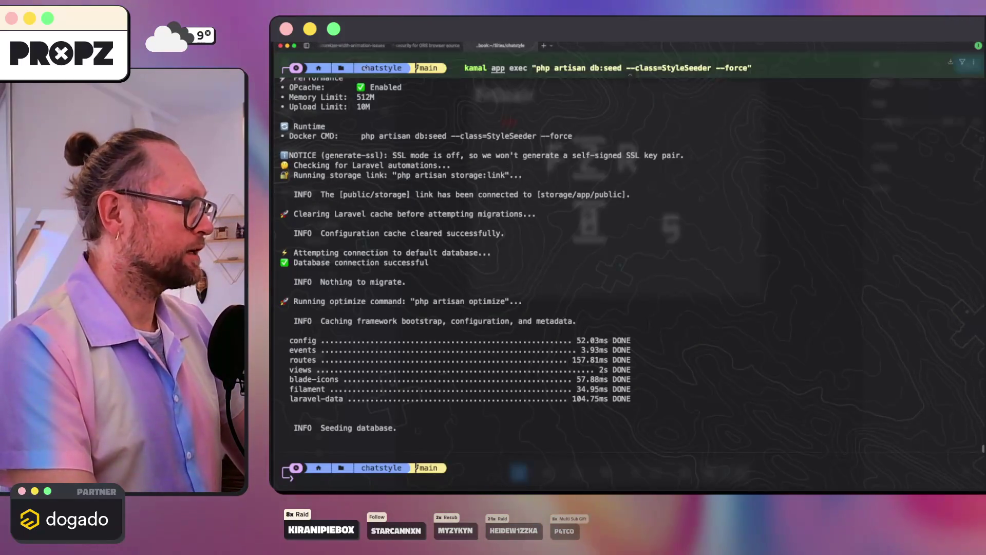
pyautogui.click(345, 46)
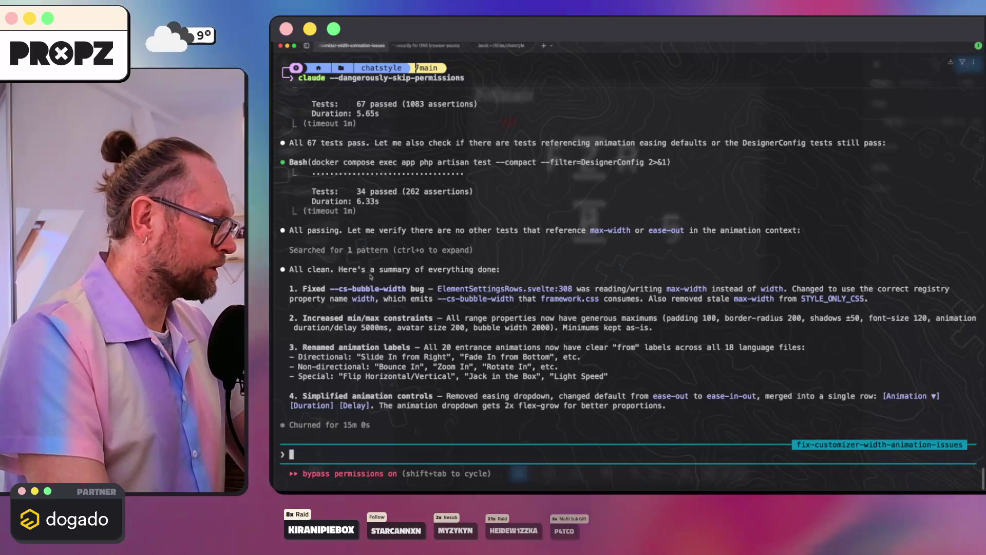
pyautogui.click(414, 46)
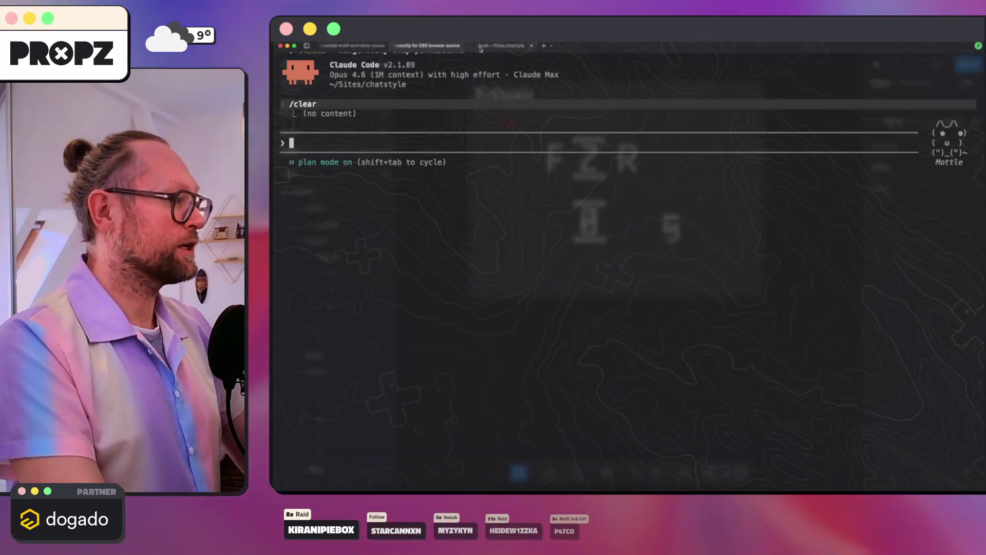
pyautogui.click(501, 45)
pyautogui.click(346, 487)
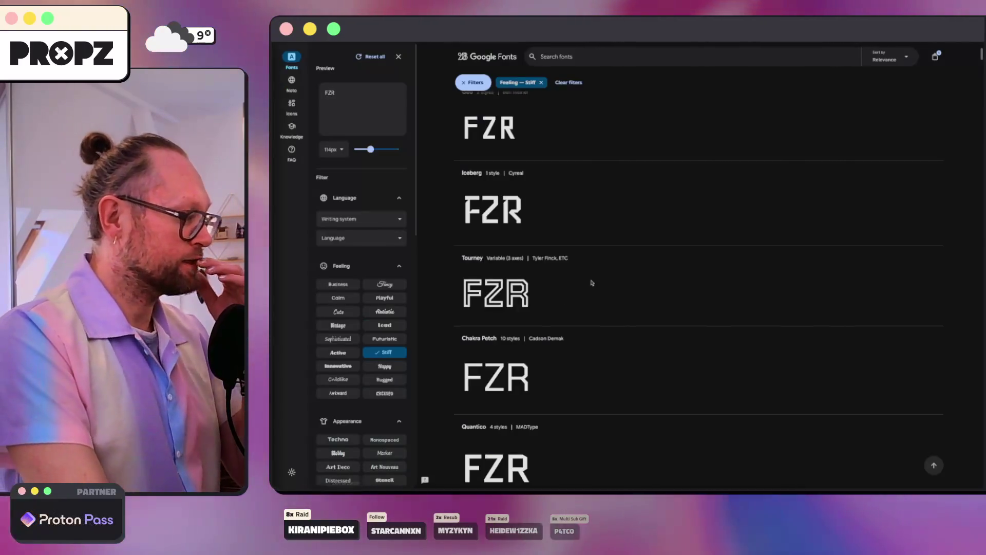
pyautogui.scroll(-5, 582, 350)
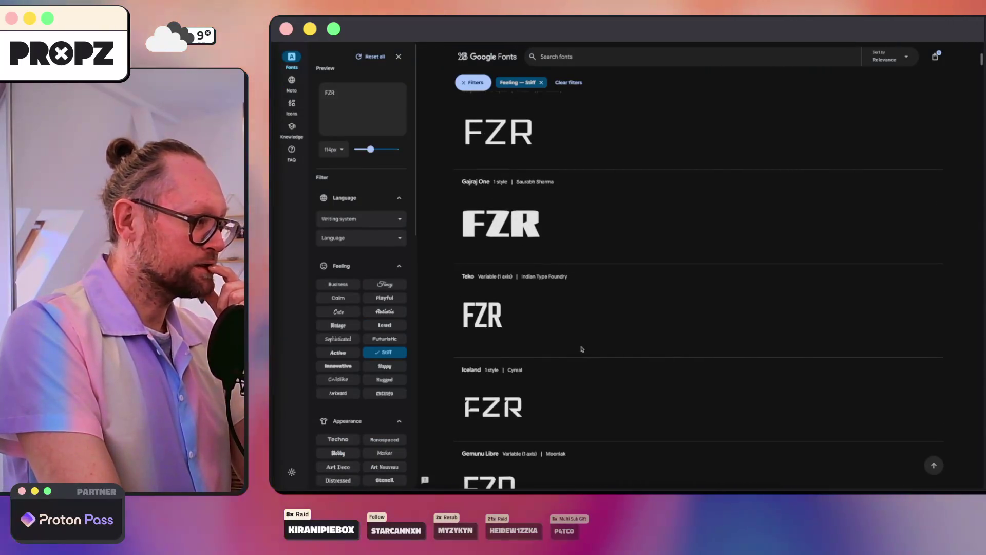
pyautogui.scroll(-4, 583, 349)
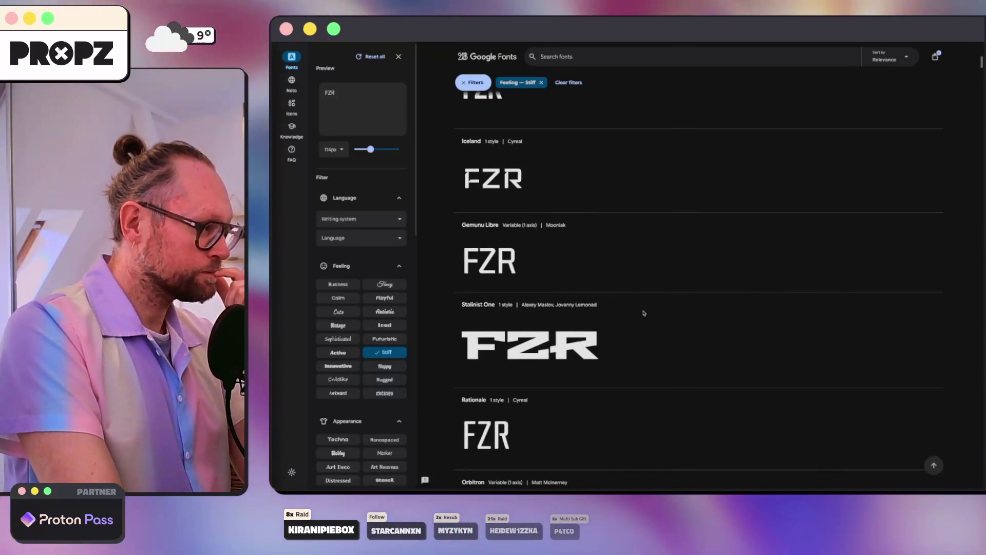
pyautogui.scroll(-2, 635, 311)
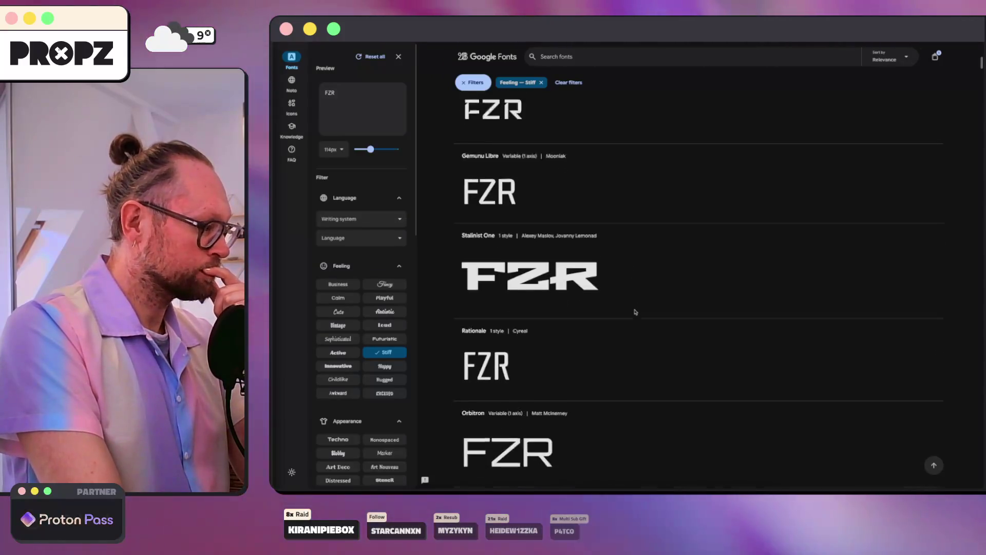
pyautogui.scroll(-2, 622, 313)
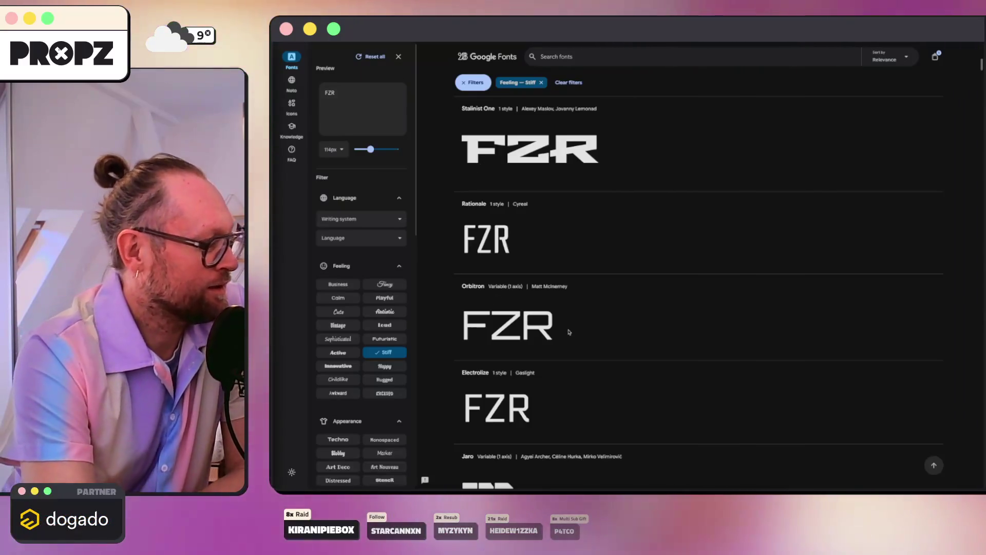
pyautogui.scroll(-2, 565, 331)
pyautogui.scroll(2, 549, 303)
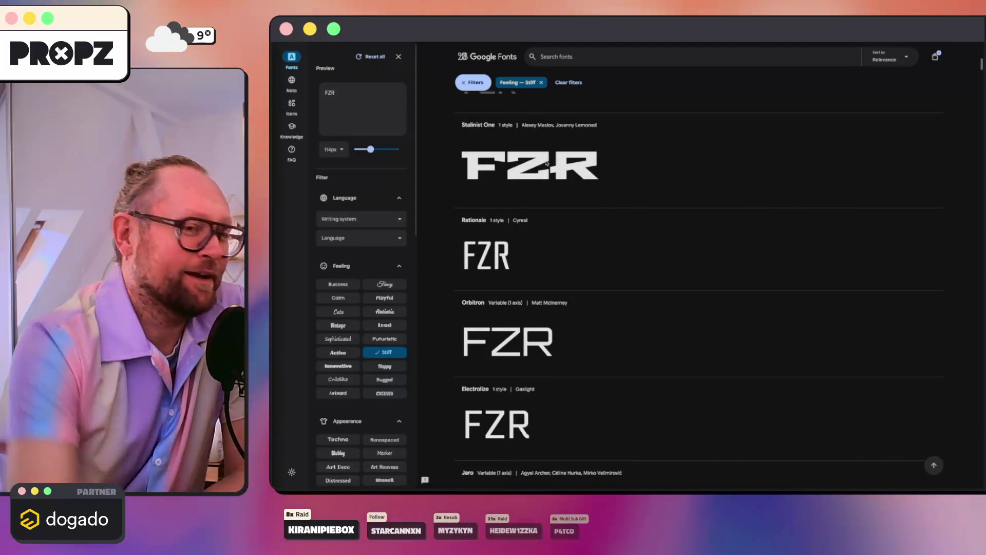
pyautogui.scroll(-2, 594, 206)
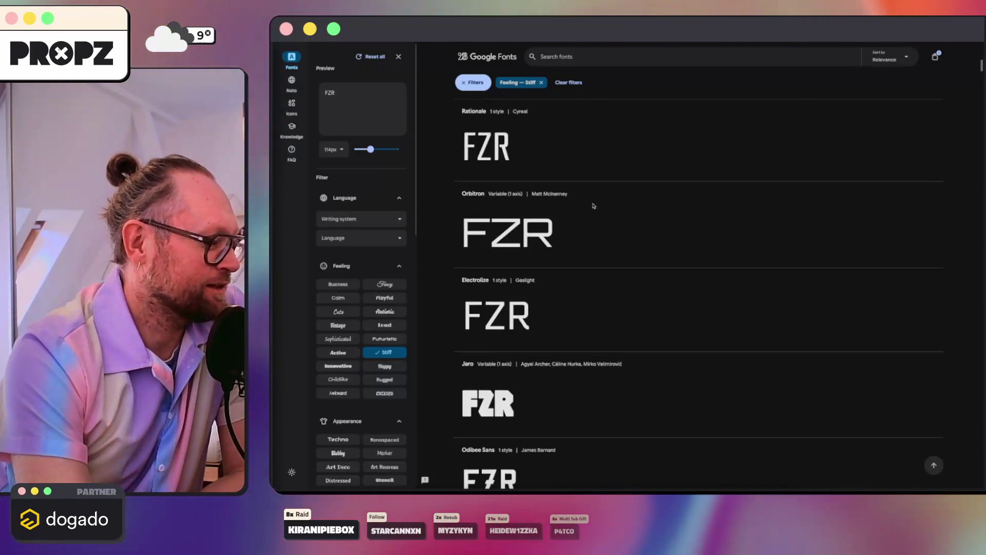
pyautogui.scroll(-2, 585, 216)
pyautogui.scroll(-3, 602, 268)
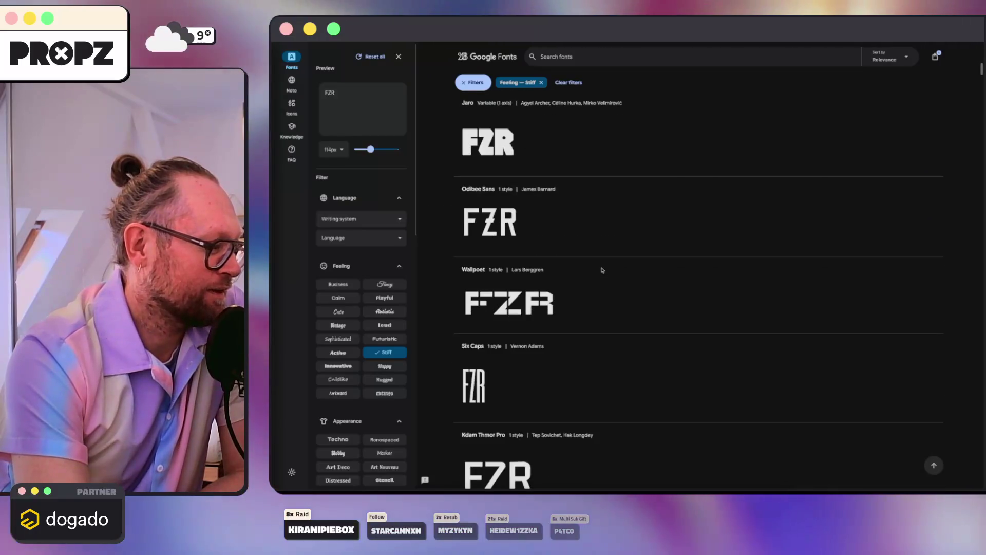
pyautogui.scroll(-3, 600, 270)
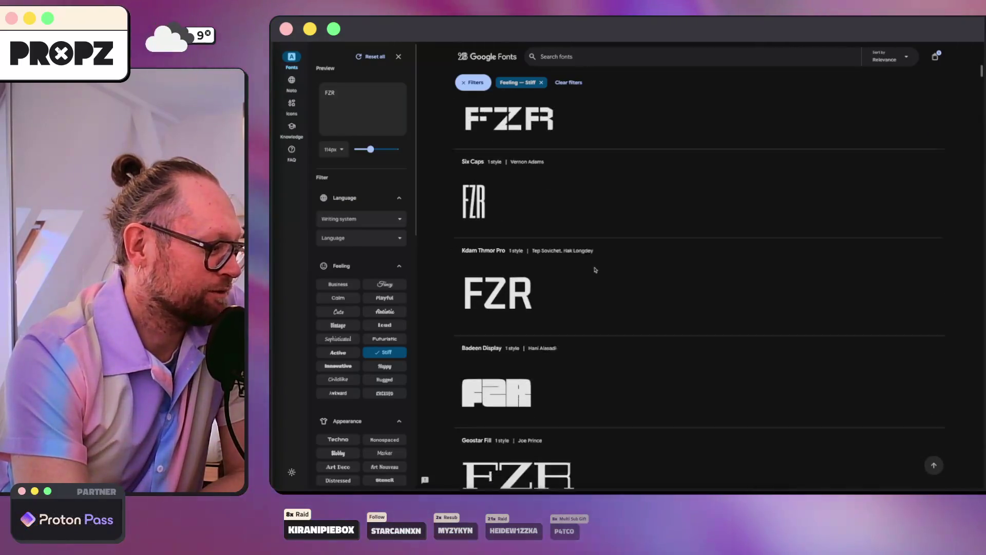
pyautogui.scroll(-3, 595, 270)
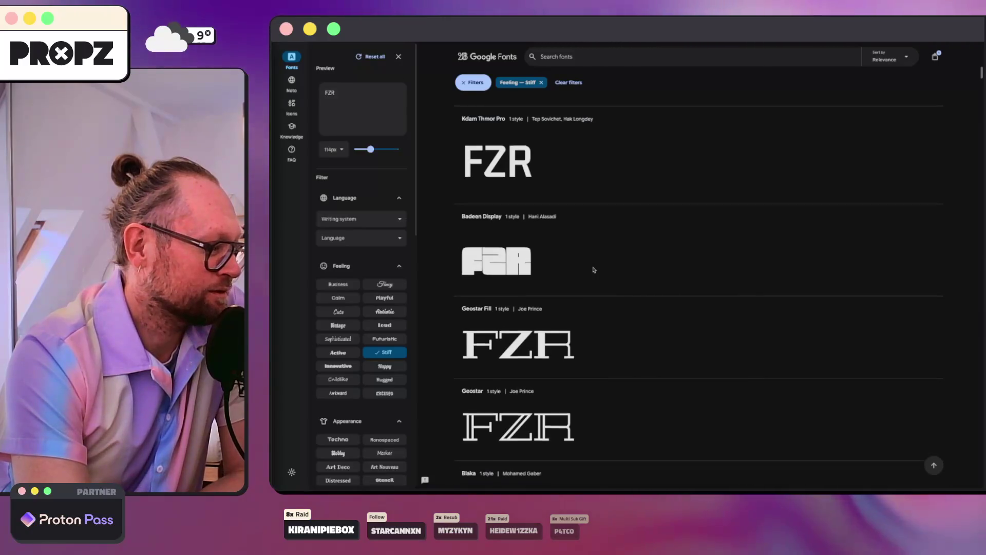
pyautogui.scroll(-4, 594, 269)
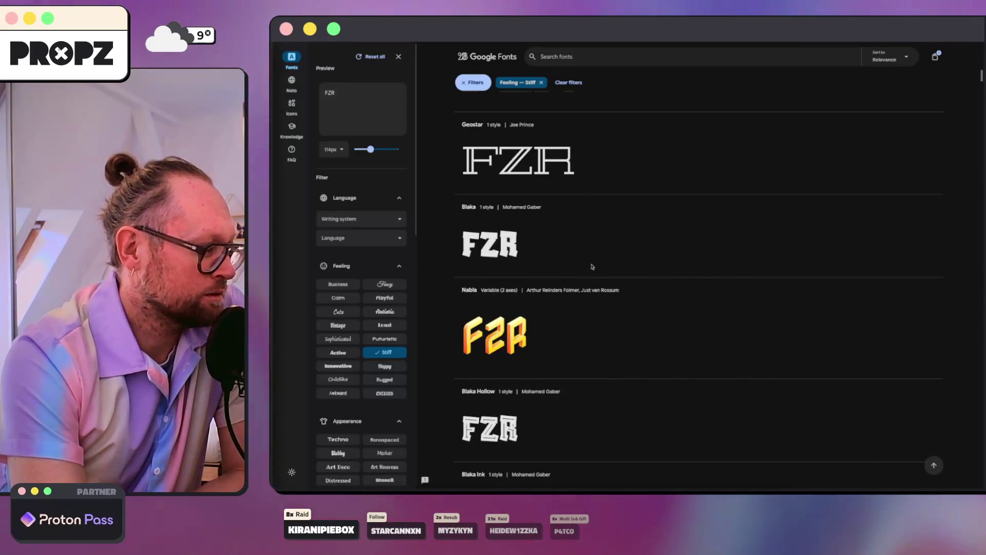
pyautogui.scroll(-3, 592, 266)
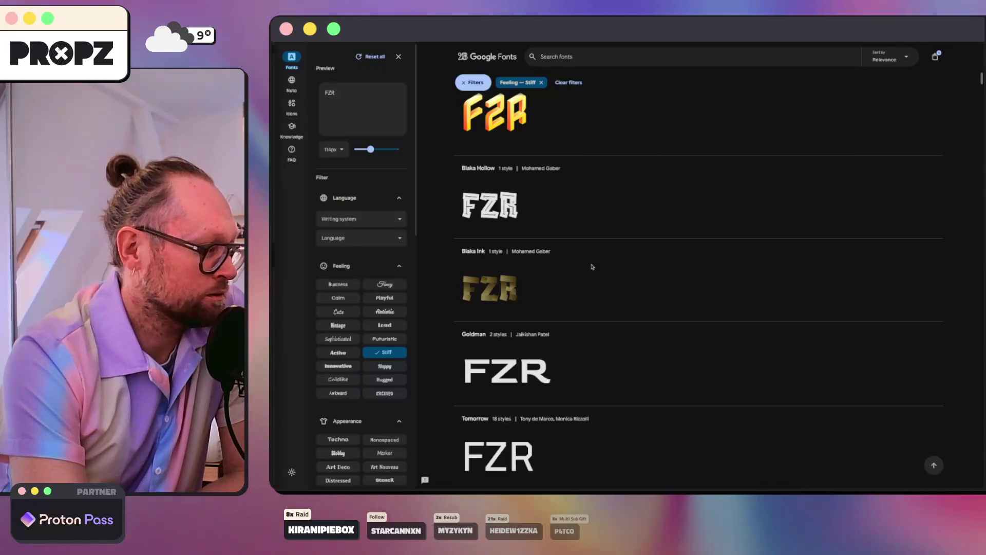
pyautogui.scroll(-3, 592, 267)
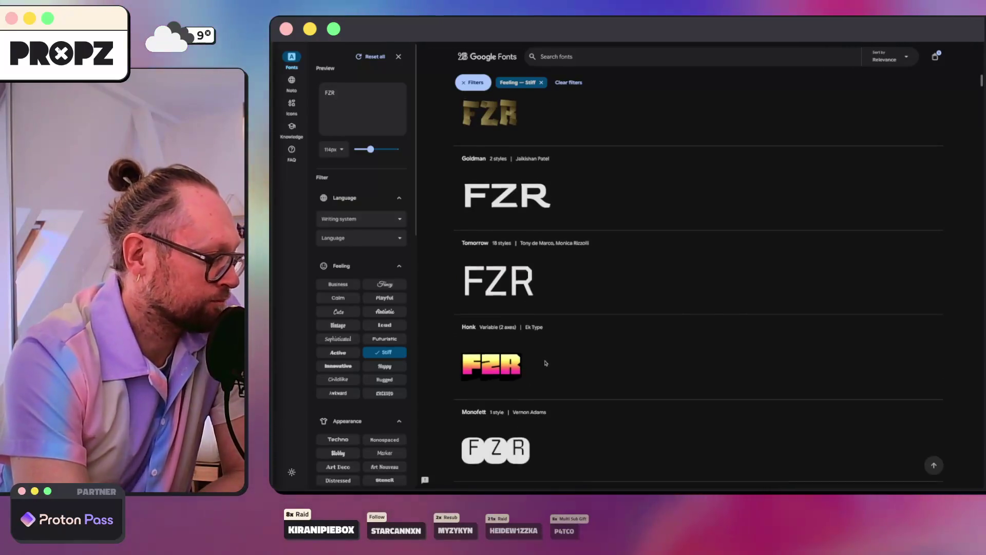
pyautogui.scroll(-1, 552, 364)
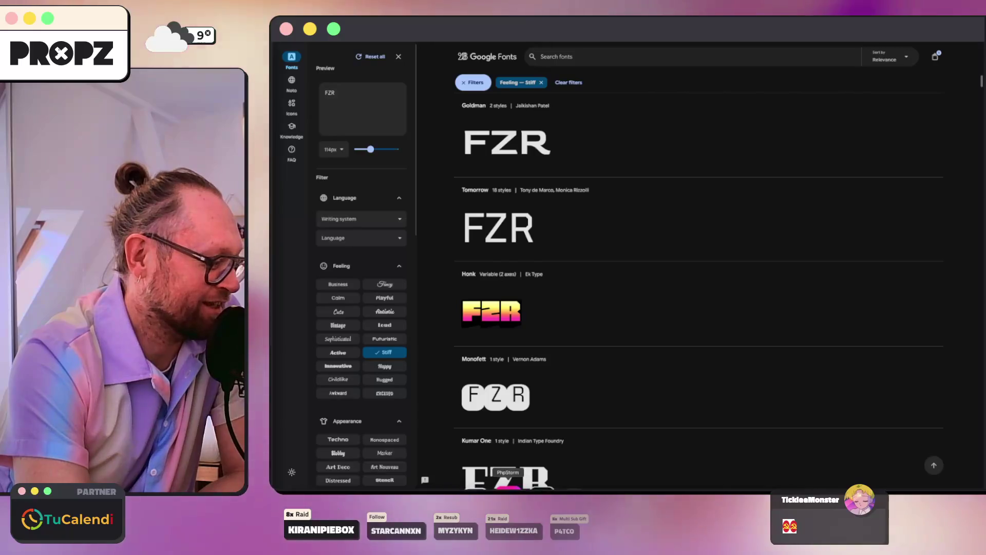
# - Back in Figma, move the F of the FZR wordmark closer to the bracketed Z
pyautogui.click(425, 479)
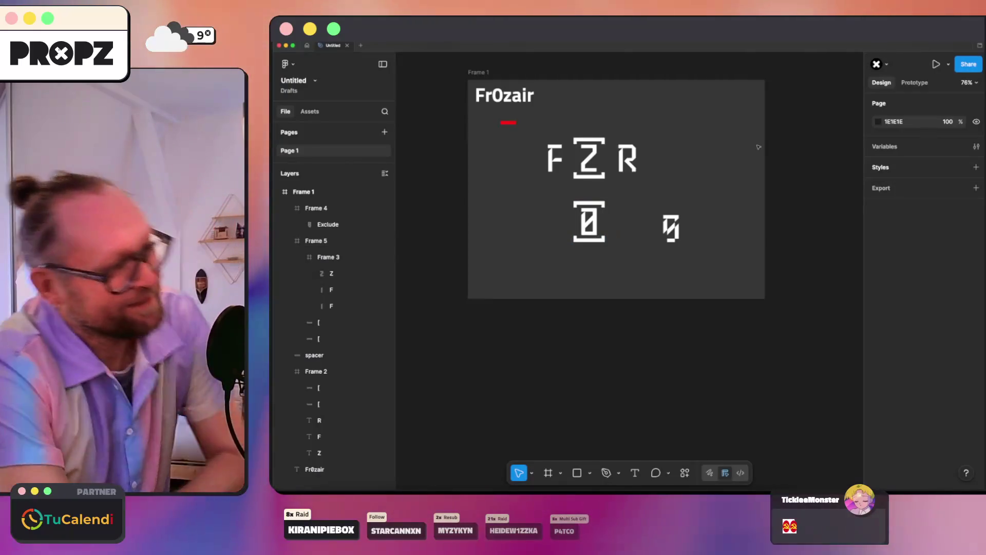
pyautogui.scroll(5, 709, 172)
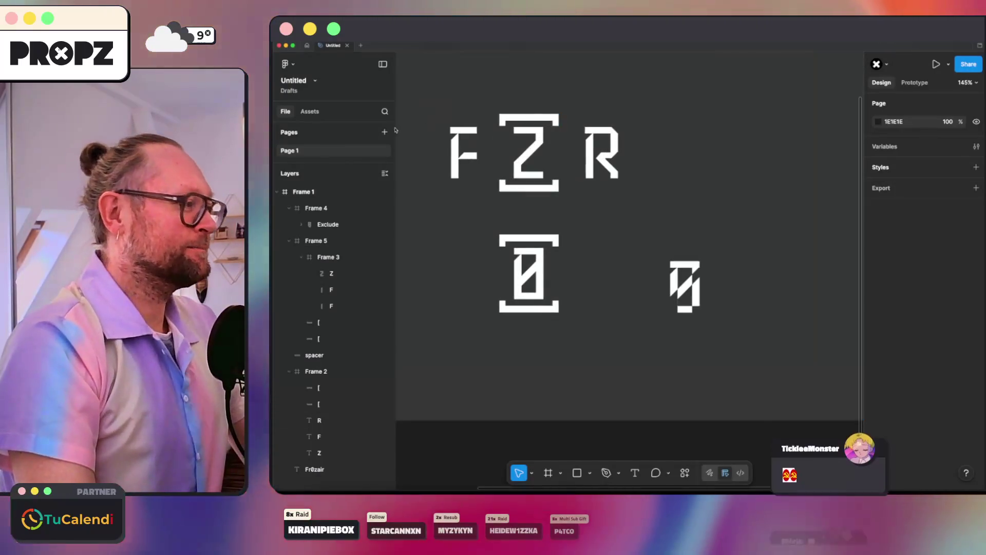
pyautogui.click(456, 150)
pyautogui.click(456, 150)
pyautogui.moveTo(456, 150); pyautogui.dragTo(469, 148)
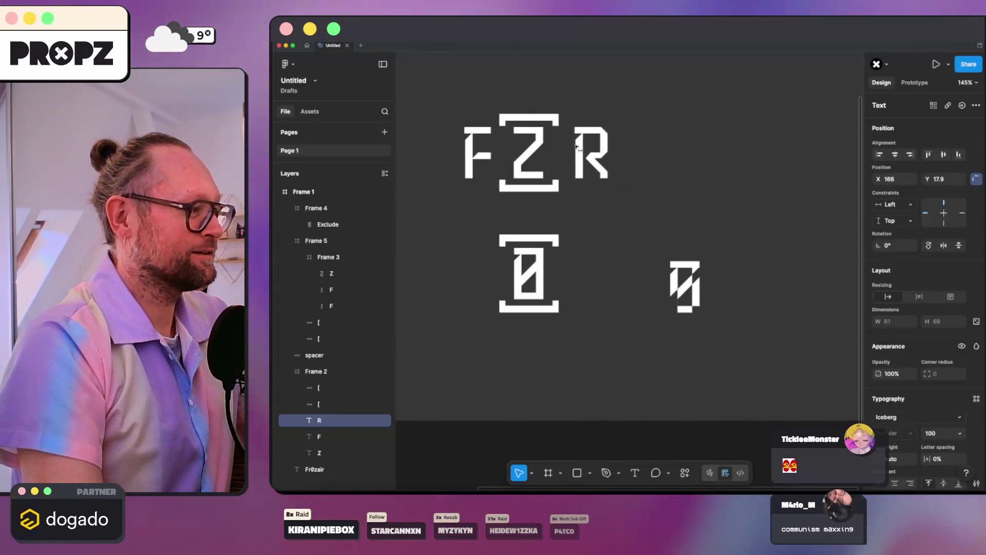
pyautogui.click(667, 112)
pyautogui.scroll(-5, 666, 112)
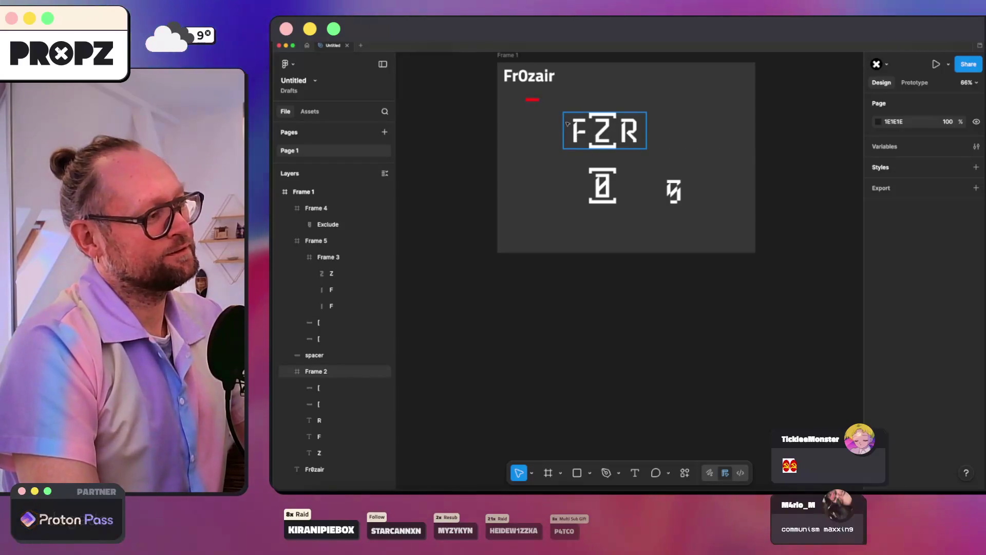
pyautogui.press('Tab')
pyautogui.press('Tab')
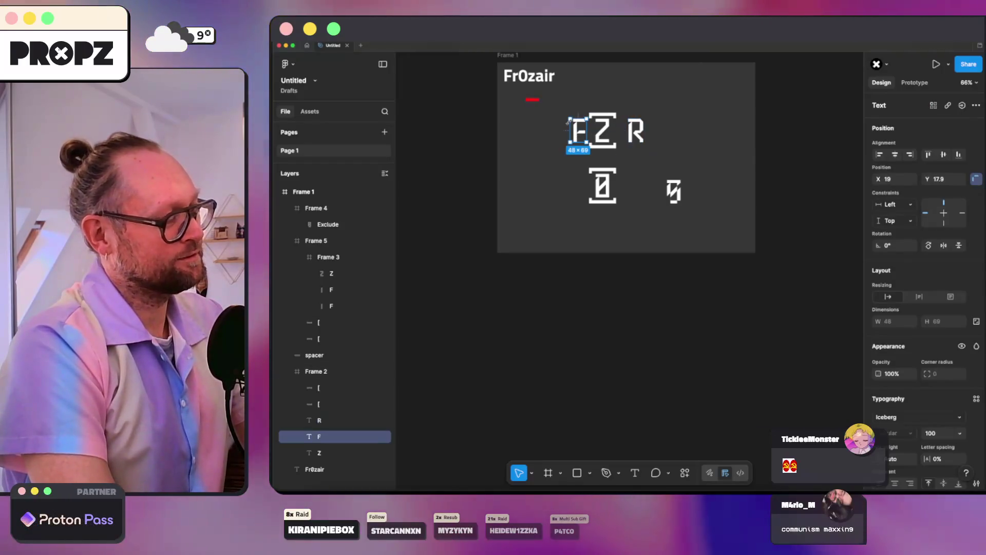
# - Move the small slashed monogram glyph to Frame 1's top-right corner
pyautogui.click(741, 98)
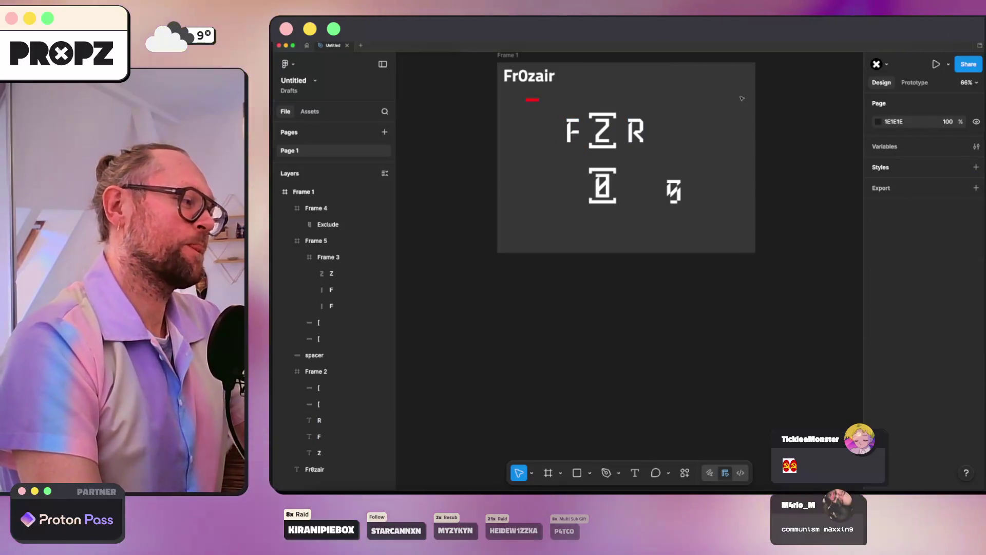
pyautogui.click(675, 193)
pyautogui.moveTo(675, 192); pyautogui.dragTo(727, 87)
pyautogui.click(709, 123)
pyautogui.scroll(2, 709, 123)
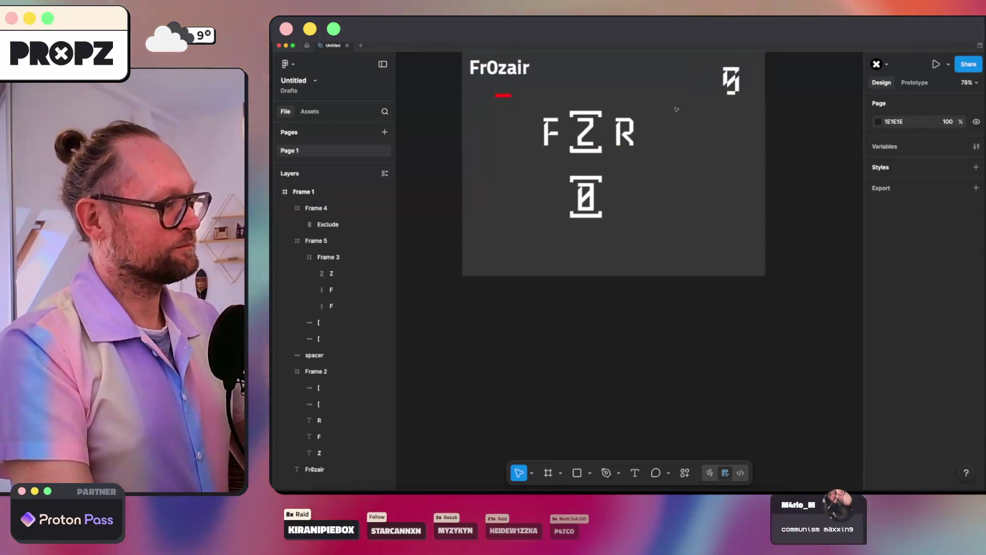
# - Add a text line reading 'FR0ZAIR' below the bracketed 0
pyautogui.press('t')
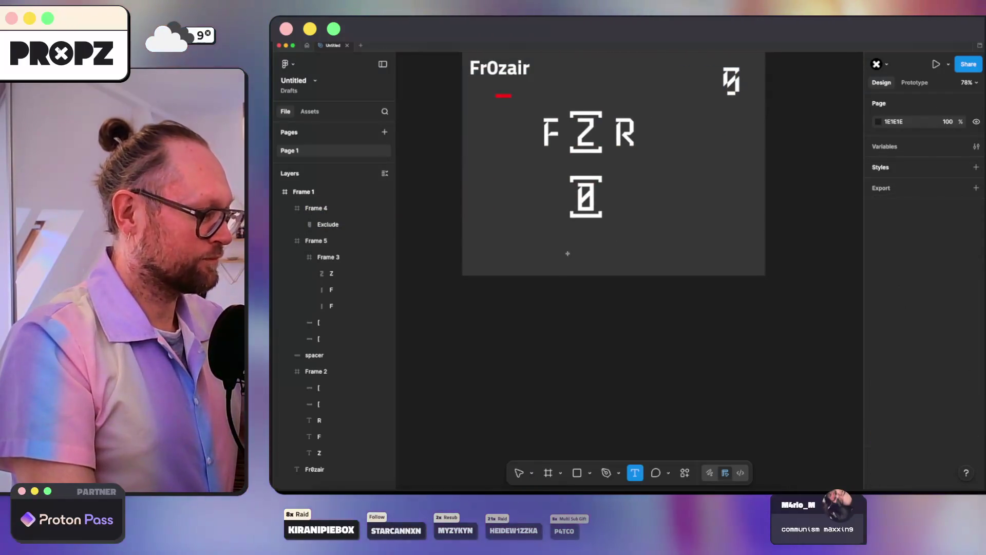
pyautogui.click(568, 254)
pyautogui.write('FR0ZAIR')
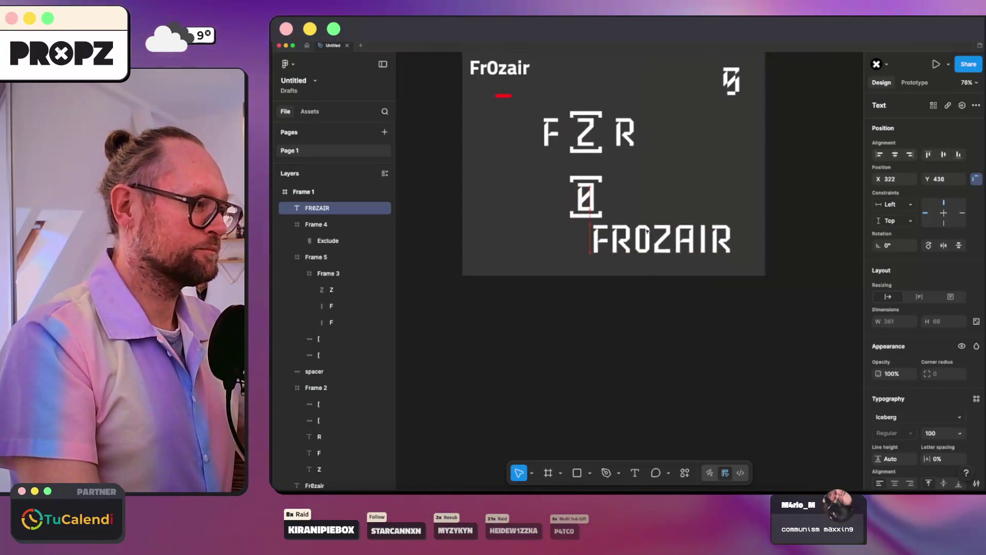
pyautogui.click(704, 246)
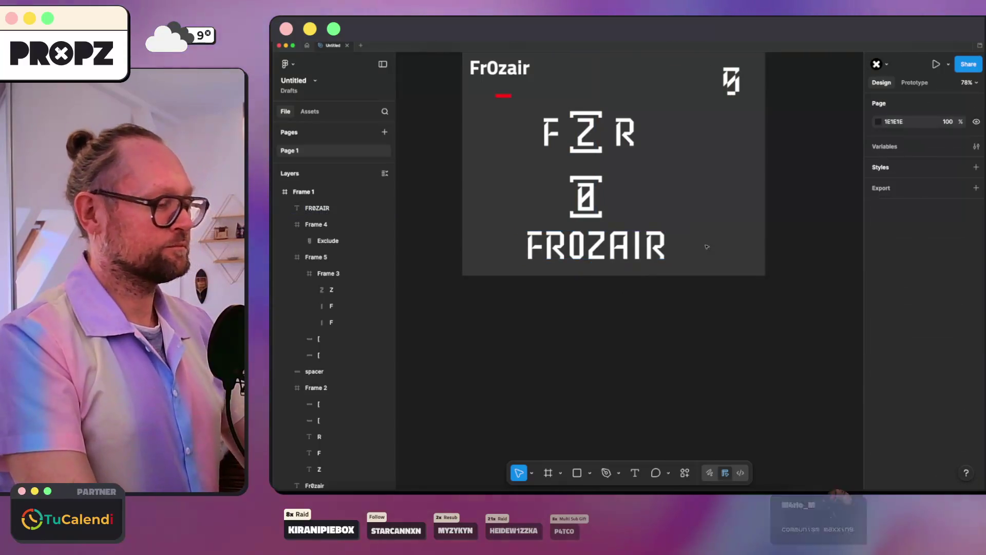
pyautogui.scroll(4, 488, 112)
# - Flatten the FR0ZAIR text into vector outlines
pyautogui.click(510, 145)
pyautogui.scroll(-7, 733, 251)
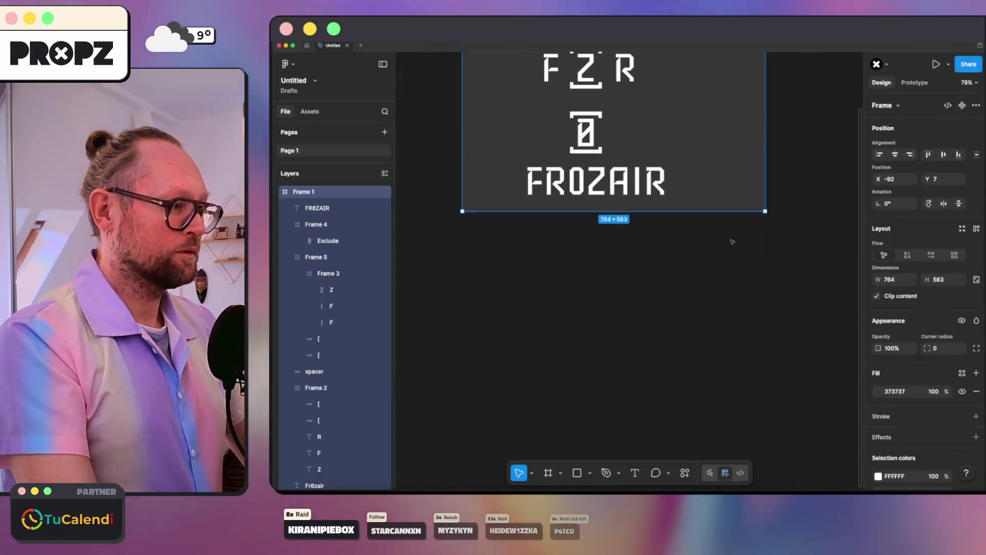
pyautogui.click(577, 180)
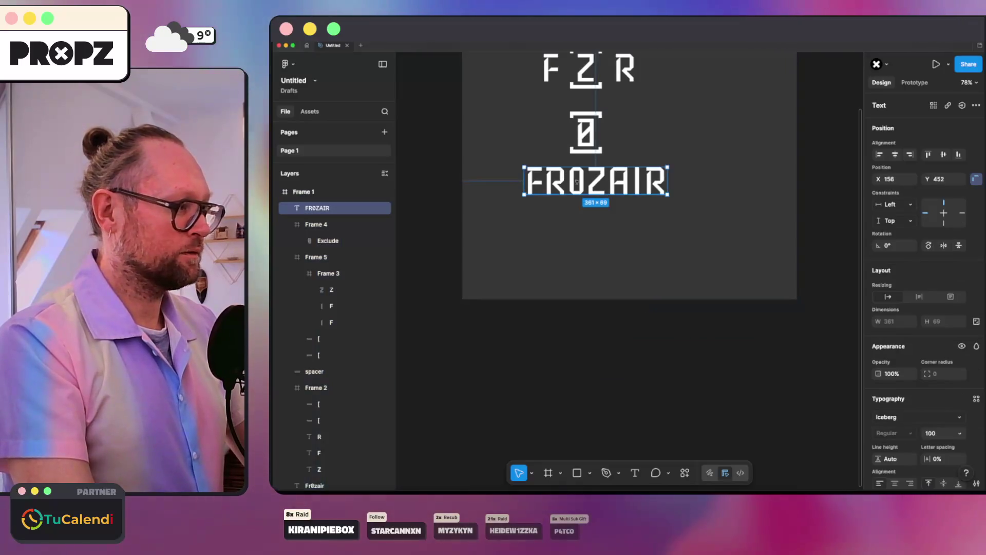
pyautogui.rightClick(569, 235)
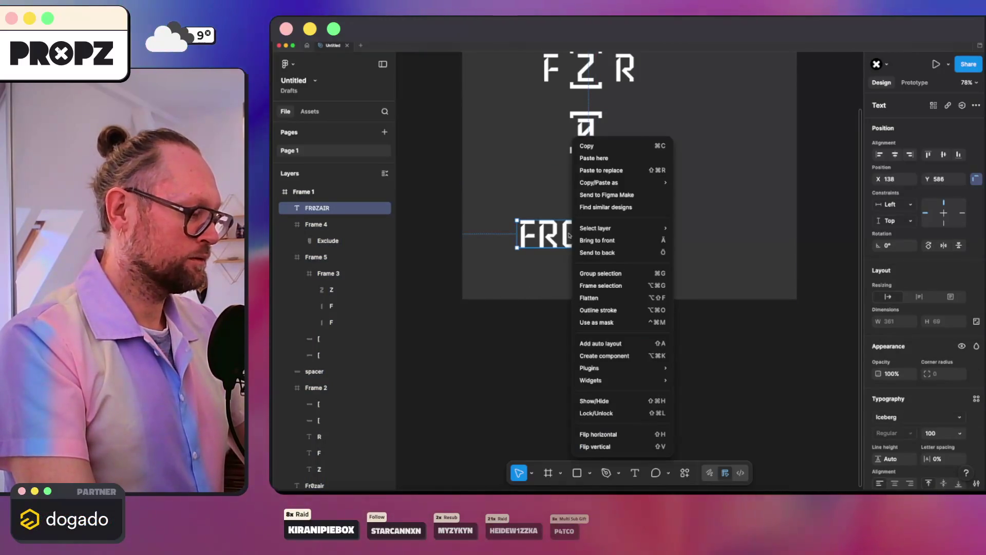
pyautogui.click(586, 297)
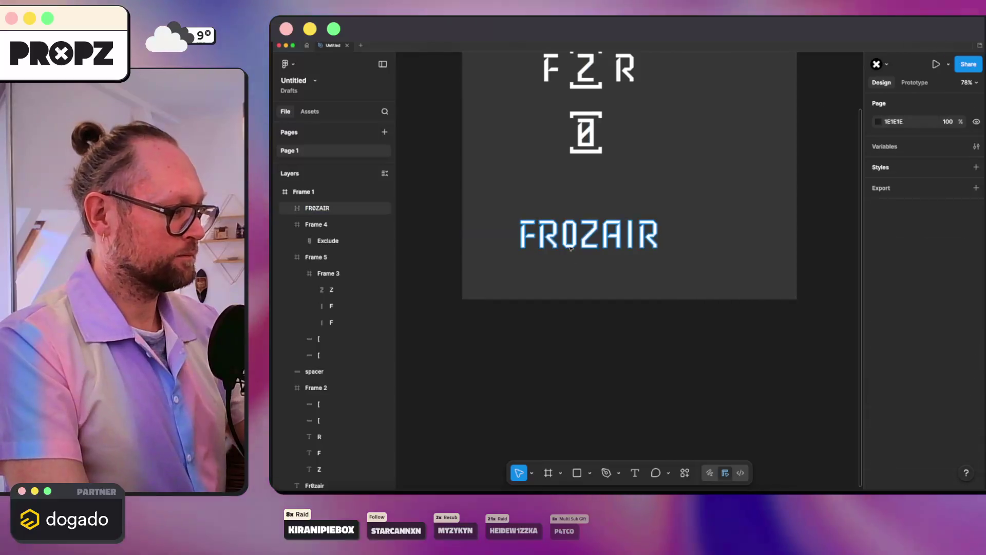
# - Delete the outlined 0 and place a copy of the custom bracketed zero in the gap
pyautogui.press('Return')
pyautogui.moveTo(560, 208); pyautogui.dragTo(579, 260)
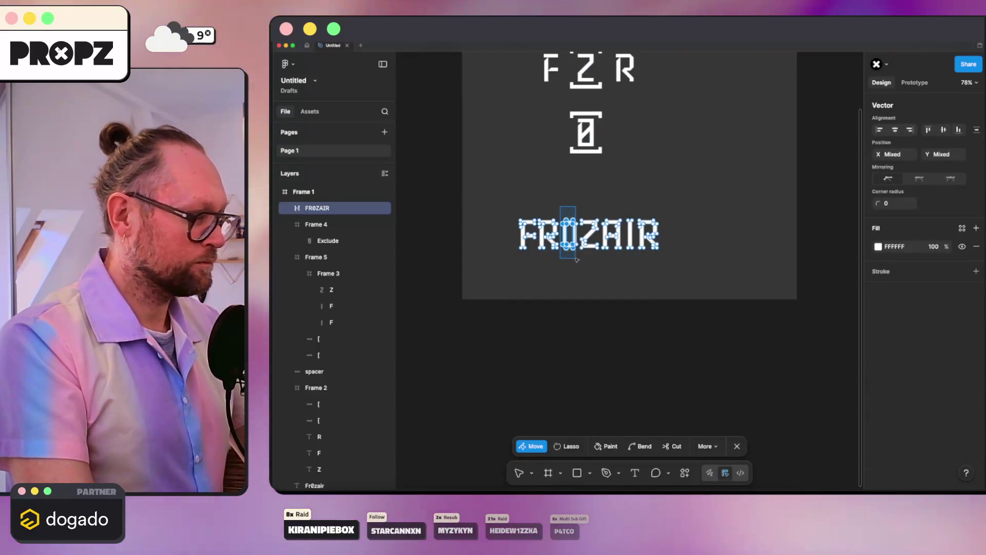
pyautogui.press('Delete')
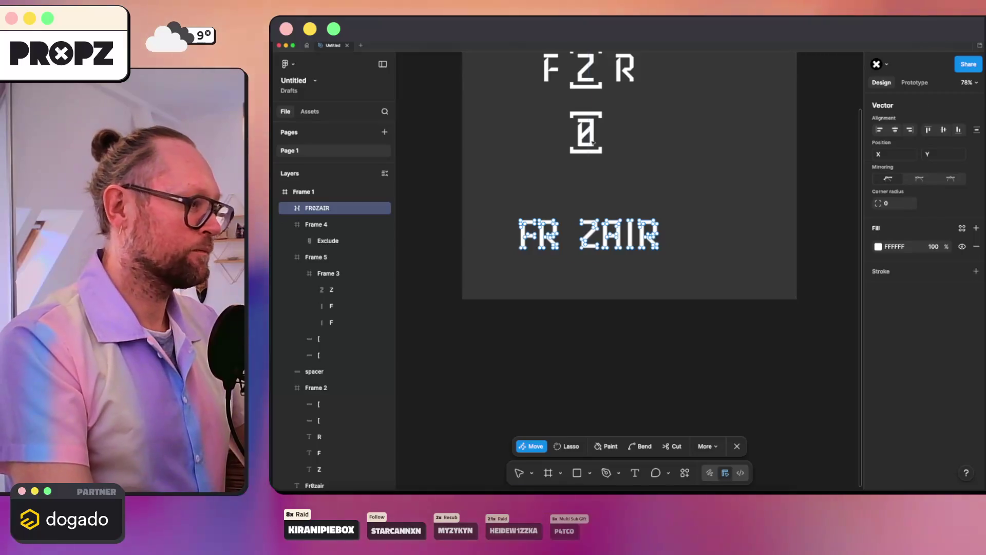
pyautogui.press('Escape')
pyautogui.doubleClick(586, 134)
pyautogui.moveTo(587, 134)
pyautogui.mouseDown()
pyautogui.moveTo(604, 183)
pyautogui.moveTo(616, 183)
pyautogui.moveTo(570, 237)
pyautogui.mouseUp()
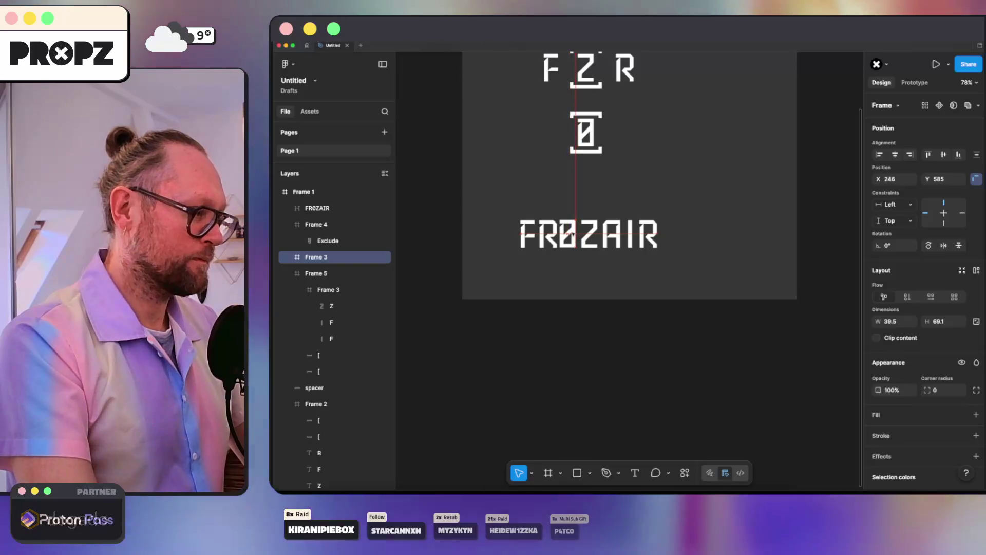
# - Move the zero's layer beside FR0ZAIR and wrap both in a new auto-layout frame
pyautogui.click(631, 198)
pyautogui.scroll(2, 641, 200)
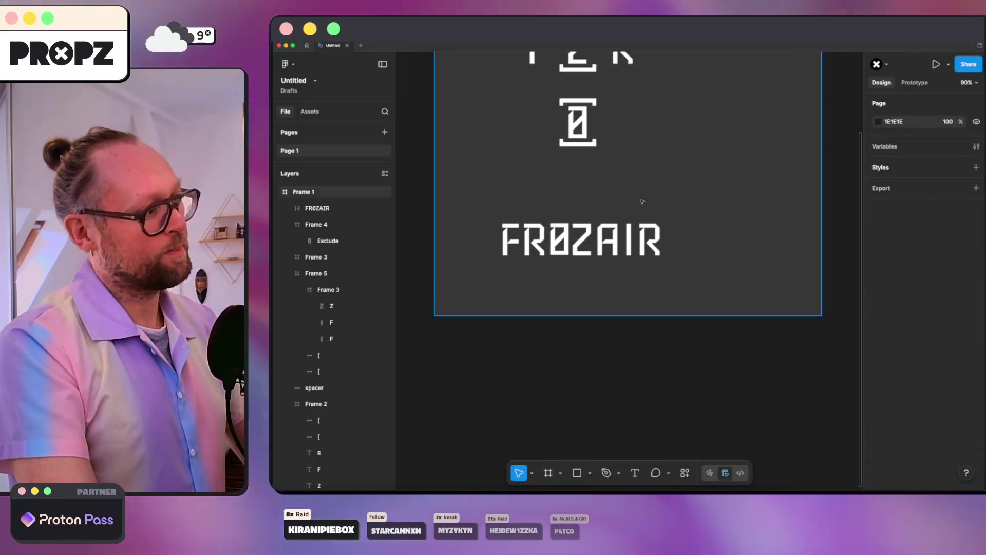
pyautogui.click(584, 237)
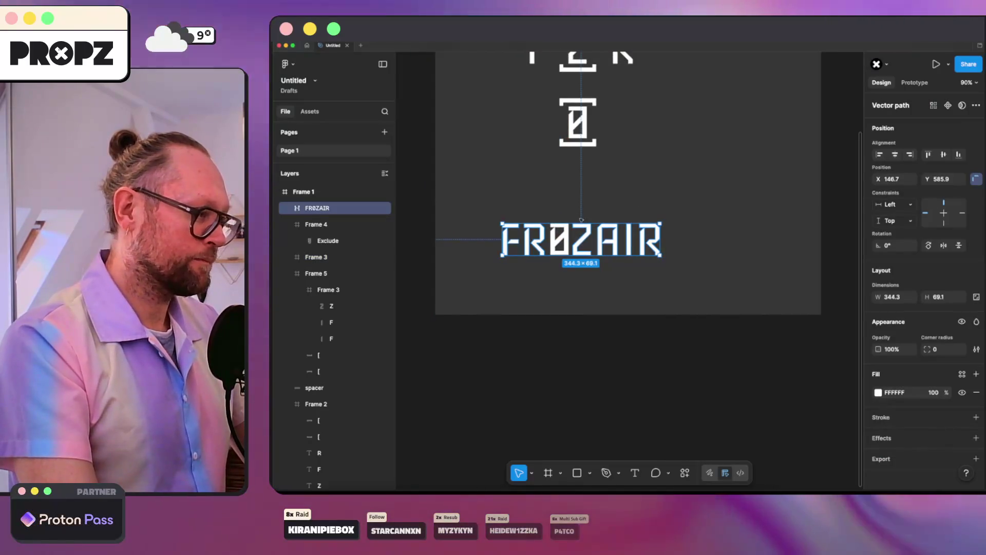
pyautogui.click(560, 239)
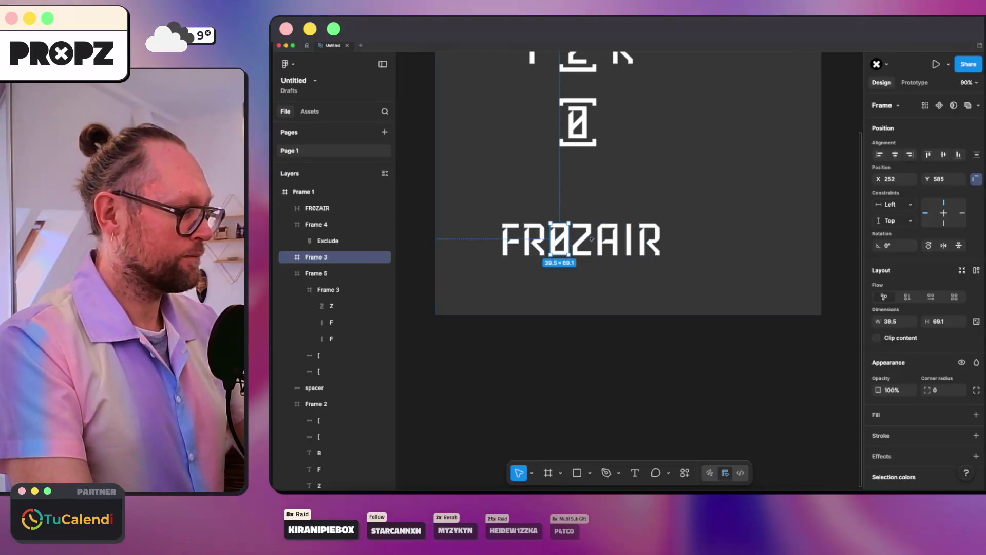
pyautogui.click(317, 207)
pyautogui.moveTo(314, 256); pyautogui.dragTo(326, 208)
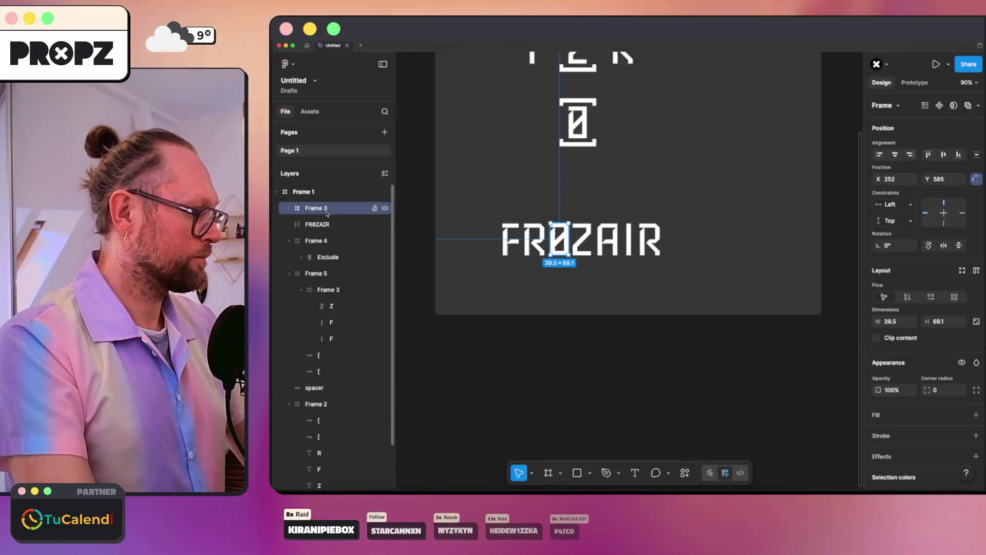
pyautogui.keyDown('shift'); pyautogui.click(326, 224); pyautogui.keyUp('shift')
pyautogui.press('super+alt+g')
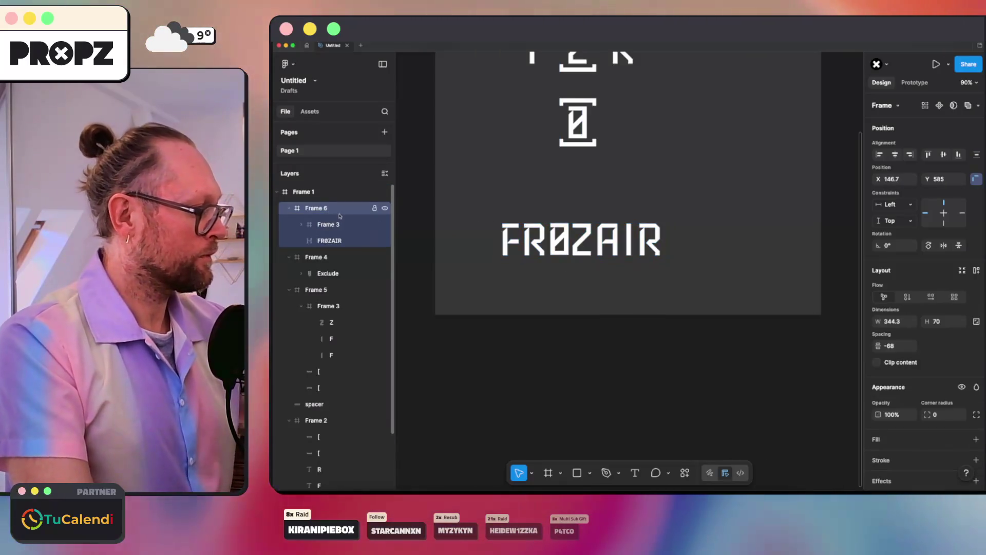
# - Expand the zero frame and select all three of its pieces
pyautogui.scroll(5, 565, 249)
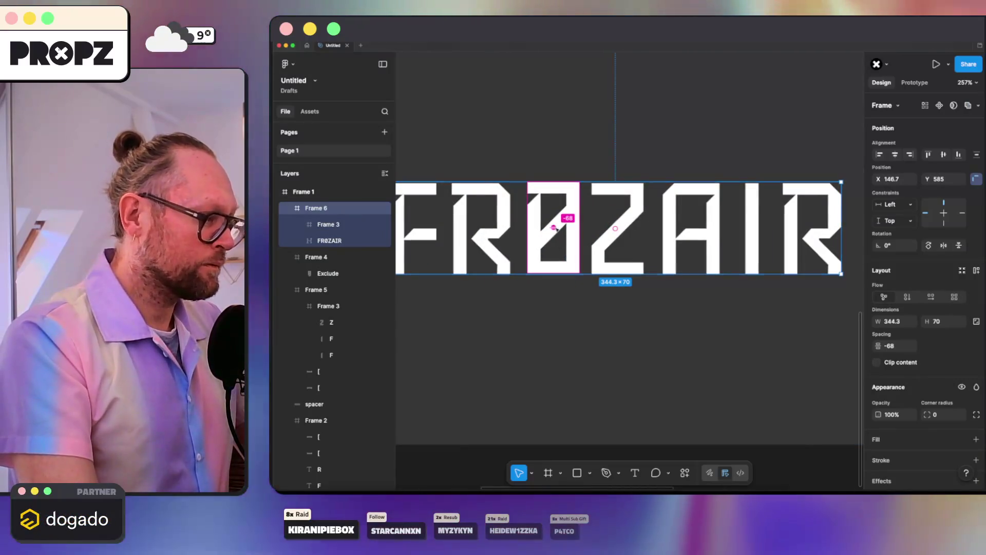
pyautogui.scroll(-4, 533, 215)
pyautogui.click(301, 224)
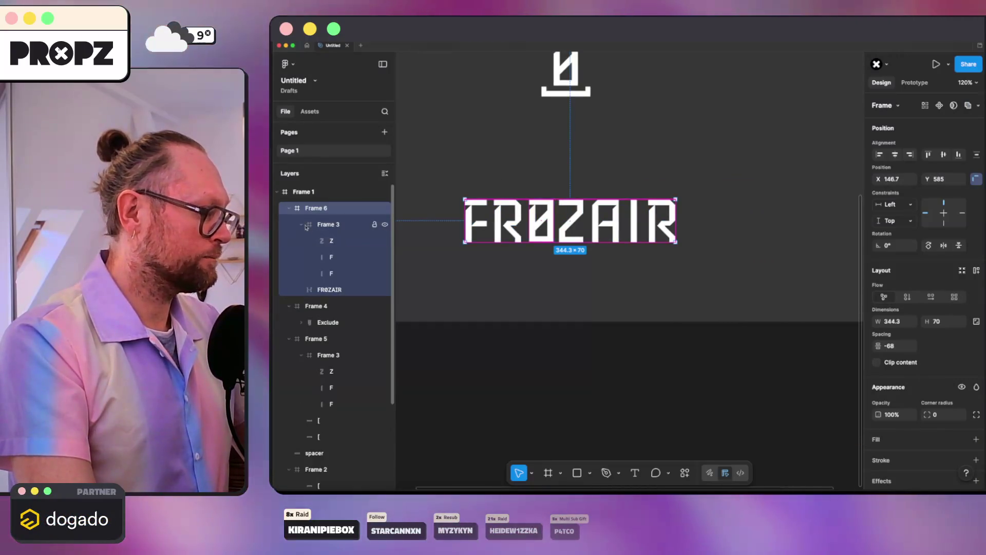
pyautogui.click(329, 240)
pyautogui.keyDown('shift'); pyautogui.click(341, 273); pyautogui.keyUp('shift')
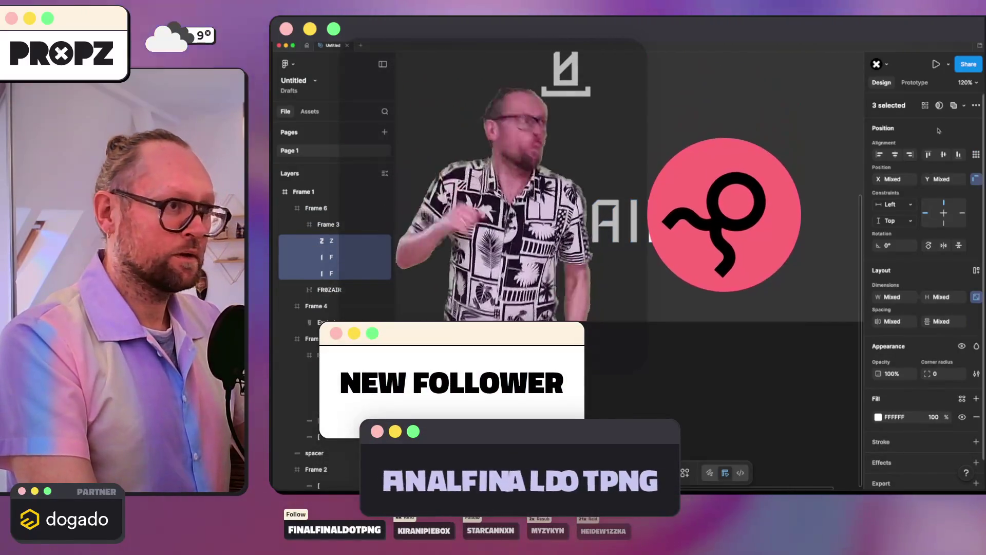
# - Union and flatten the zero's three pieces, then remove its wrapper frame, leaving the shape in Frame 6
pyautogui.click(953, 105)
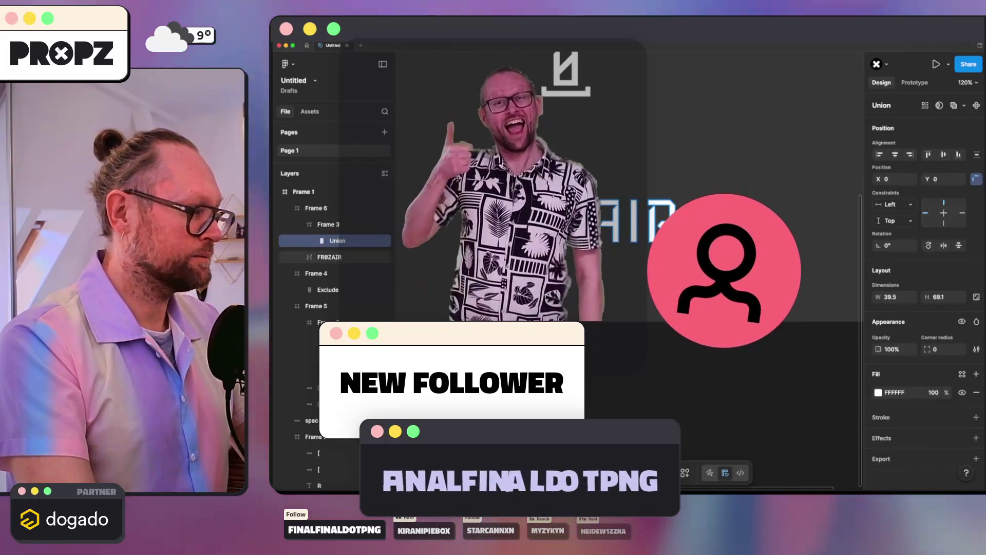
pyautogui.rightClick(545, 139)
pyautogui.click(570, 298)
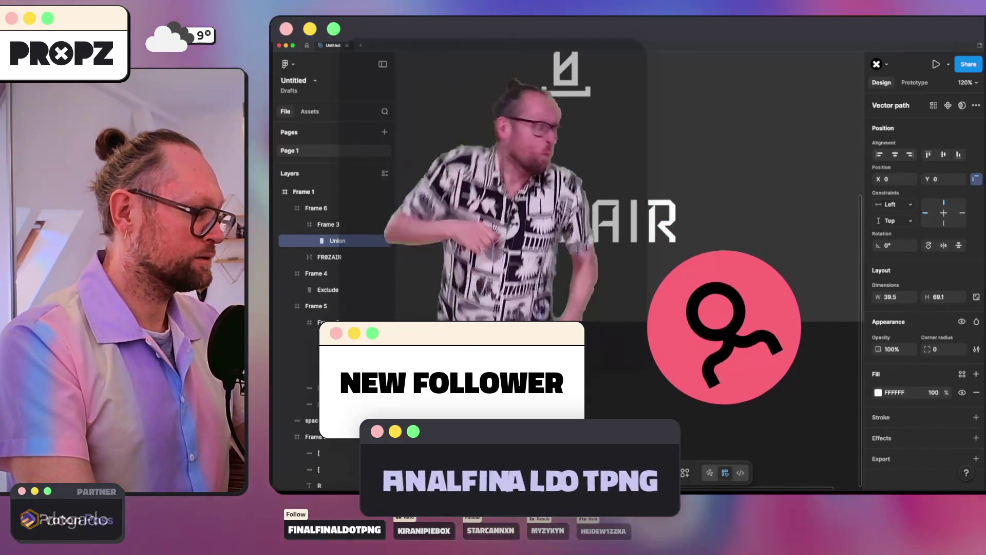
pyautogui.click(327, 226)
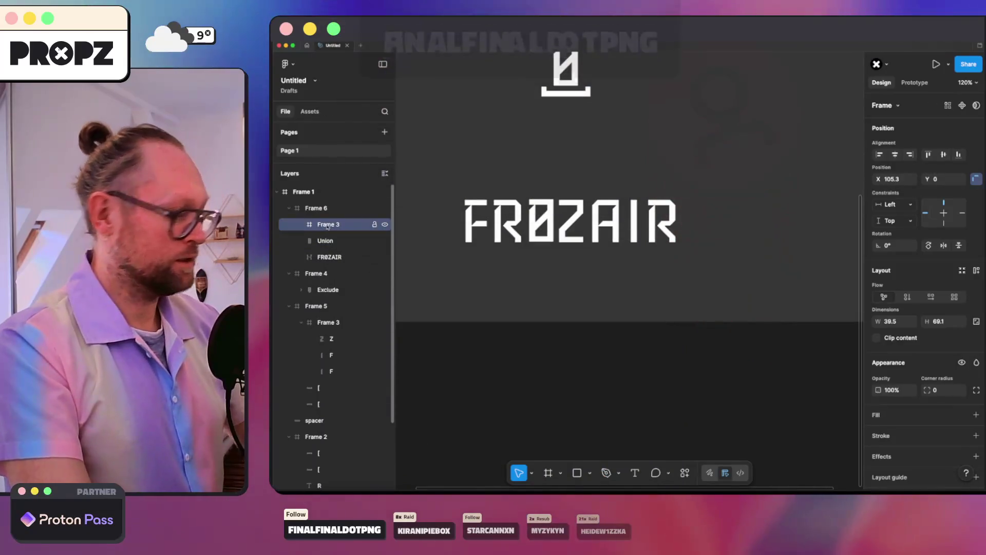
pyautogui.press('Delete')
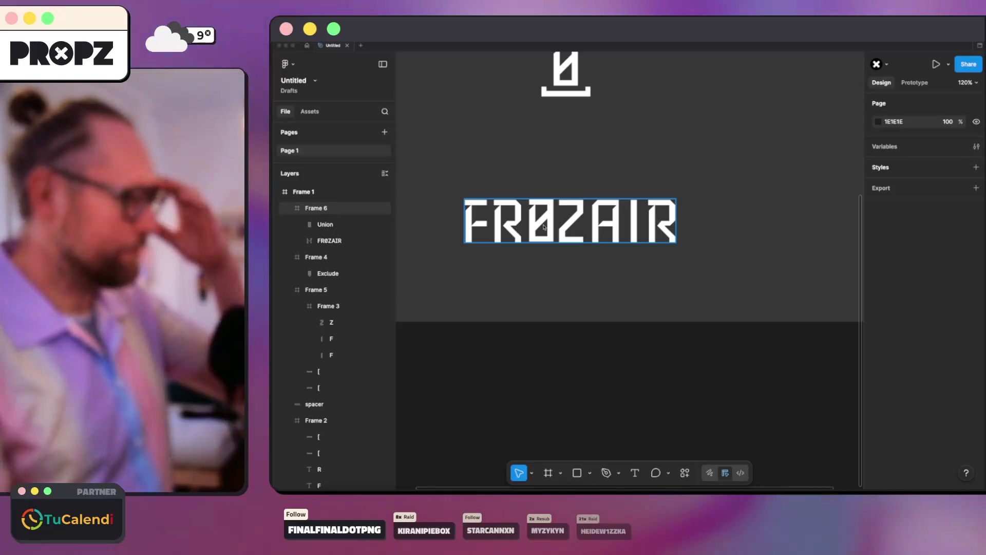
pyautogui.click(543, 220)
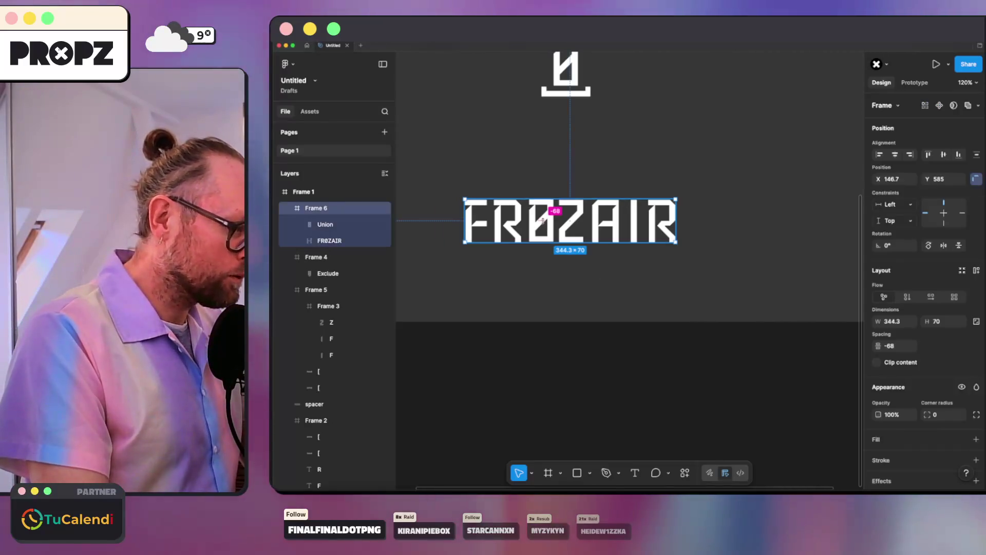
pyautogui.click(537, 222)
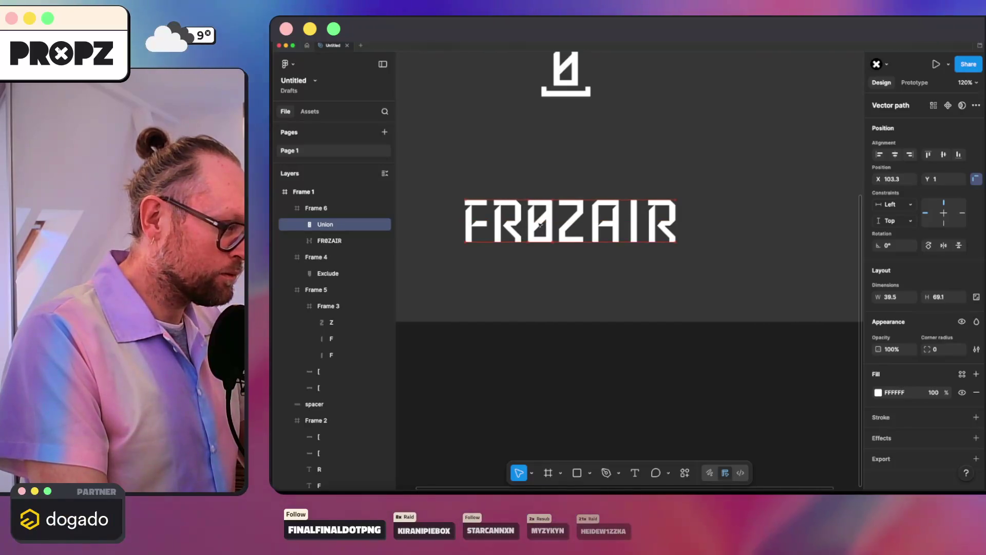
pyautogui.click(533, 253)
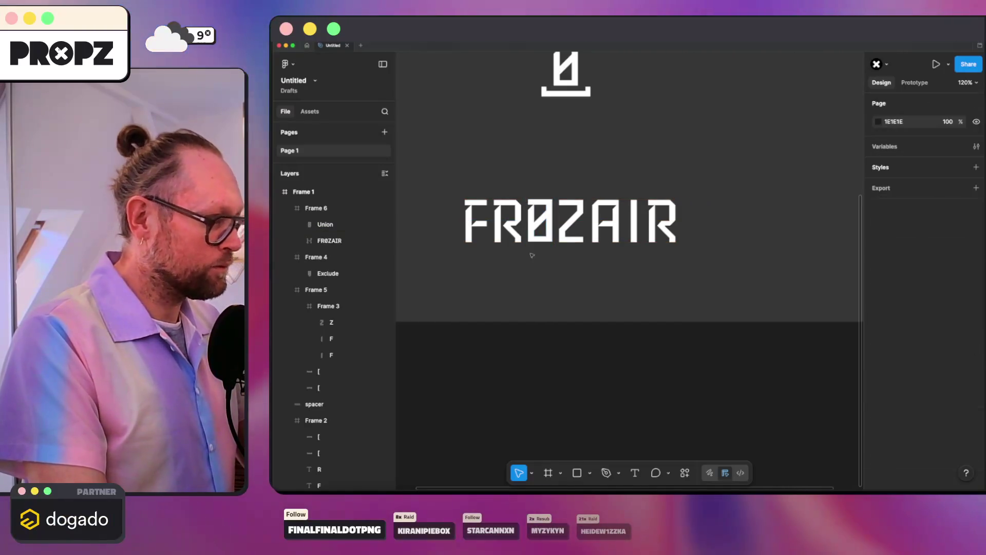
# - Set the FR0ZAIR outline's vertical position to 0 to align it with the zero
pyautogui.scroll(10, 510, 260)
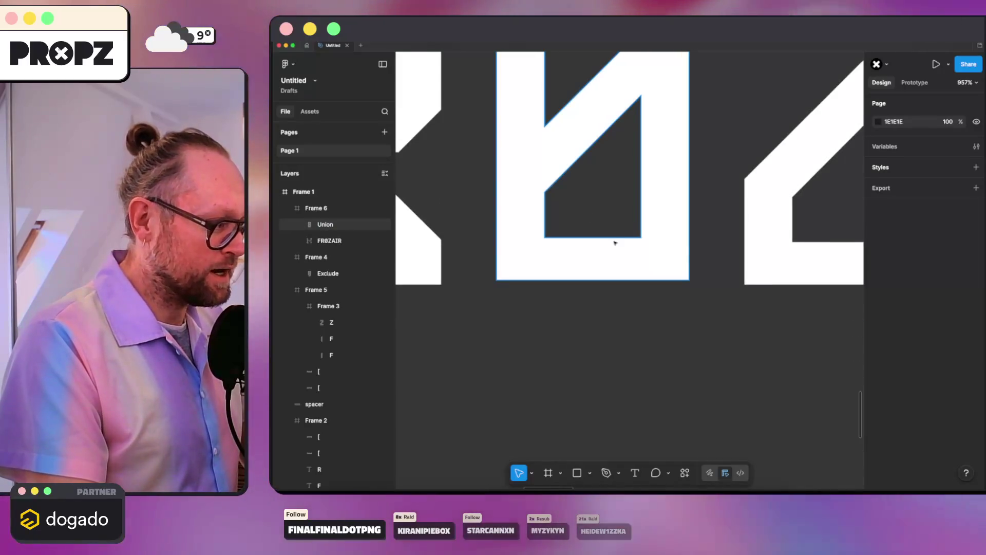
pyautogui.scroll(-3, 616, 239)
pyautogui.scroll(3, 590, 238)
pyautogui.click(586, 238)
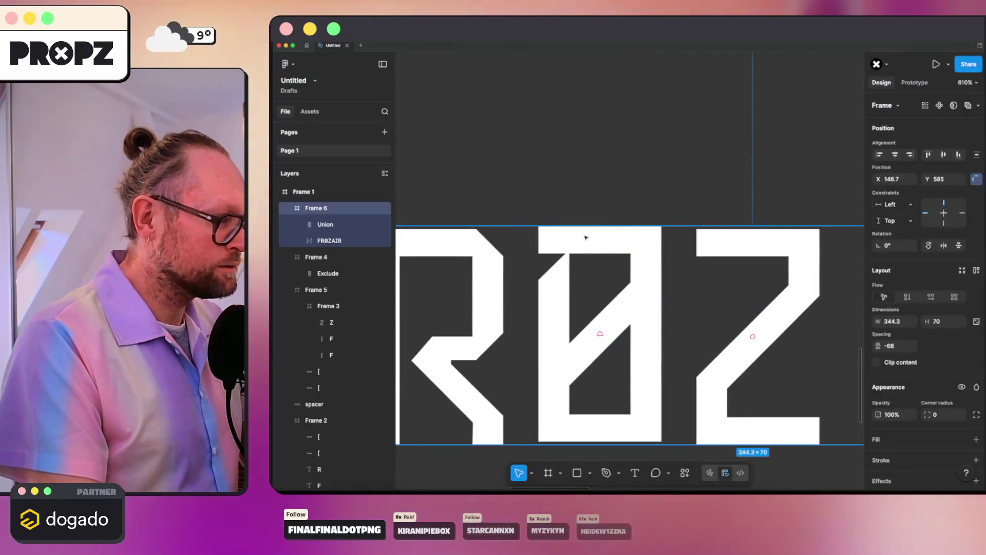
pyautogui.scroll(-3, 585, 231)
pyautogui.click(611, 159)
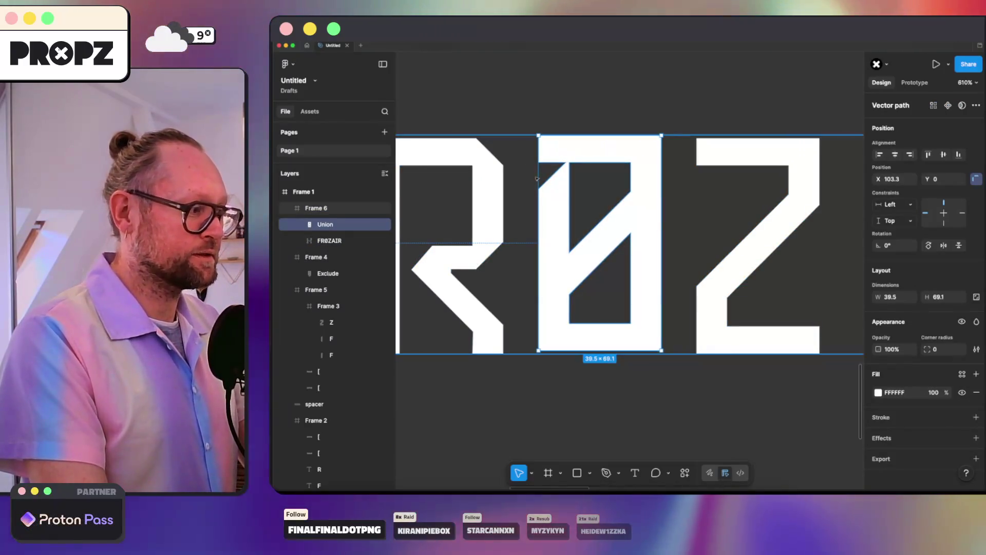
pyautogui.press('Tab')
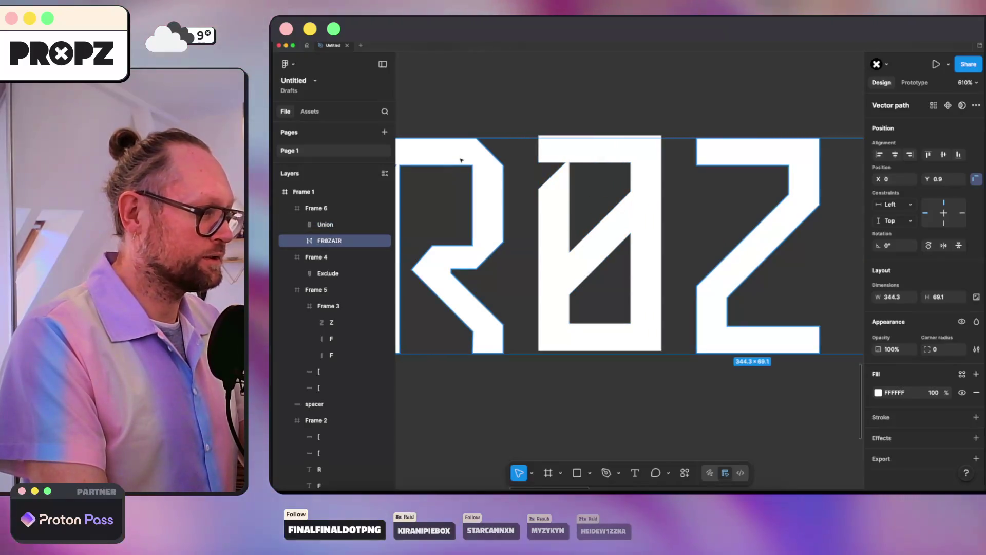
pyautogui.click(596, 157)
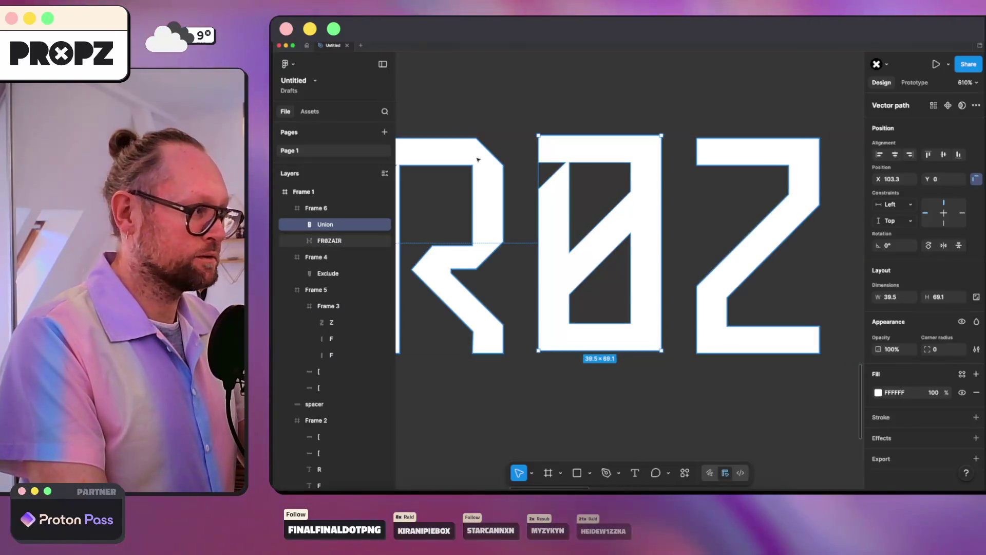
pyautogui.write('0')
pyautogui.press('Return')
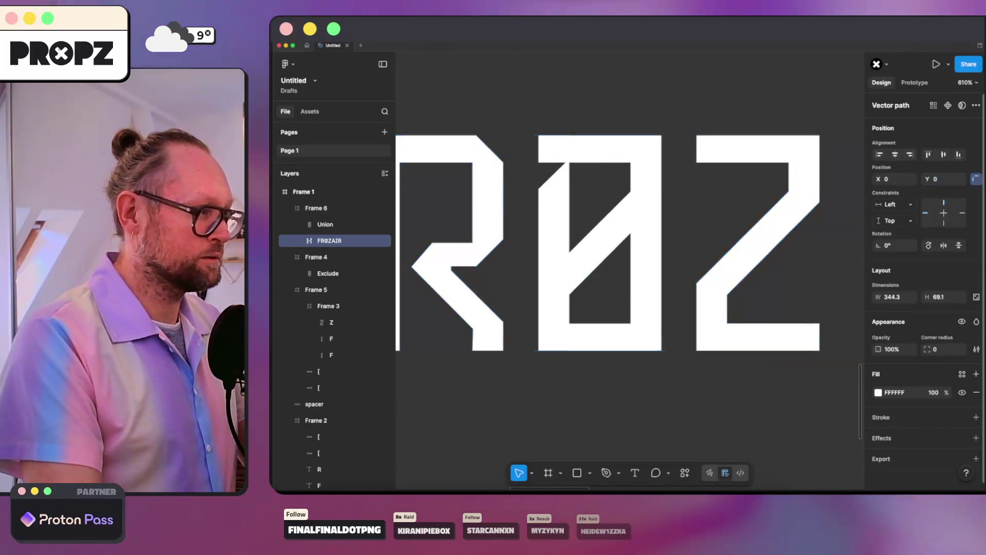
pyautogui.click(782, 119)
# - Combine the zero and FR0ZAIR outline with Boolean Union and flatten into one Union path
pyautogui.scroll(-10, 744, 154)
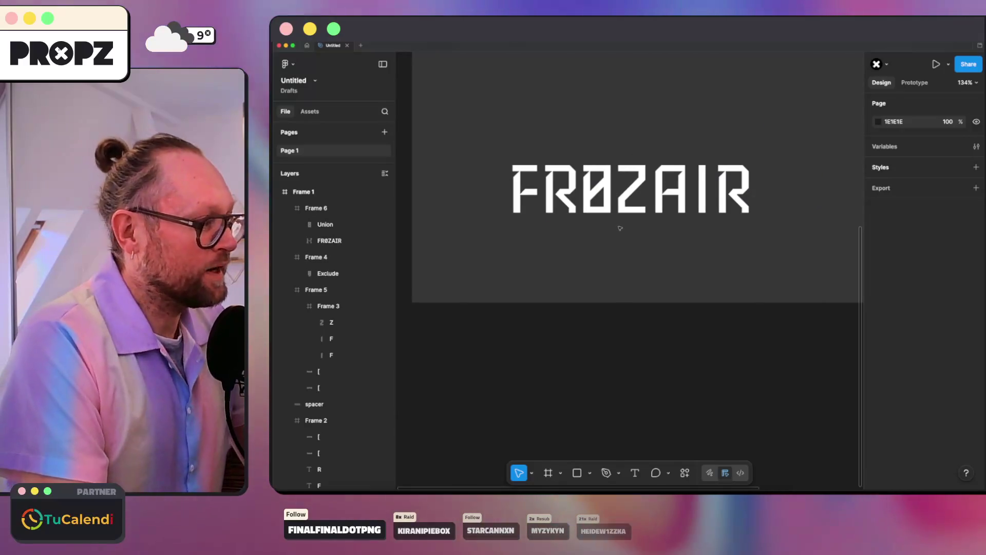
pyautogui.scroll(5, 617, 103)
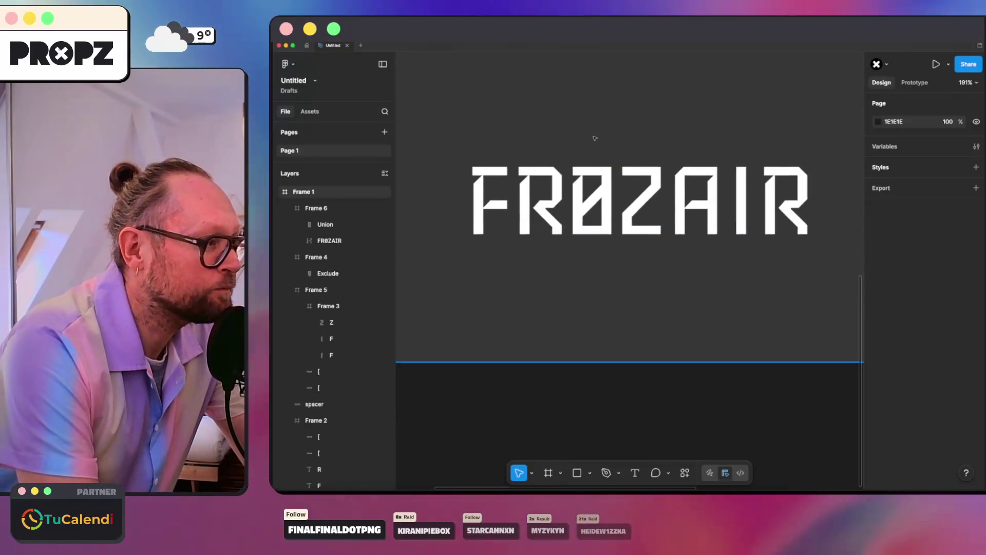
pyautogui.scroll(-10, 593, 147)
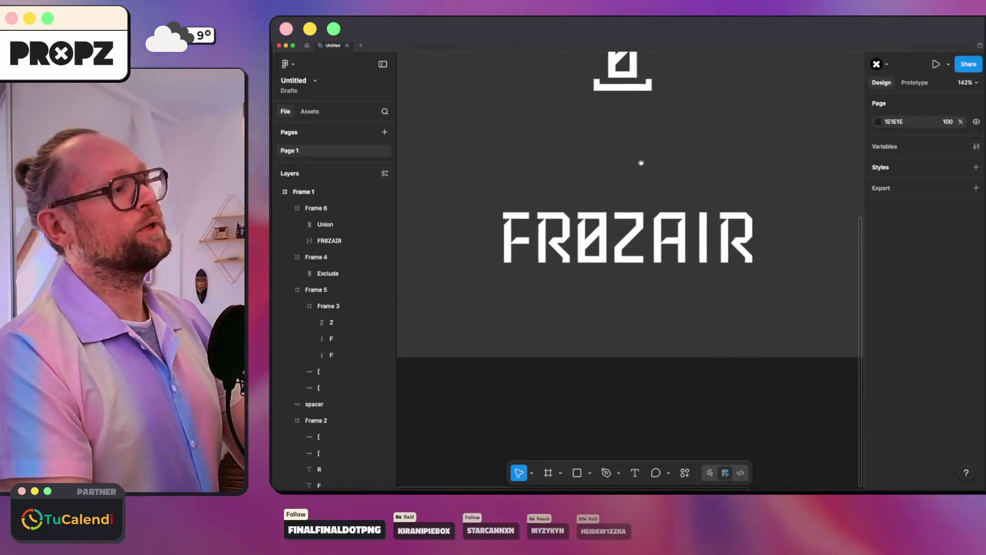
pyautogui.scroll(2, 673, 167)
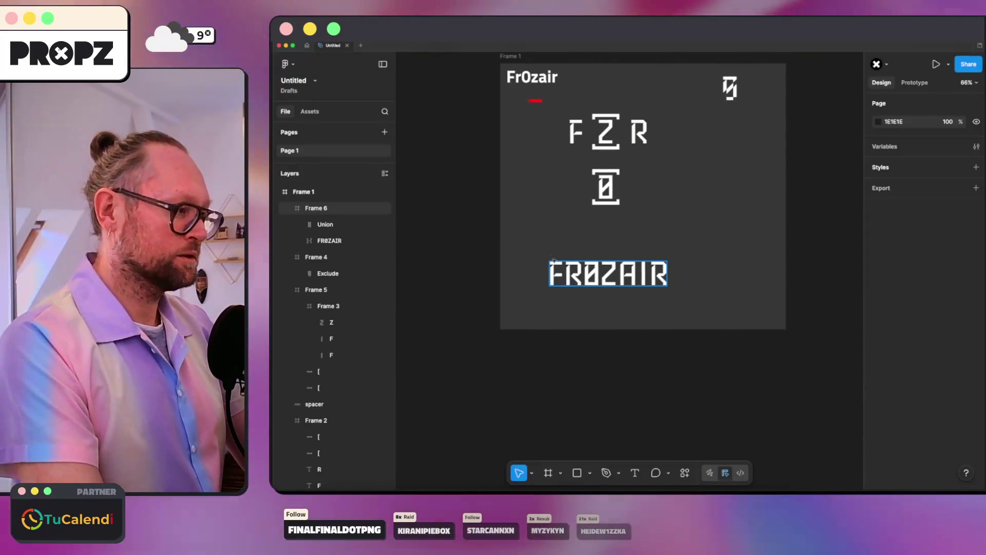
pyautogui.click(588, 269)
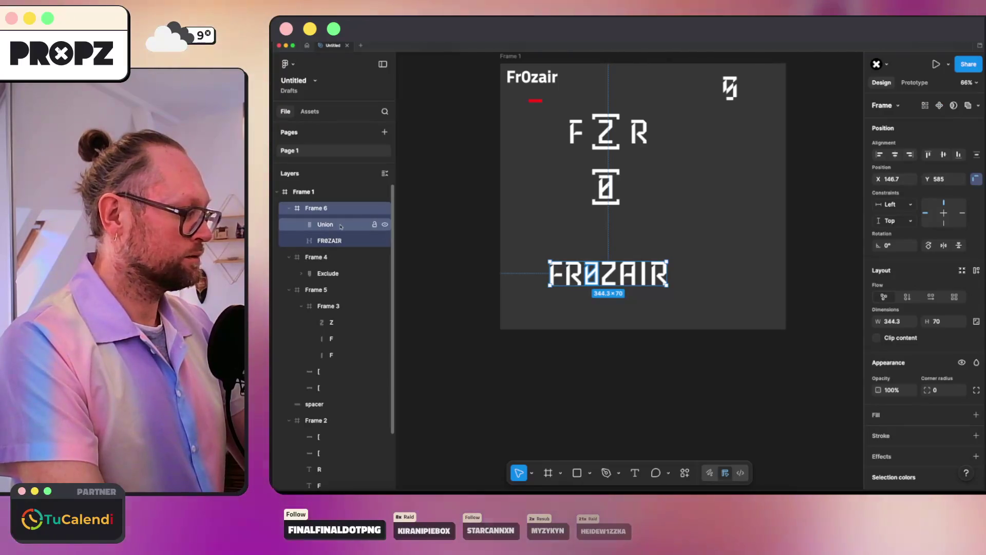
pyautogui.click(325, 224)
pyautogui.keyDown('shift'); pyautogui.click(329, 240); pyautogui.keyUp('shift')
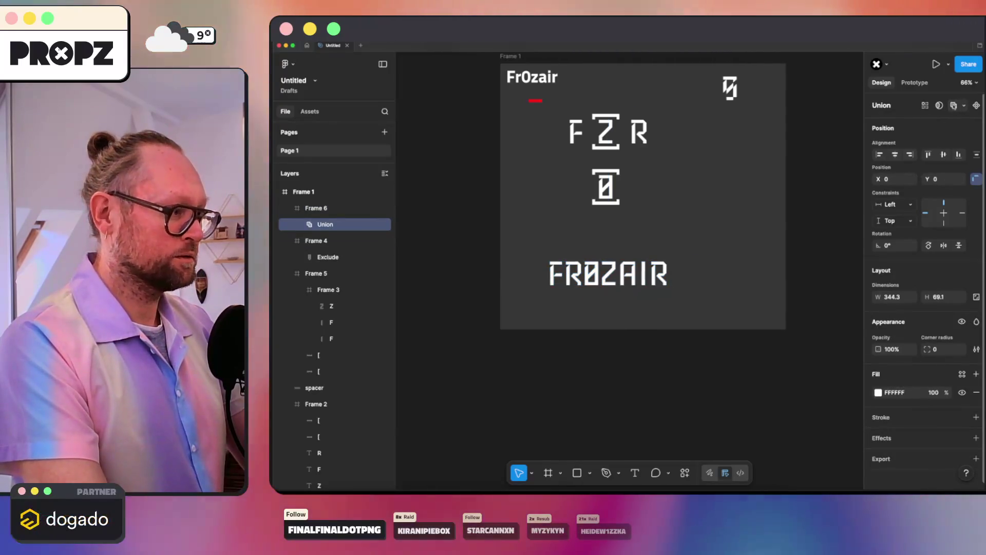
pyautogui.click(954, 104)
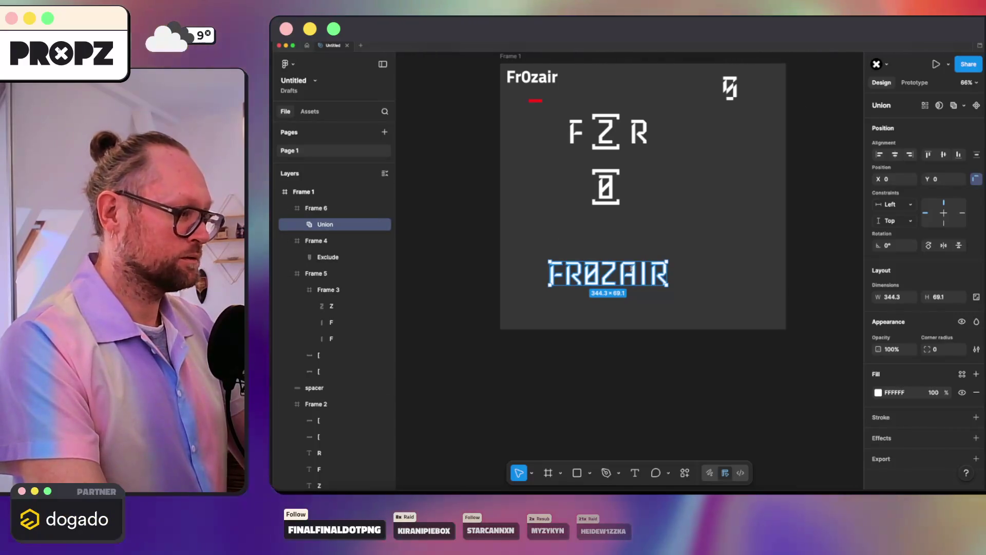
pyautogui.rightClick(637, 139)
pyautogui.click(656, 299)
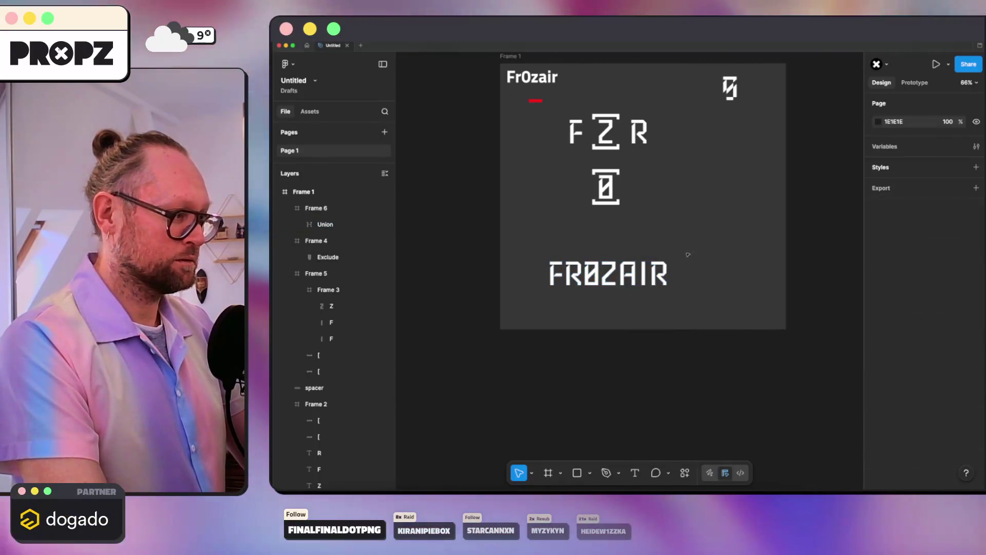
pyautogui.click(645, 274)
pyautogui.scroll(5, 645, 274)
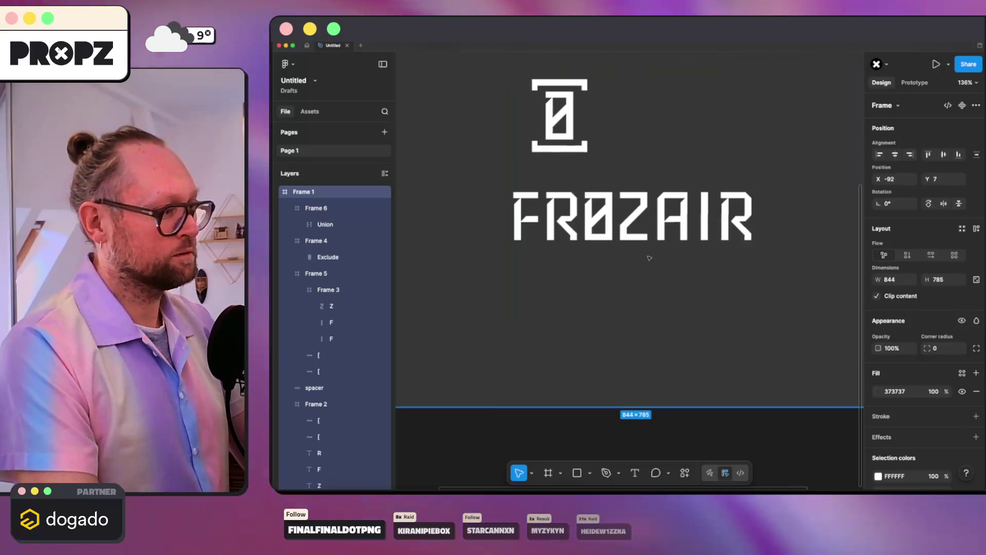
pyautogui.scroll(-7, 611, 218)
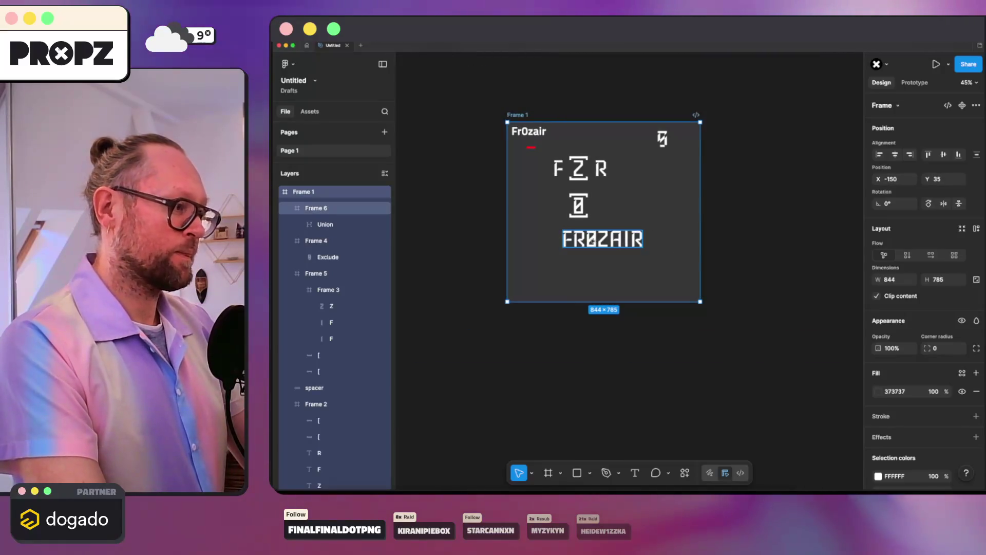
pyautogui.click(585, 244)
pyautogui.click(638, 235)
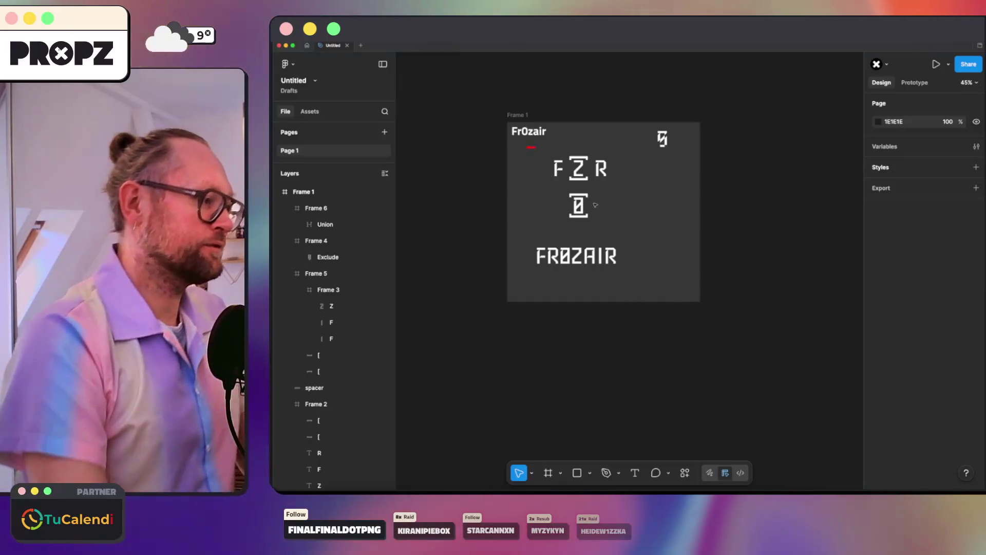
pyautogui.keyDown('ctrl'); pyautogui.scroll(5, 573, 222); pyautogui.keyUp('ctrl')
pyautogui.keyDown('ctrl'); pyautogui.scroll(2, 556, 258); pyautogui.keyUp('ctrl')
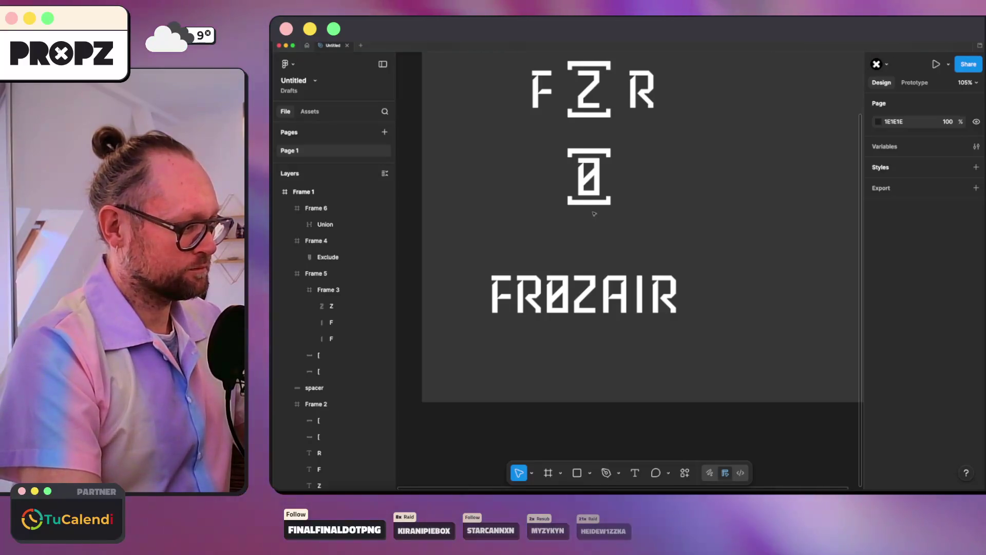
pyautogui.click(615, 306)
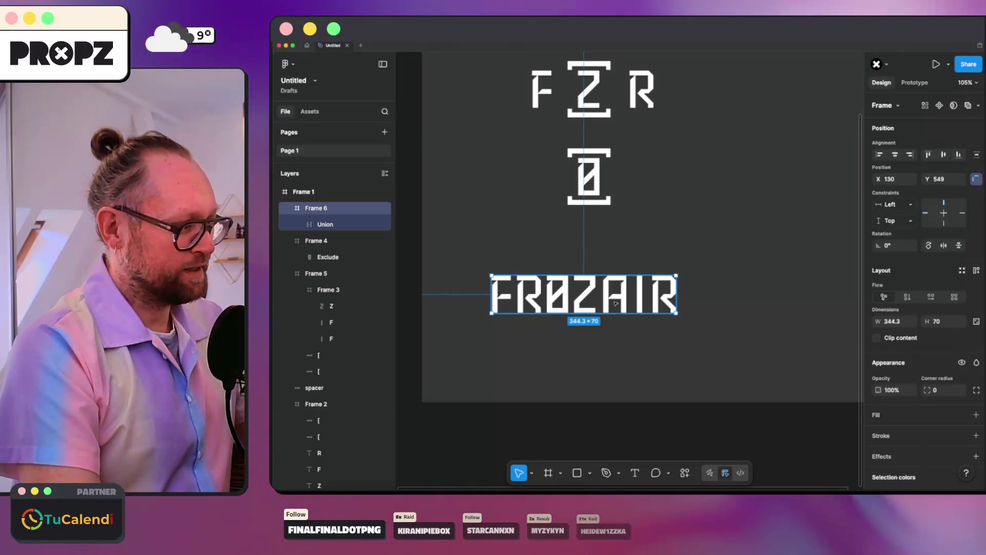
pyautogui.scroll(-3, 598, 289)
pyautogui.click(629, 192)
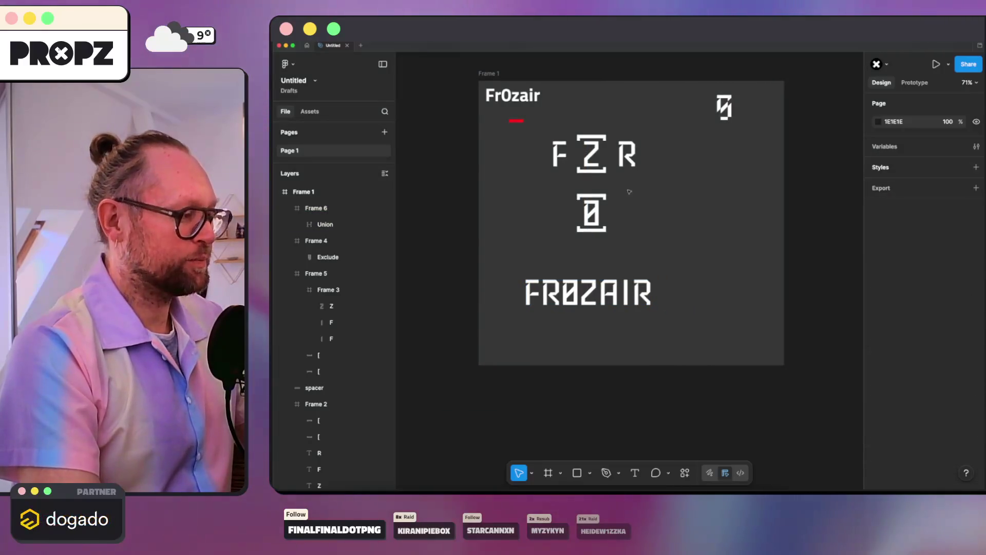
pyautogui.click(584, 291)
pyautogui.scroll(5, 584, 292)
pyautogui.click(564, 259)
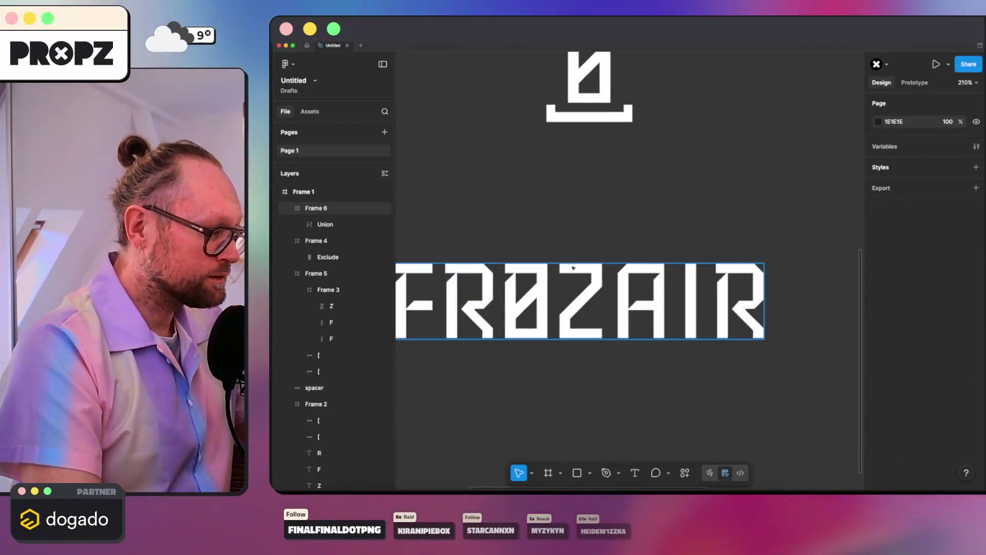
# - Nudge the ZAIR letters and the zero right within the wordmark path, widening it to 349.3 × 69.1
pyautogui.click(572, 267)
pyautogui.doubleClick(566, 264)
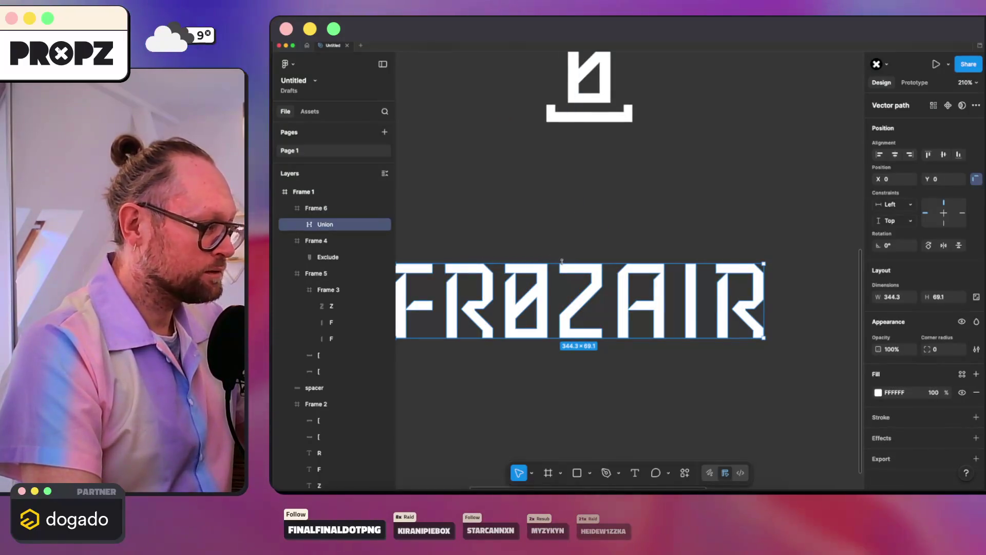
pyautogui.doubleClick(563, 263)
pyautogui.moveTo(553, 250)
pyautogui.mouseDown()
pyautogui.moveTo(600, 350)
pyautogui.moveTo(767, 349)
pyautogui.mouseUp()
pyautogui.press('Right')
pyautogui.press('Right')
pyautogui.press('Right')
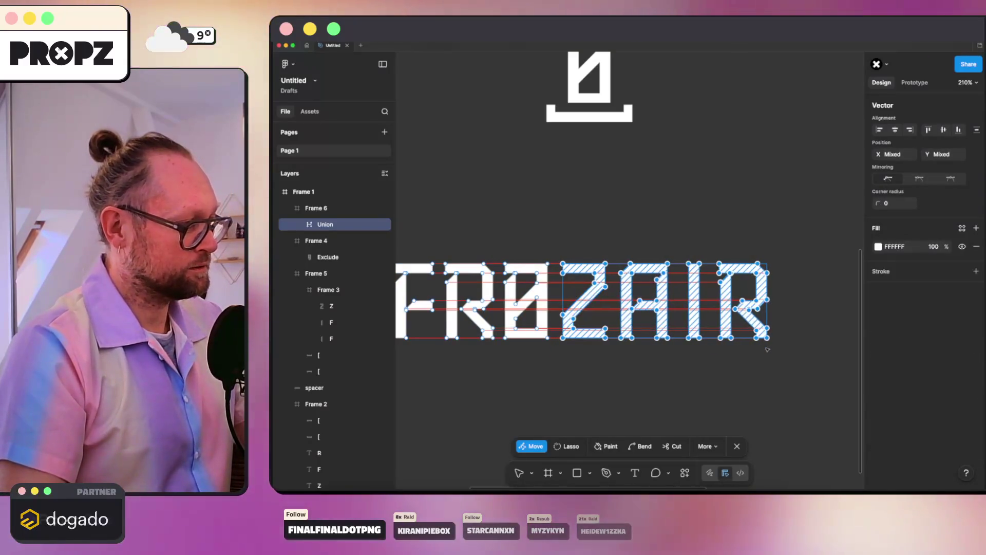
pyautogui.moveTo(497, 258); pyautogui.dragTo(550, 355)
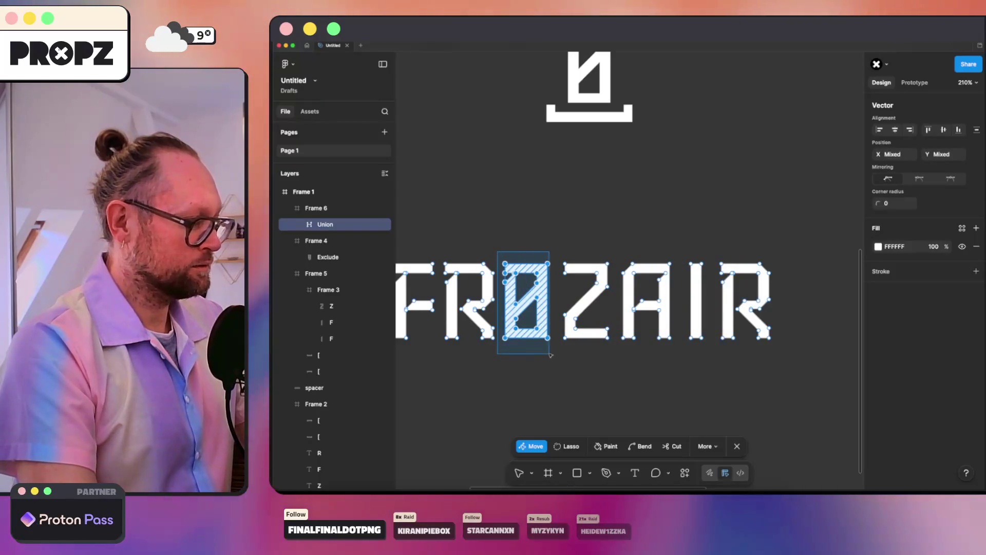
pyautogui.press('Right')
pyautogui.press('Right')
pyautogui.press('Right')
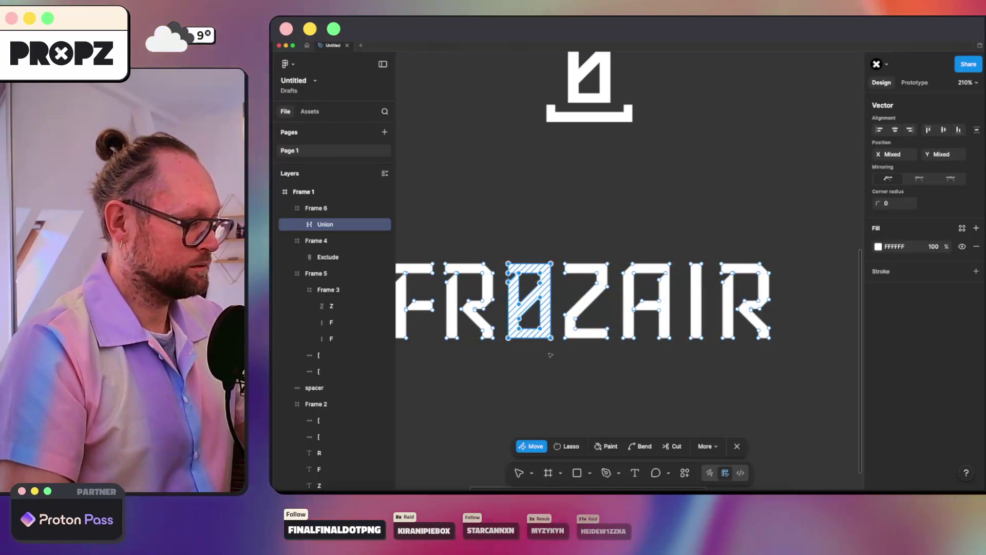
pyautogui.press('Escape')
pyautogui.press('Escape')
pyautogui.click(564, 377)
pyautogui.scroll(-5, 563, 377)
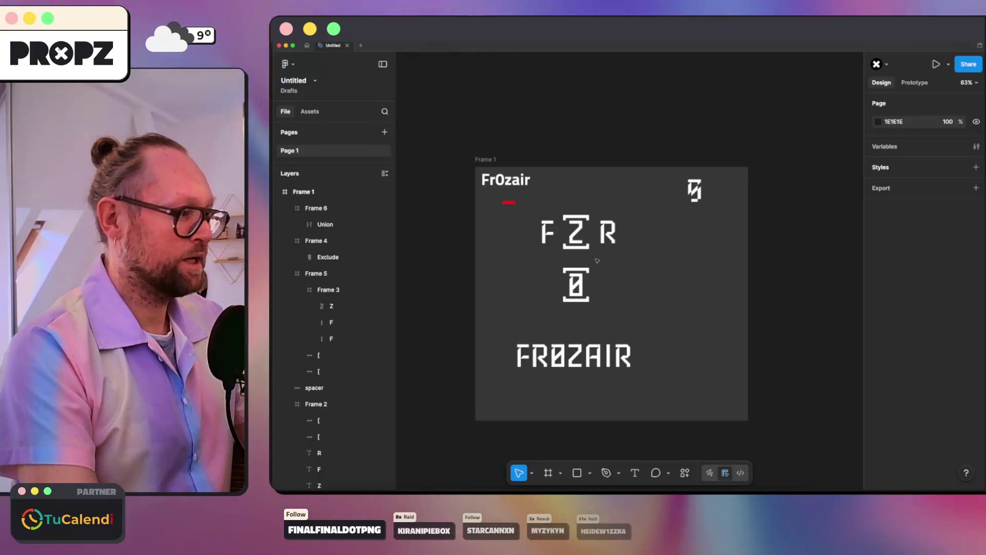
# - Position the bracketed zero icon directly left of the FR0ZAIR wordmark as a lockup below FZR
pyautogui.click(561, 257)
pyautogui.click(623, 257)
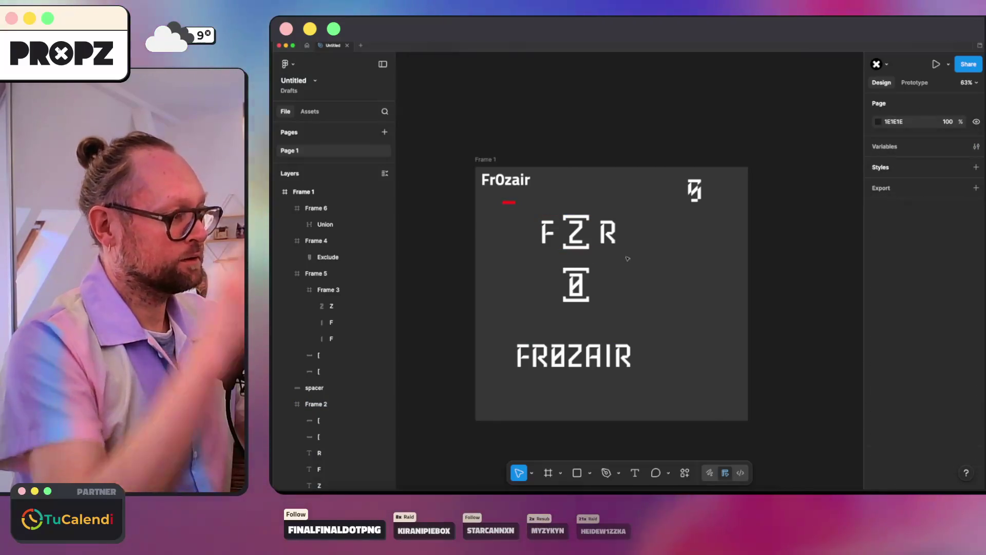
pyautogui.click(577, 289)
pyautogui.click(619, 286)
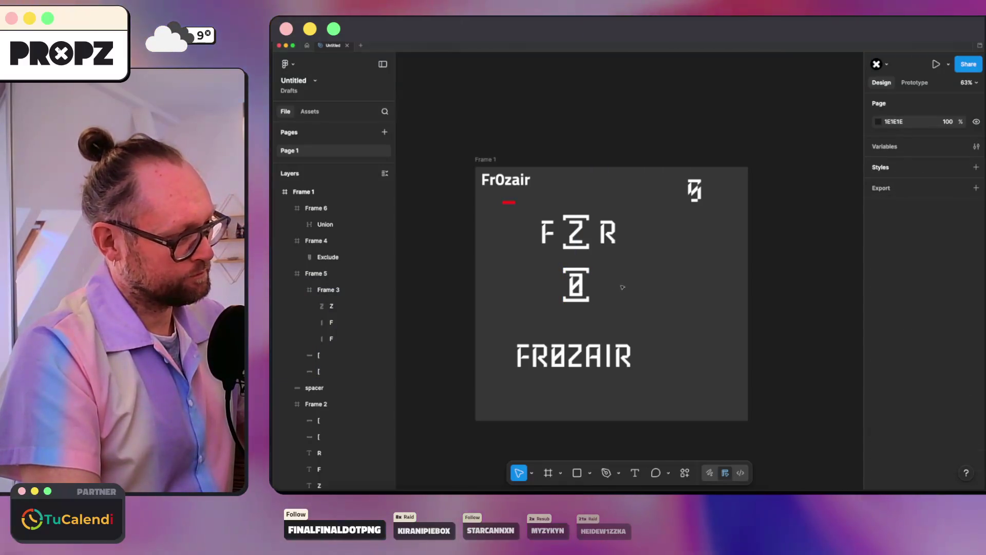
pyautogui.moveTo(576, 290)
pyautogui.mouseDown()
pyautogui.moveTo(655, 292)
pyautogui.moveTo(528, 305)
pyautogui.moveTo(528, 316)
pyautogui.mouseUp()
pyautogui.press('Escape')
pyautogui.moveTo(531, 362); pyautogui.dragTo(586, 321)
pyautogui.moveTo(528, 314); pyautogui.dragTo(526, 341)
pyautogui.moveTo(586, 321); pyautogui.dragTo(561, 346)
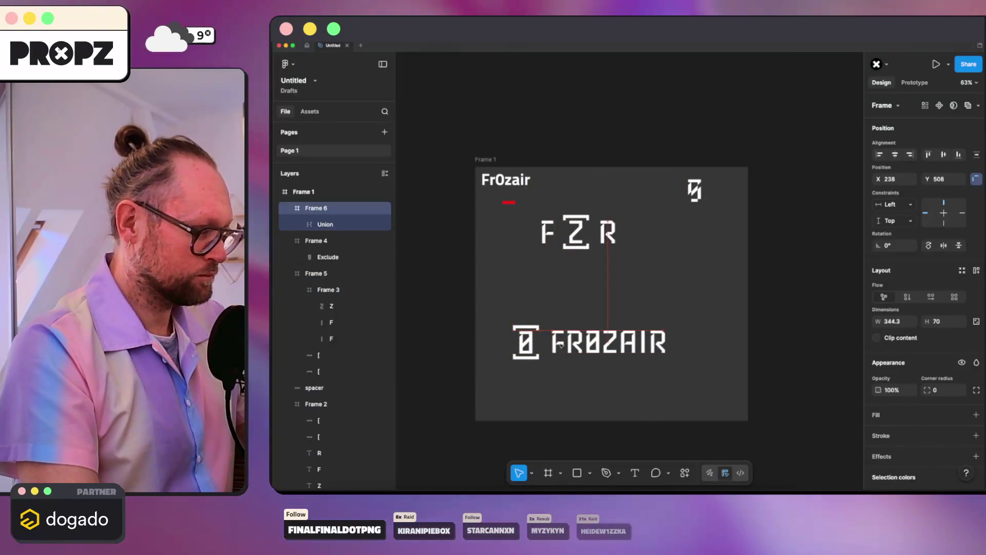
pyautogui.click(587, 311)
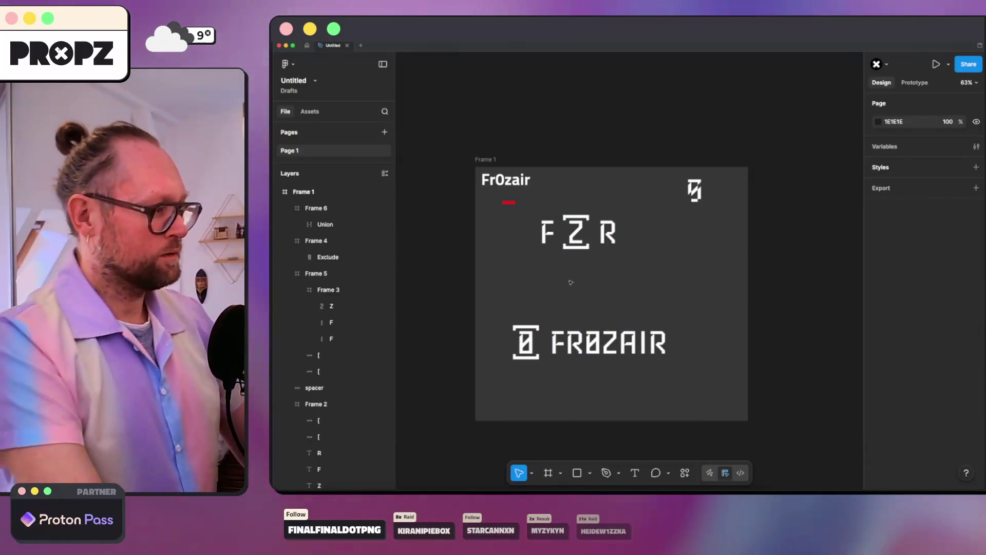
pyautogui.click(699, 184)
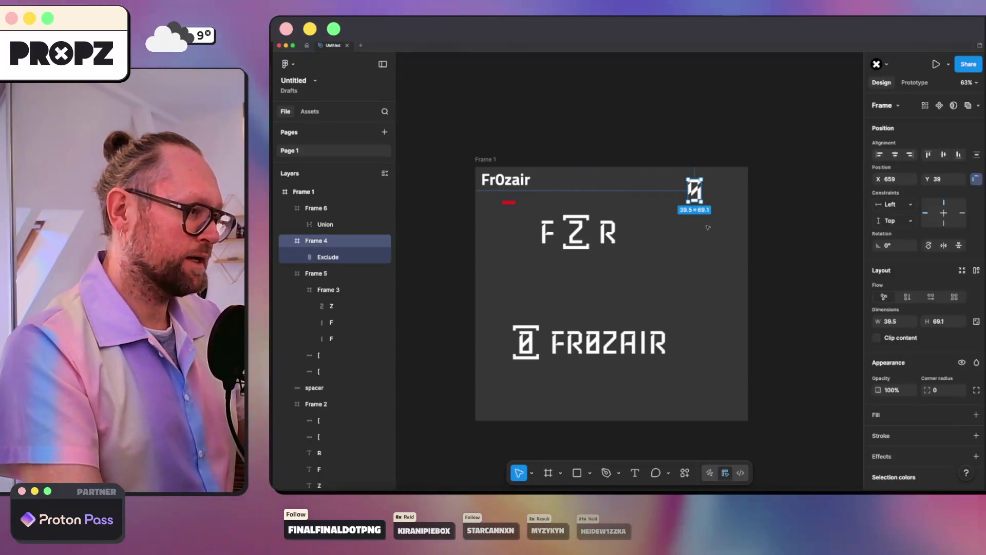
pyautogui.click(685, 206)
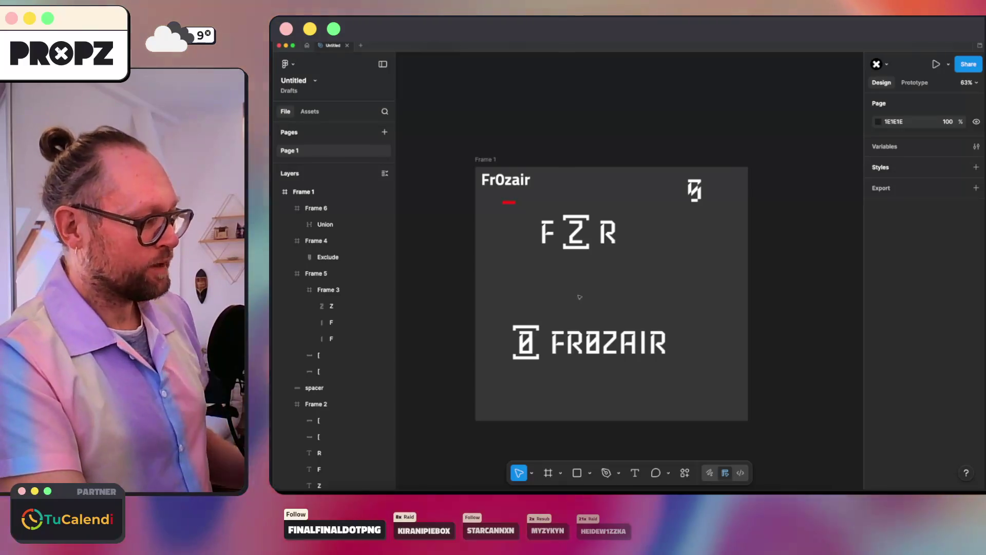
# - Try an 'FZR' text box between the logos, then discard it to use separate letters
pyautogui.press('t')
pyautogui.click(584, 277)
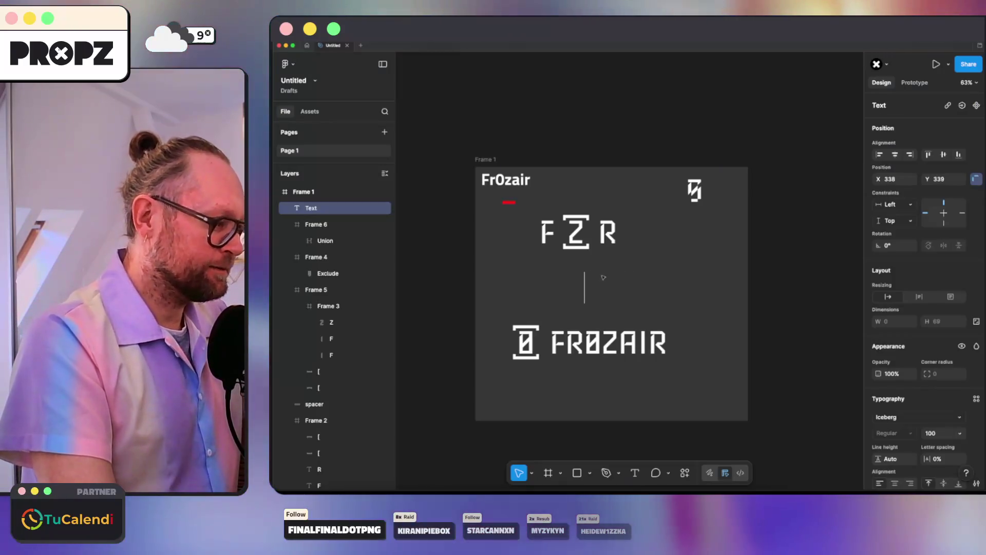
pyautogui.write('FZR')
pyautogui.click(688, 295)
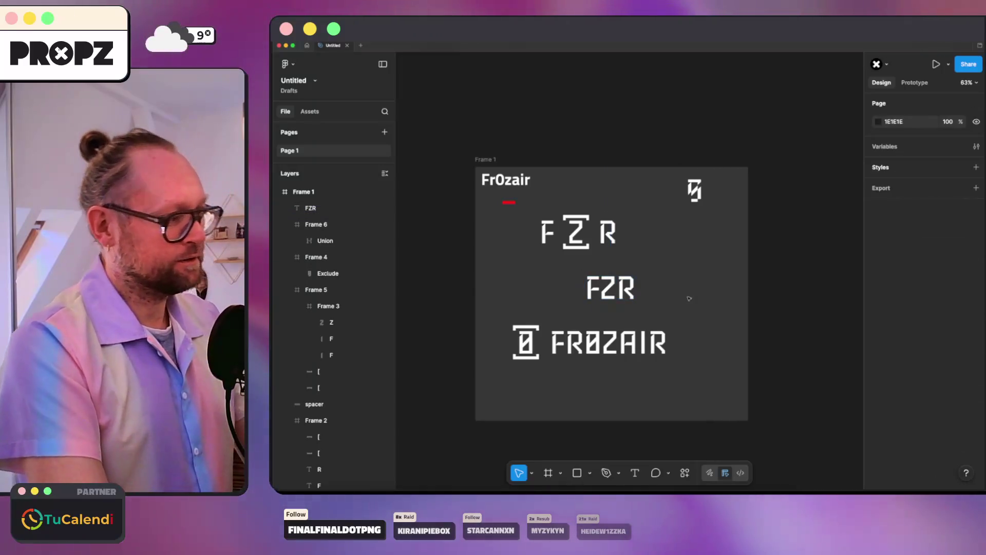
pyautogui.scroll(5, 607, 310)
pyautogui.click(614, 271)
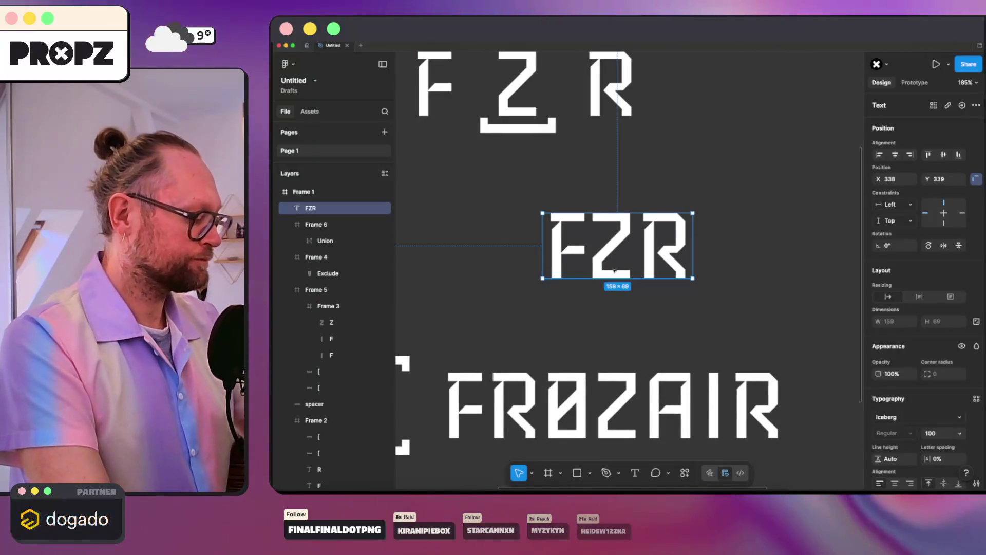
pyautogui.press('Escape')
pyautogui.click(610, 270)
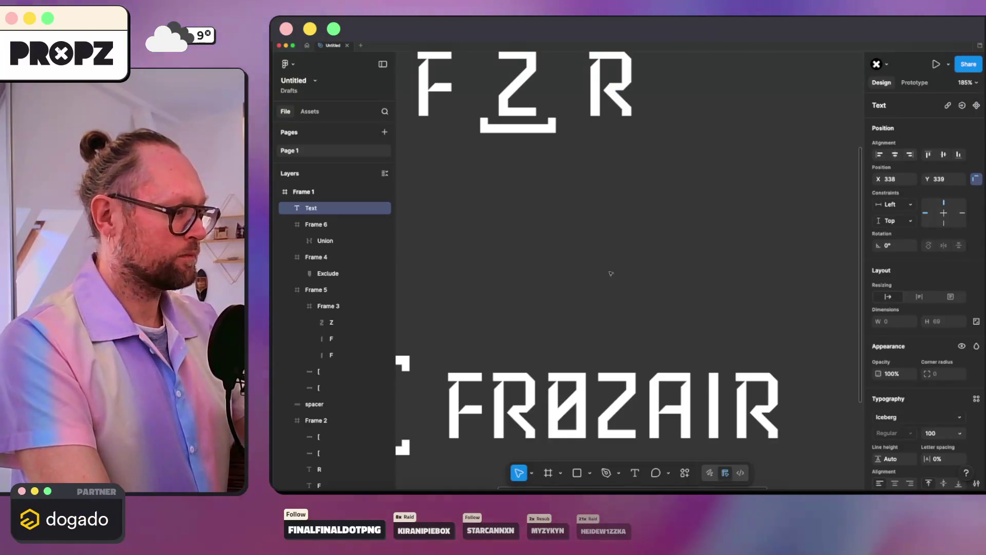
pyautogui.press('Escape')
# - Add separate letter text boxes beside the F, ending with an R right of the Z
pyautogui.click(552, 244)
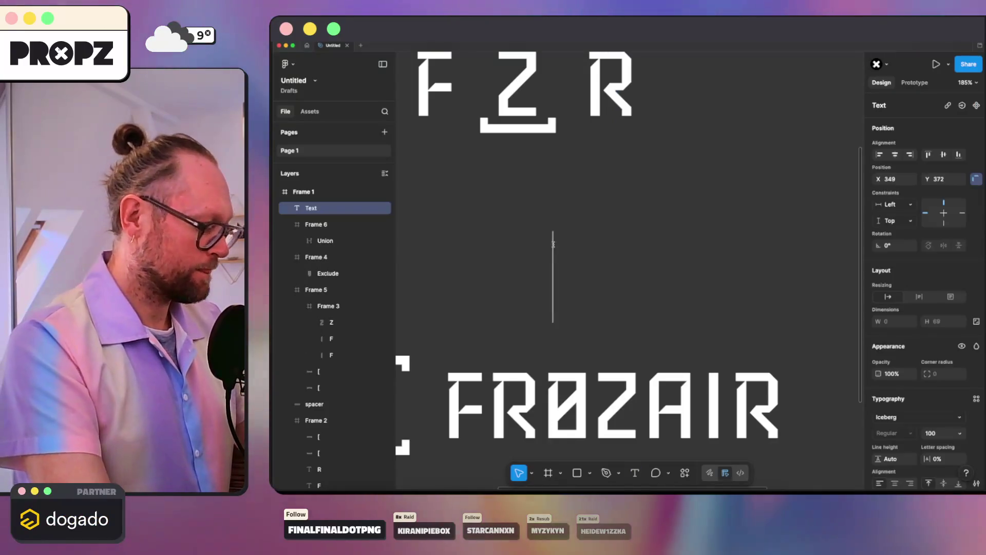
pyautogui.write('F')
pyautogui.press('t')
pyautogui.click(637, 258)
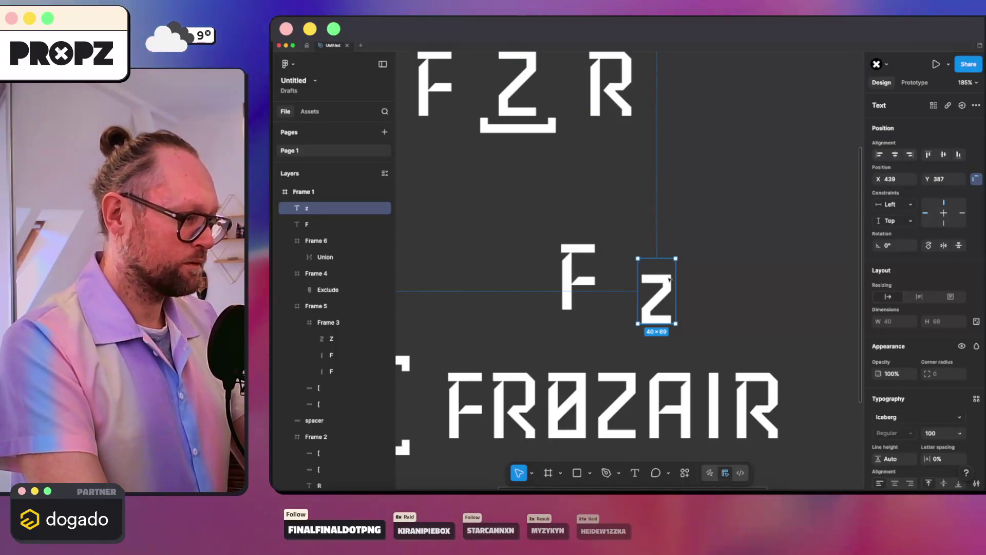
pyautogui.press('t')
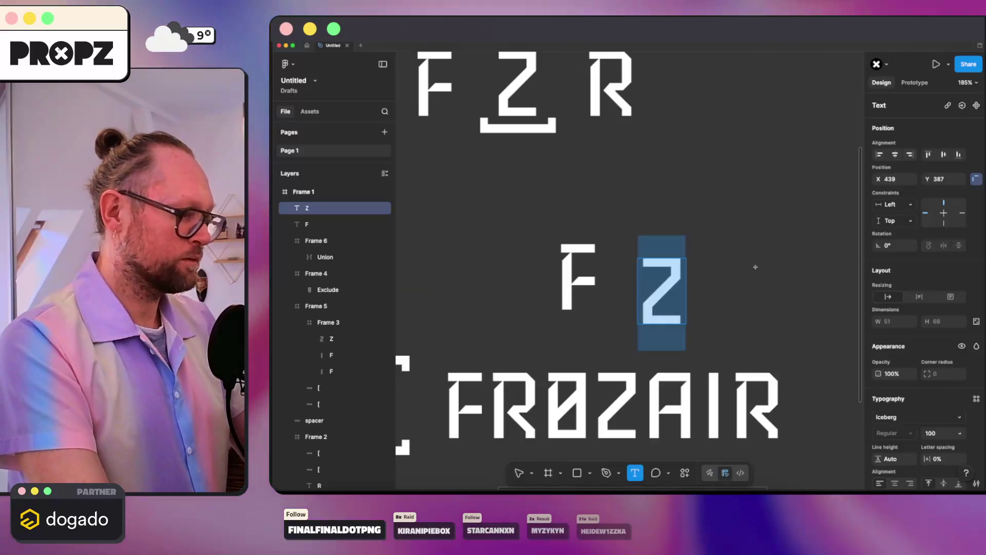
pyautogui.click(755, 267)
pyautogui.write('R')
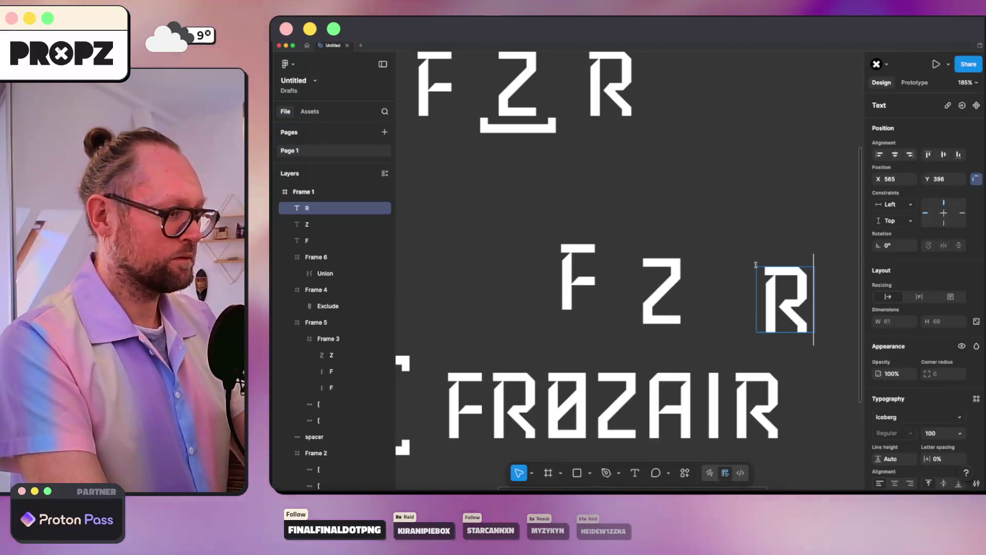
pyautogui.press('Escape')
pyautogui.press('Escape')
# - Centre the Z letter horizontally and vertically in the frame
pyautogui.hotkey('shift', '1')
pyautogui.click(307, 224)
pyautogui.hotkey('alt', 'h')
pyautogui.hotkey('alt', 'v')
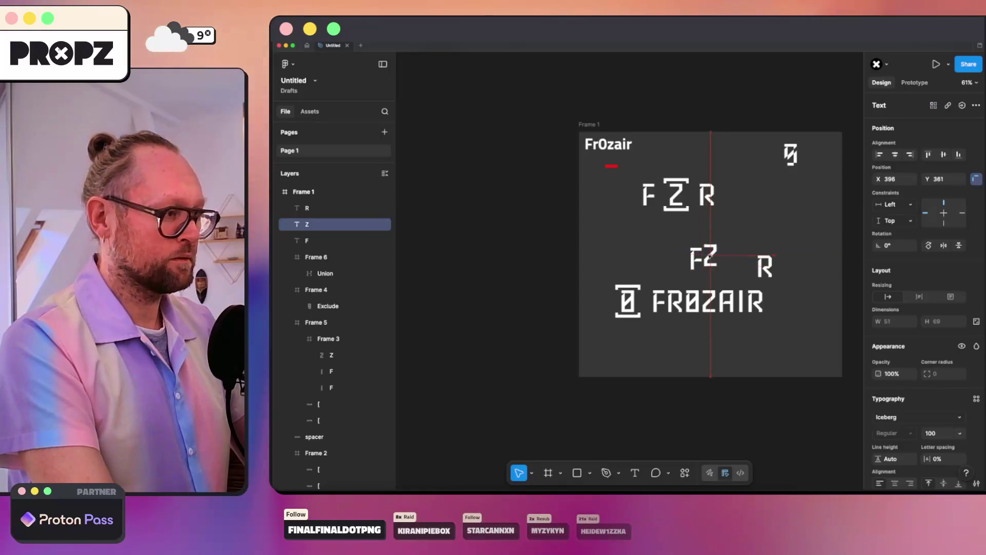
pyautogui.hotkey('shift', '2')
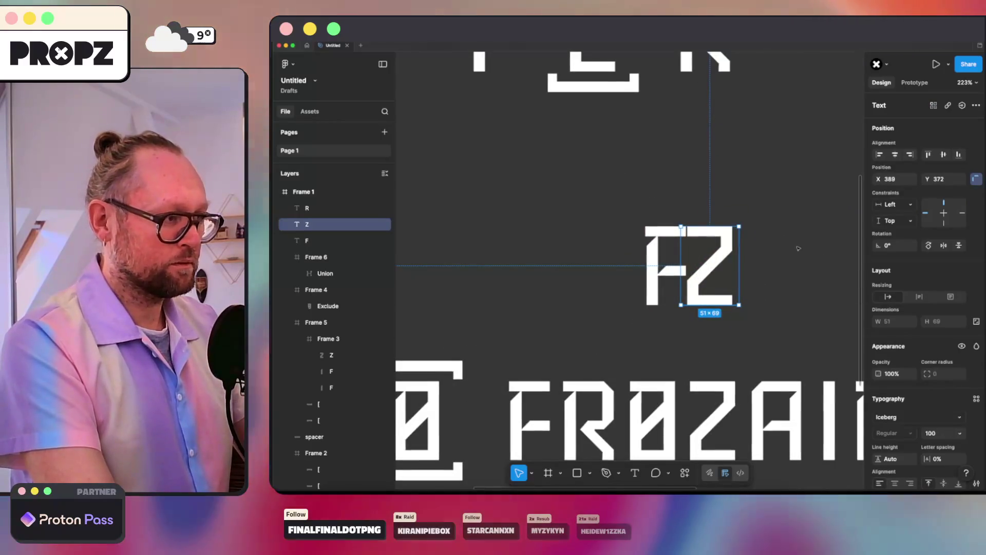
# - Move the R in tight beside the Z, slightly overlapping it
pyautogui.moveTo(818, 248); pyautogui.dragTo(661, 248)
pyautogui.click(686, 172)
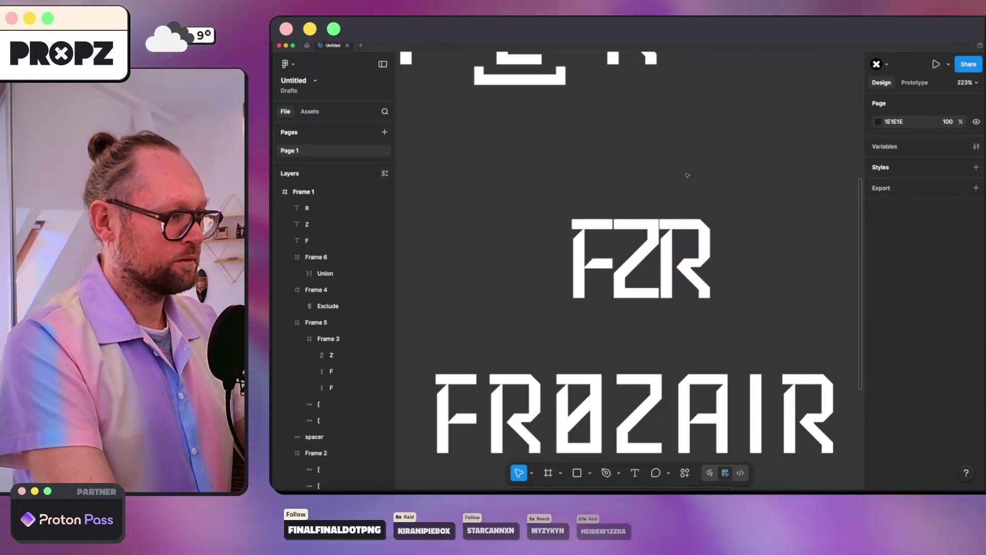
pyautogui.scroll(2, 669, 229)
pyautogui.click(670, 230)
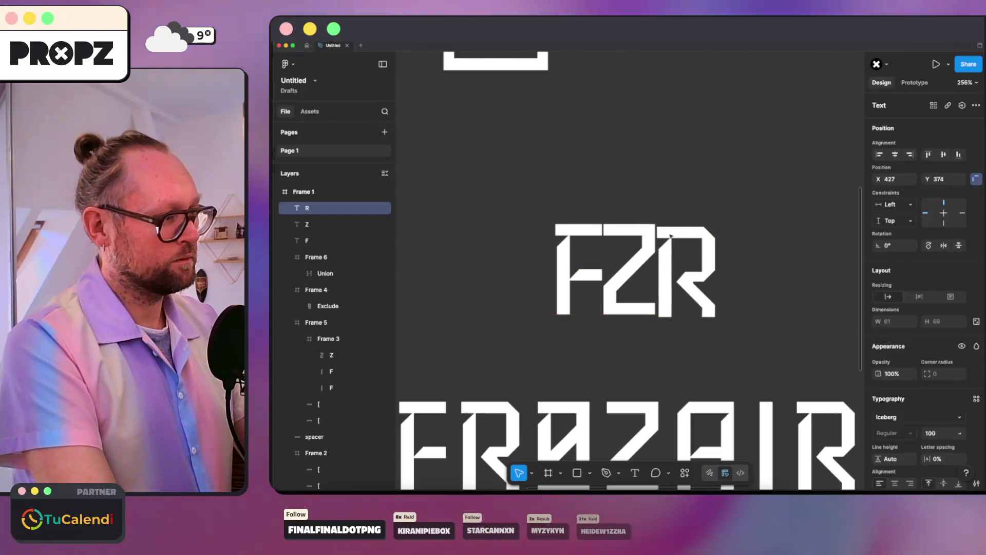
pyautogui.rightClick(676, 232)
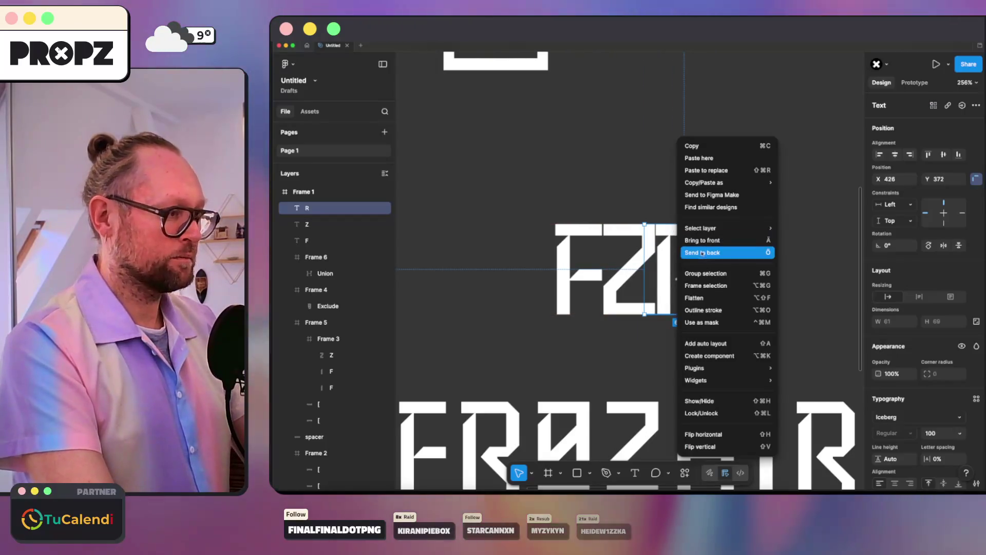
# - Flatten the R, Z and F text letters into vector shapes
pyautogui.click(693, 299)
pyautogui.rightClick(627, 234)
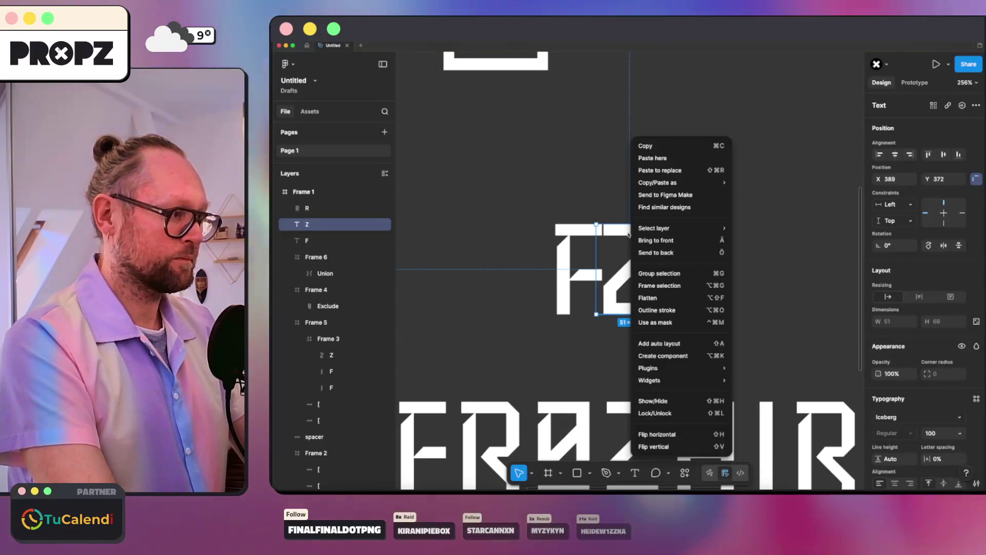
pyautogui.click(644, 298)
pyautogui.click(572, 242)
pyautogui.rightClick(576, 241)
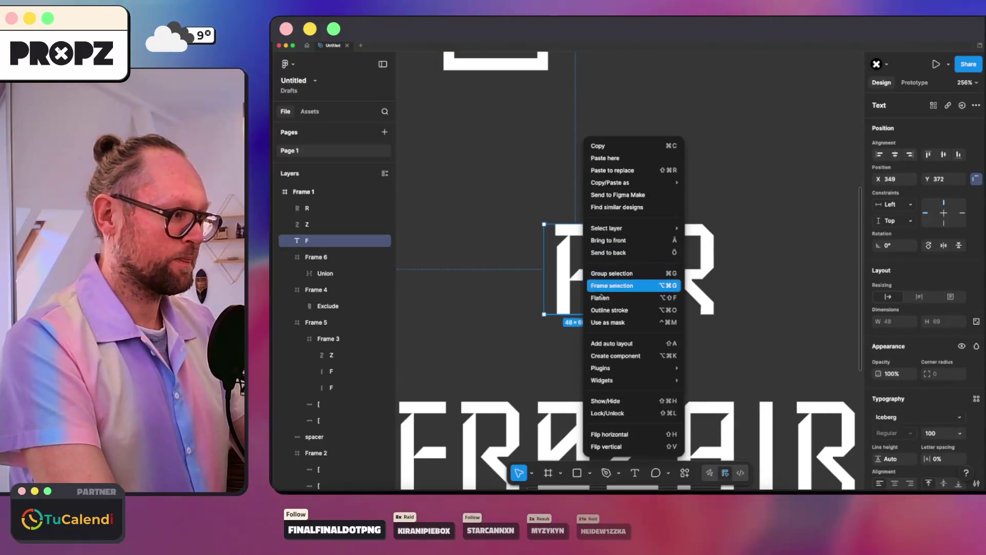
pyautogui.click(596, 299)
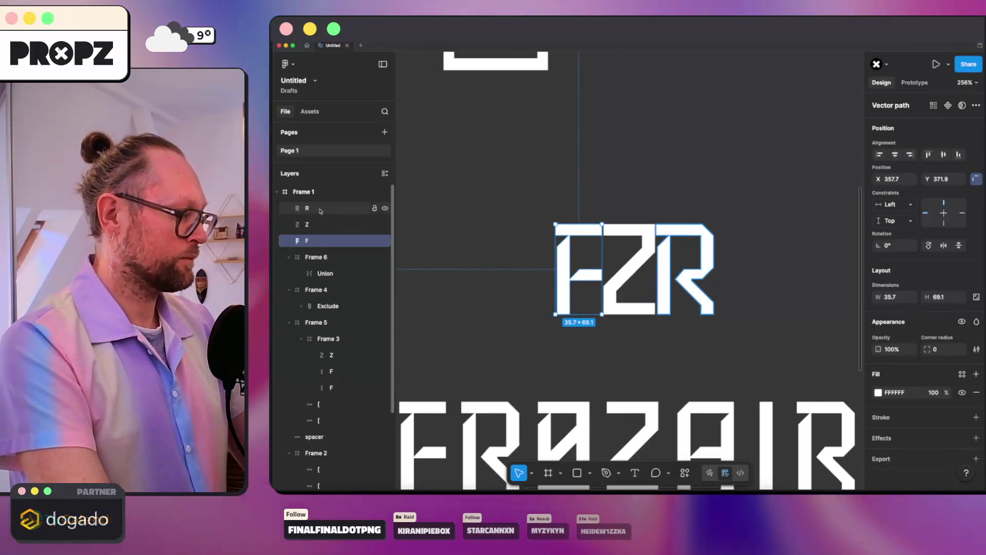
# - Wrap the three flattened letters in a new auto-layout Frame 7
pyautogui.keyDown('shift'); pyautogui.click(320, 212); pyautogui.keyUp('shift')
pyautogui.press('super+alt+g')
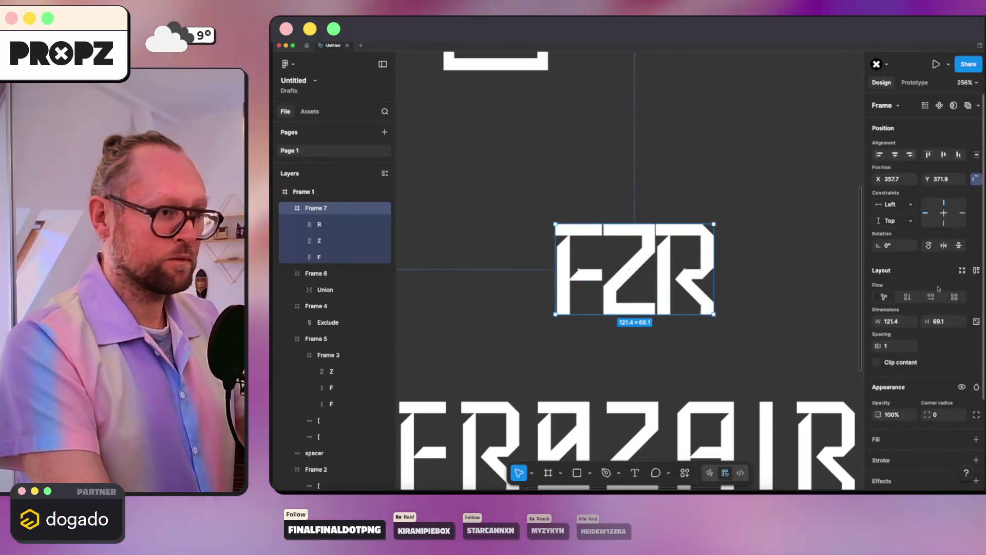
pyautogui.click(334, 224)
pyautogui.keyDown('shift'); pyautogui.click(334, 255); pyautogui.keyUp('shift')
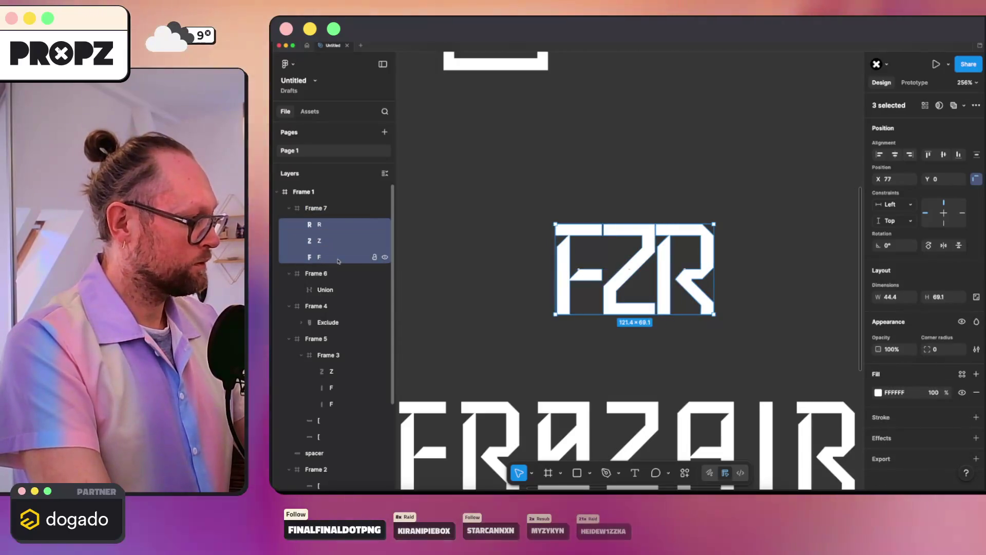
pyautogui.press('Escape')
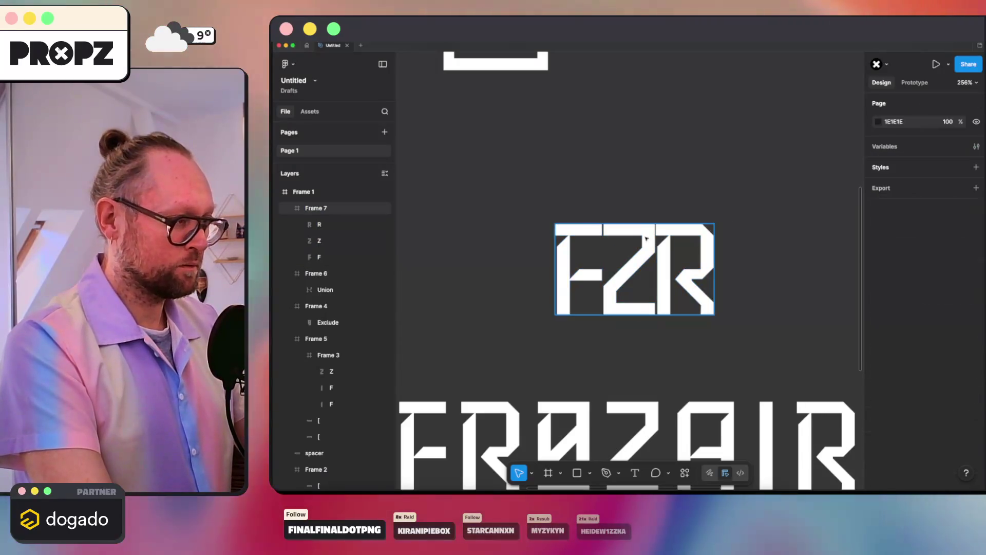
# - Nudge the R left and slightly up so it overlaps the Z
pyautogui.click(319, 224)
pyautogui.hotkey('shift', 'Left')
pyautogui.hotkey('shift', 'Left')
pyautogui.hotkey('shift', 'Left')
pyautogui.hotkey('shift', 'Left')
pyautogui.press('Left')
pyautogui.press('Left')
pyautogui.press('Left')
pyautogui.press('Up')
pyautogui.press('Up')
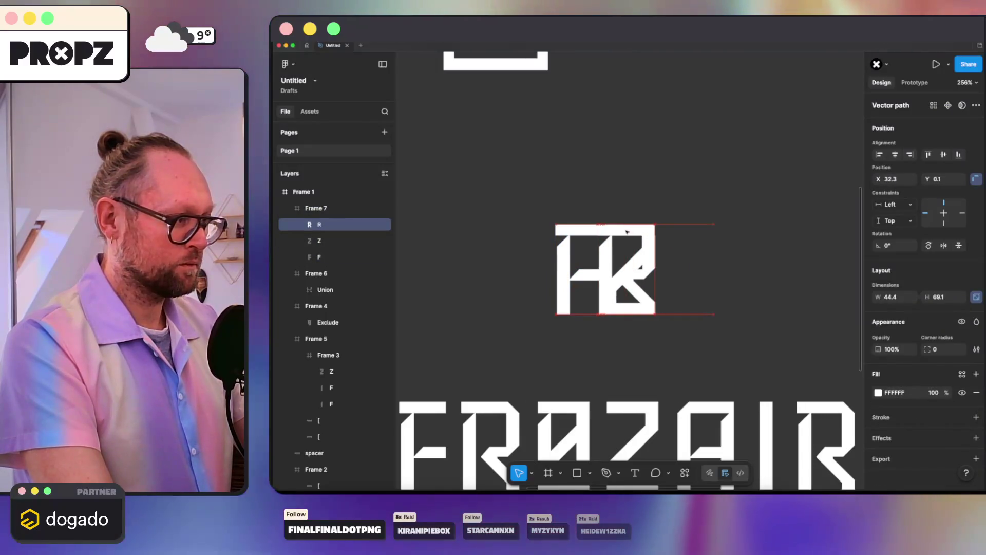
# - Move the F letter onto the R
pyautogui.moveTo(578, 235); pyautogui.dragTo(618, 233)
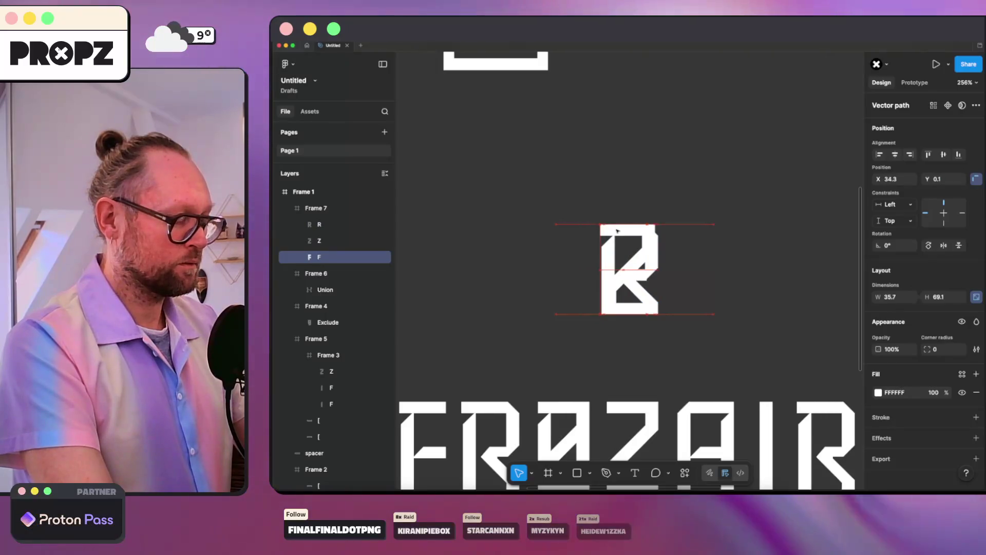
pyautogui.click(792, 220)
pyautogui.scroll(-5, 763, 234)
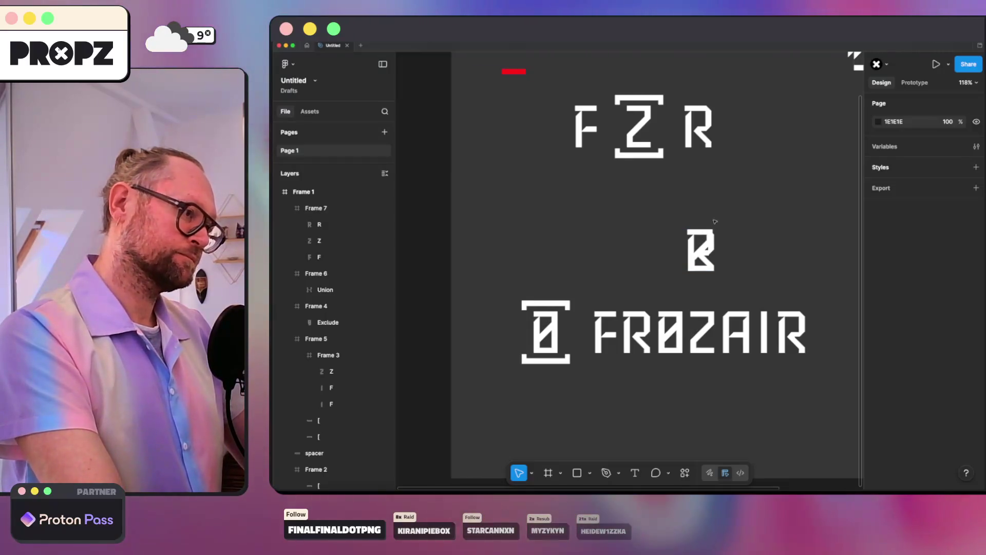
pyautogui.scroll(5, 733, 233)
# - Lift the R up off the other letters and shift it slightly right
pyautogui.click(662, 241)
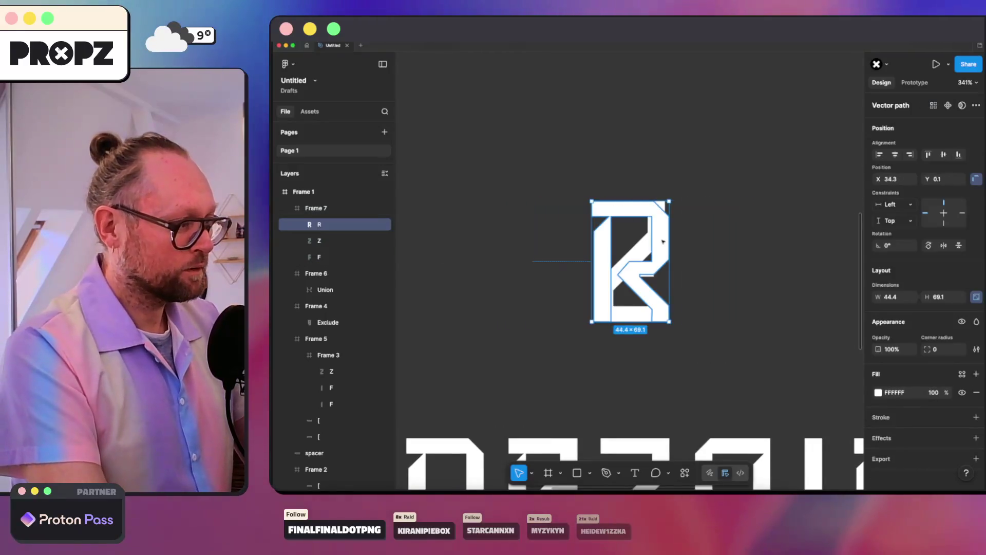
pyautogui.scroll(1, 661, 239)
pyautogui.moveTo(654, 238)
pyautogui.mouseDown()
pyautogui.moveTo(657, 253)
pyautogui.moveTo(654, 94)
pyautogui.mouseUp()
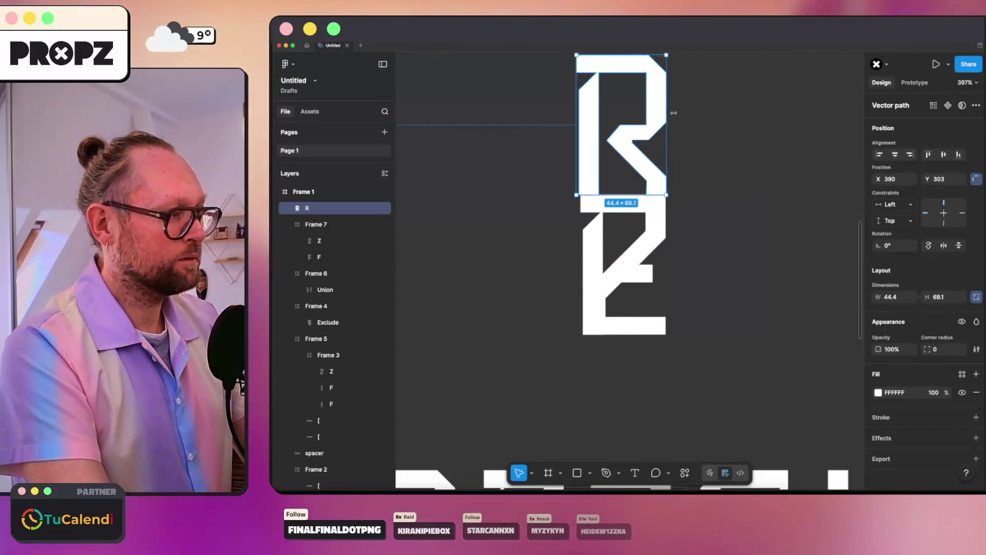
pyautogui.scroll(-3, 673, 112)
pyautogui.scroll(5, 711, 185)
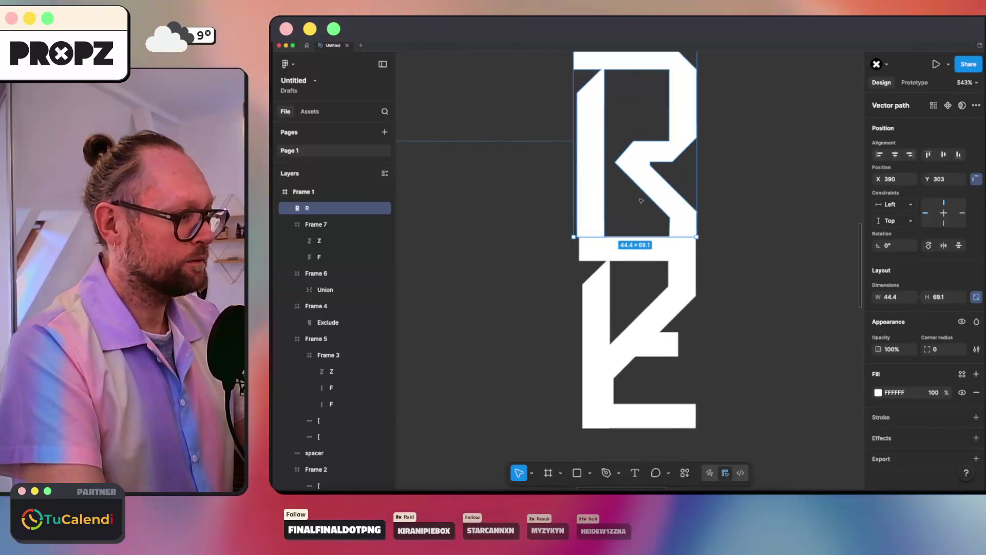
pyautogui.click(753, 213)
pyautogui.moveTo(672, 215)
pyautogui.mouseDown()
pyautogui.moveTo(680, 205)
pyautogui.moveTo(766, 215)
pyautogui.mouseUp()
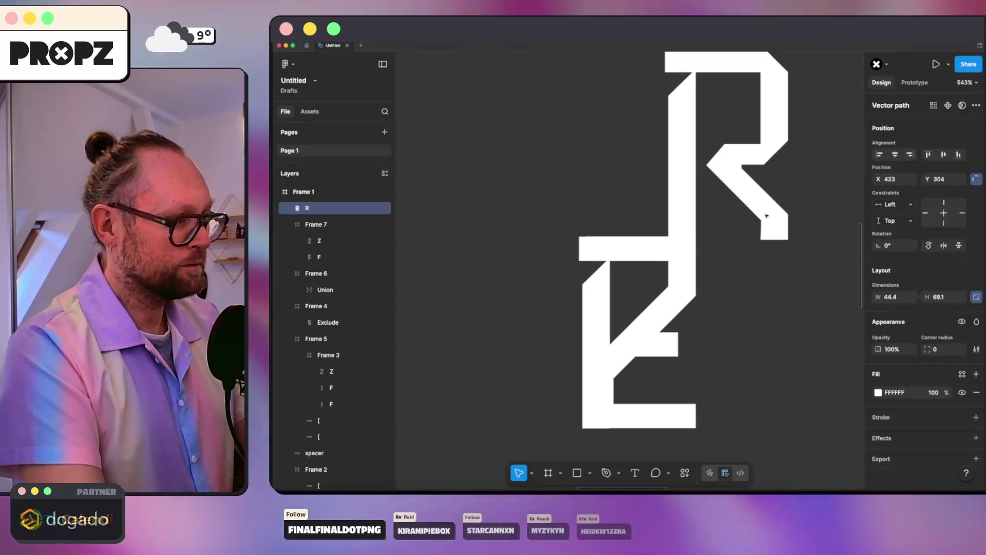
# - Pull the F out of Frame 7 and place it just below the Z
pyautogui.click(740, 330)
pyautogui.scroll(-3, 657, 326)
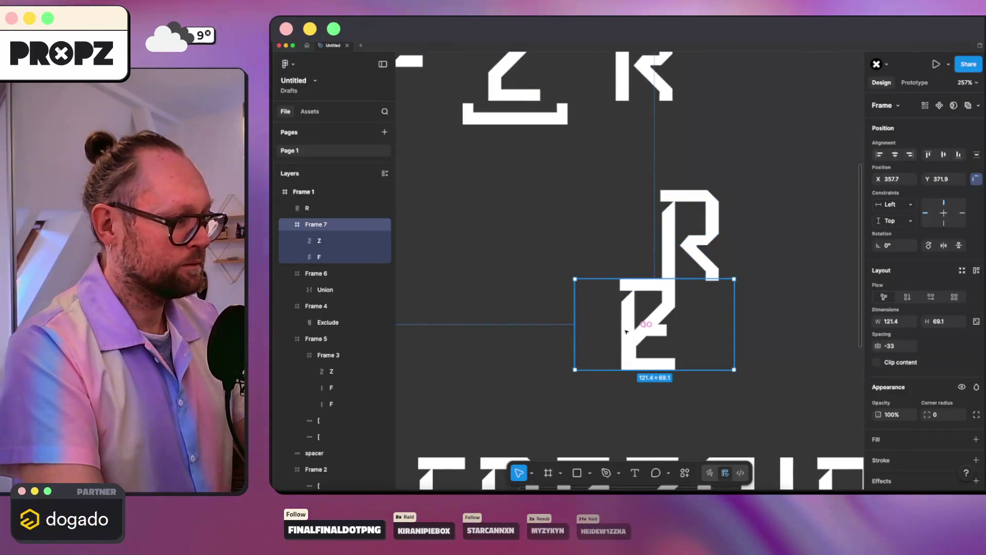
pyautogui.click(625, 331)
pyautogui.moveTo(600, 264); pyautogui.dragTo(615, 229)
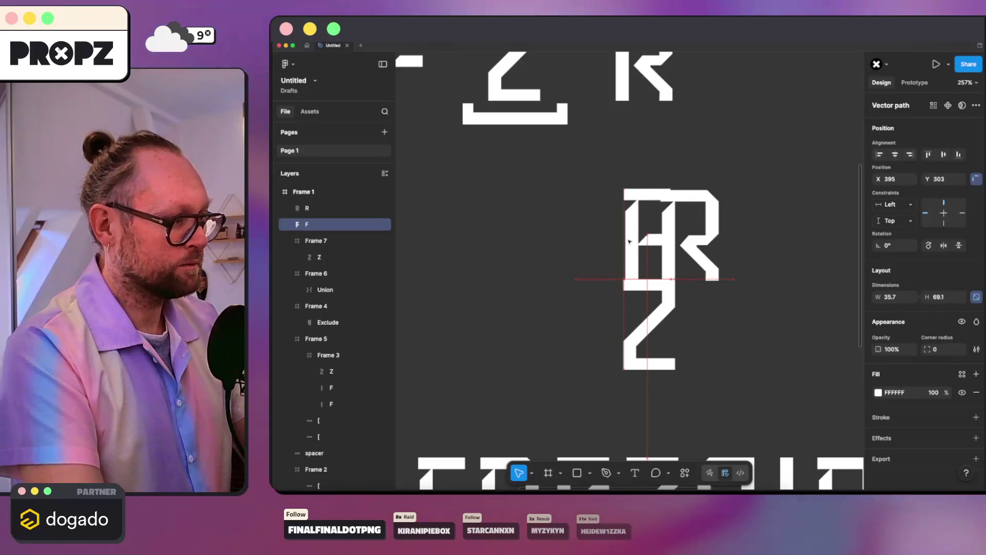
pyautogui.moveTo(615, 396)
pyautogui.mouseDown()
pyautogui.moveTo(596, 406)
pyautogui.moveTo(582, 383)
pyautogui.mouseUp()
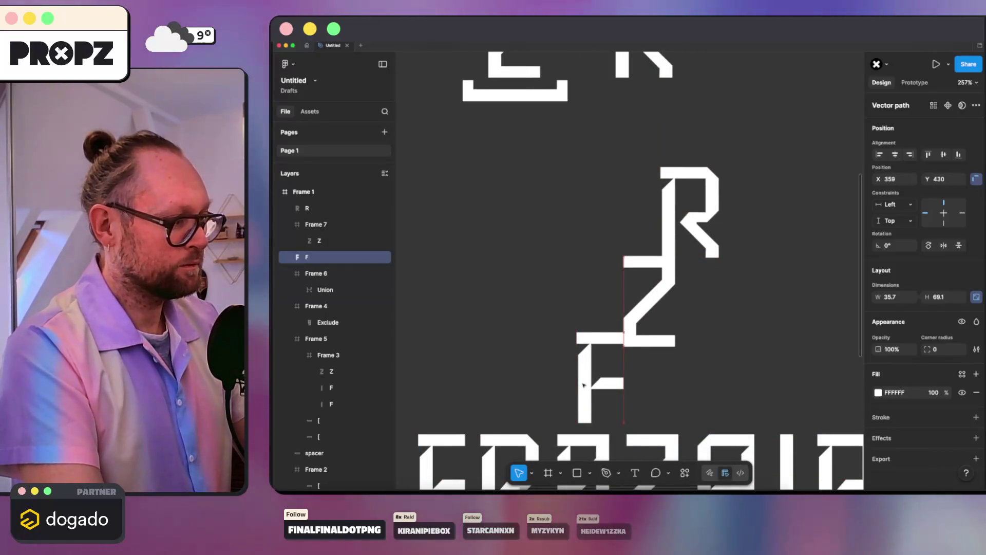
pyautogui.click(733, 379)
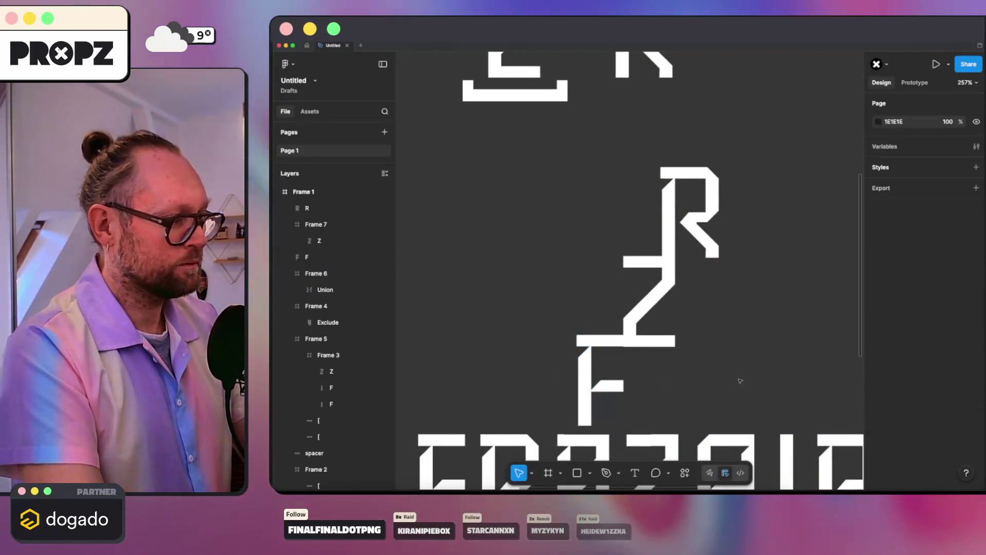
pyautogui.scroll(-5, 739, 374)
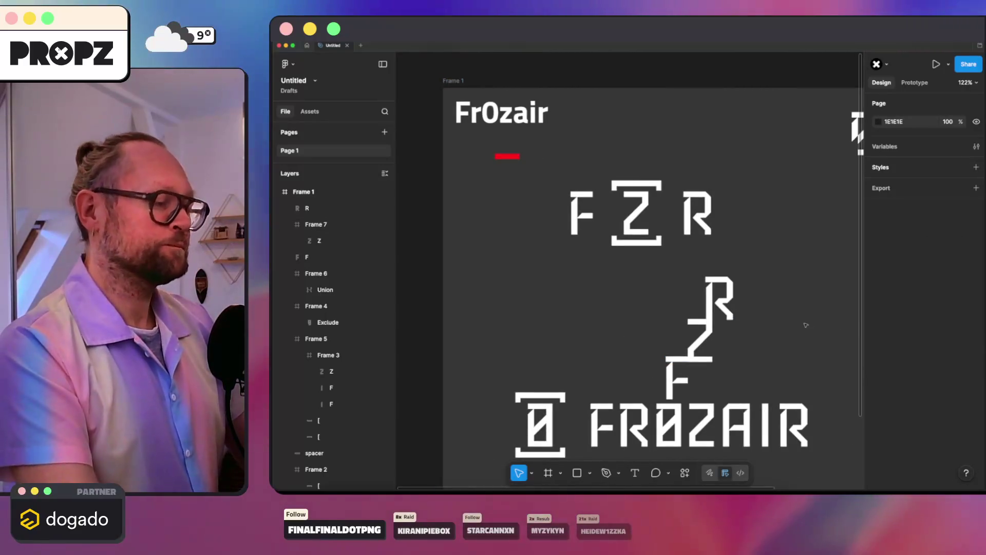
pyautogui.click(668, 373)
pyautogui.moveTo(668, 374); pyautogui.dragTo(656, 350)
pyautogui.rightClick(655, 349)
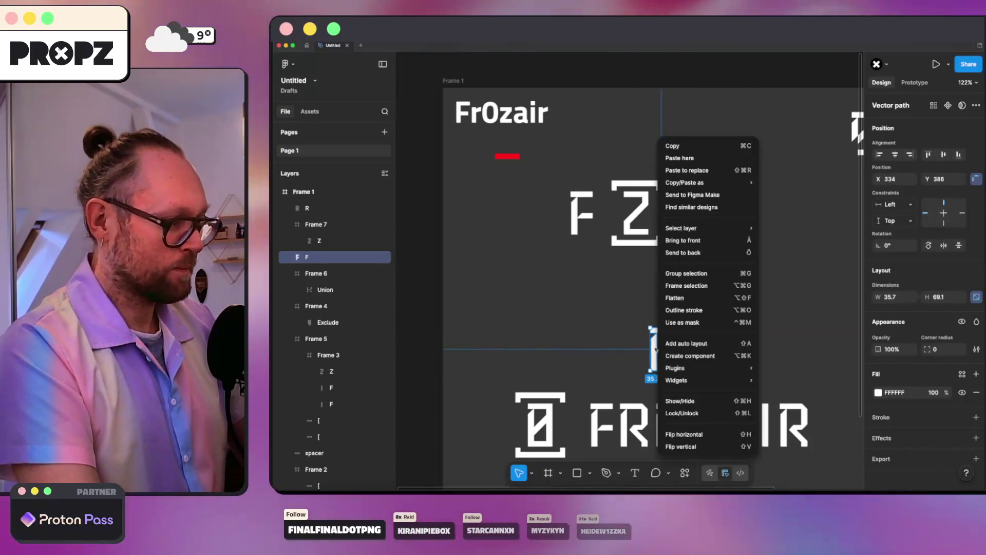
# - Rotate the F 180° and fit it against the Z in the monogram
pyautogui.click(683, 434)
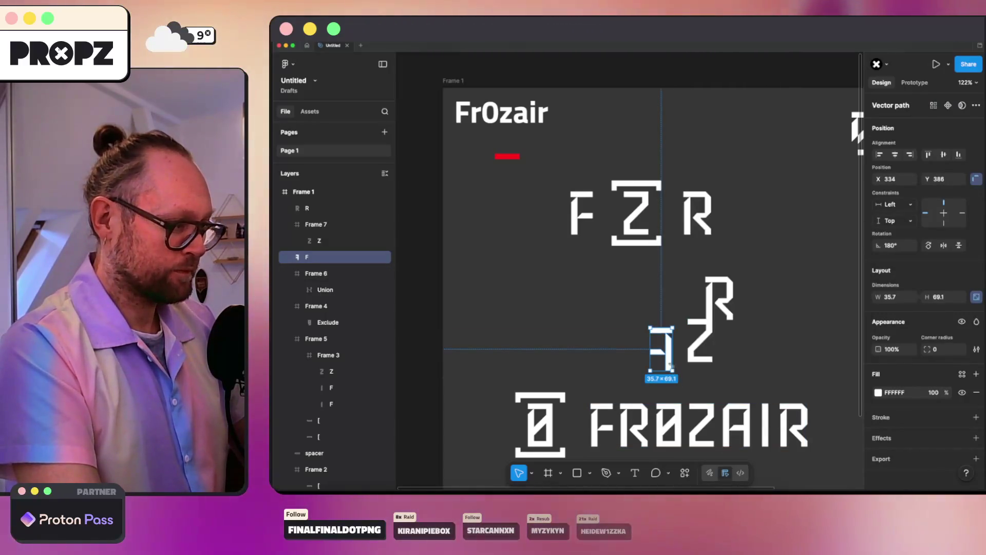
pyautogui.moveTo(658, 355); pyautogui.dragTo(673, 346)
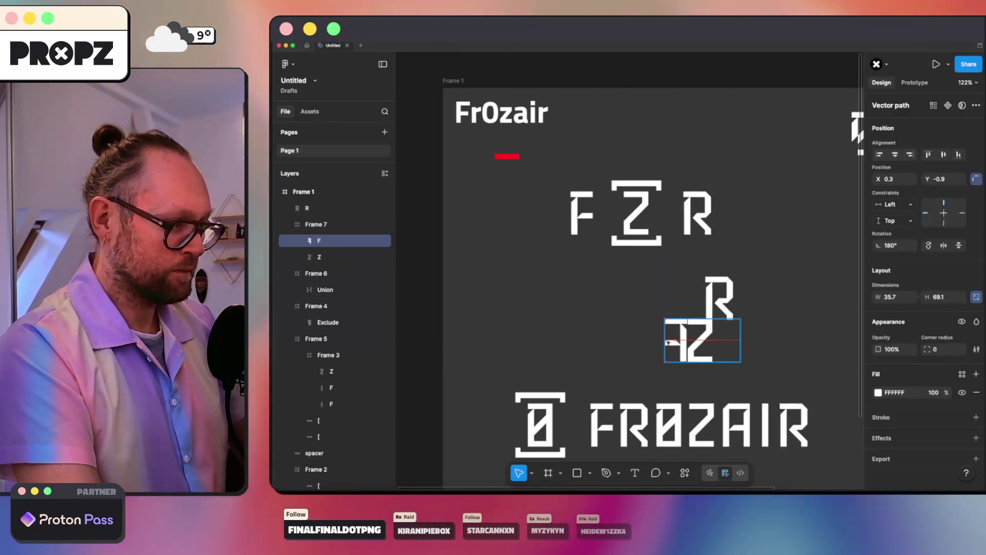
pyautogui.hotkey('shift', 'Right')
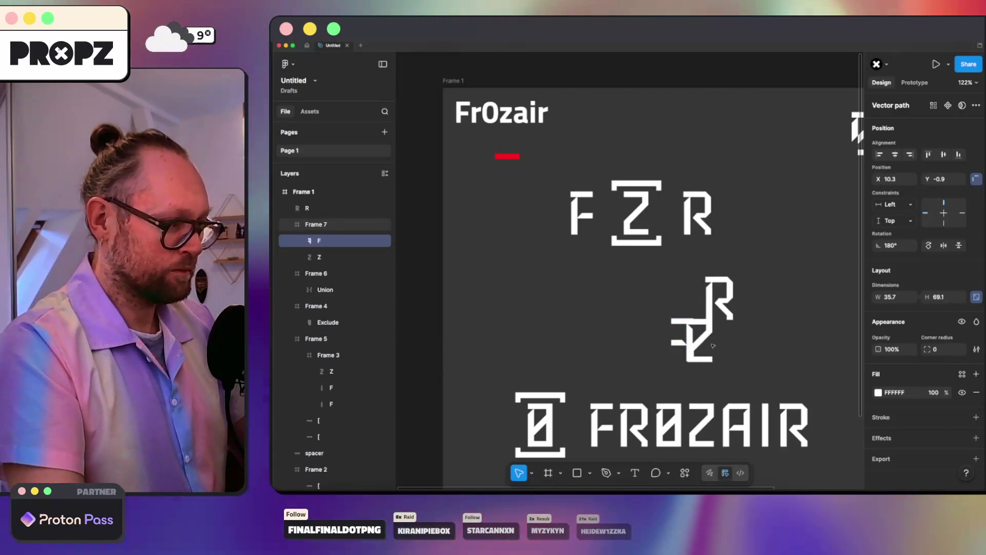
pyautogui.press('Down')
# - Move the R down so it overlaps the Z, completing the compact monogram
pyautogui.moveTo(710, 298); pyautogui.dragTo(709, 334)
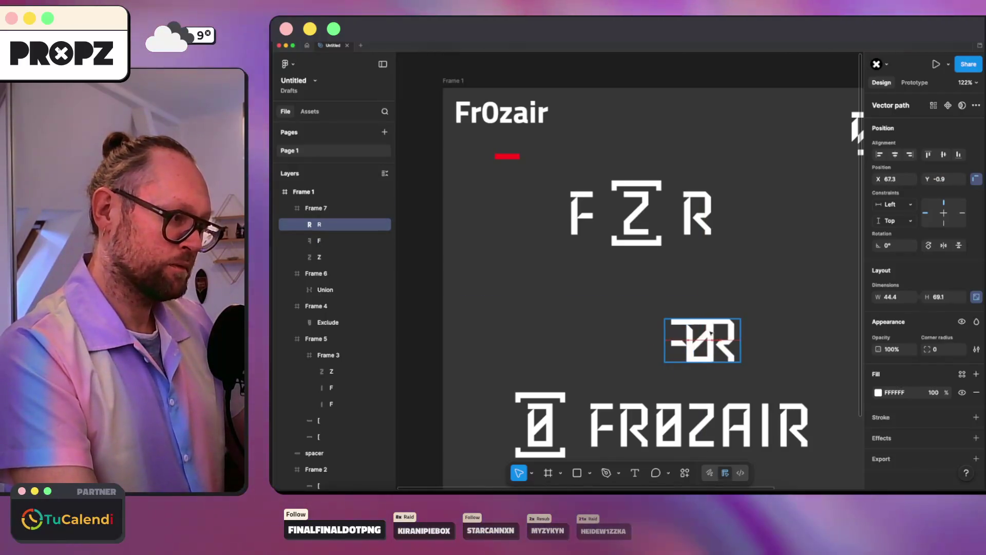
pyautogui.click(760, 331)
pyautogui.scroll(5, 748, 331)
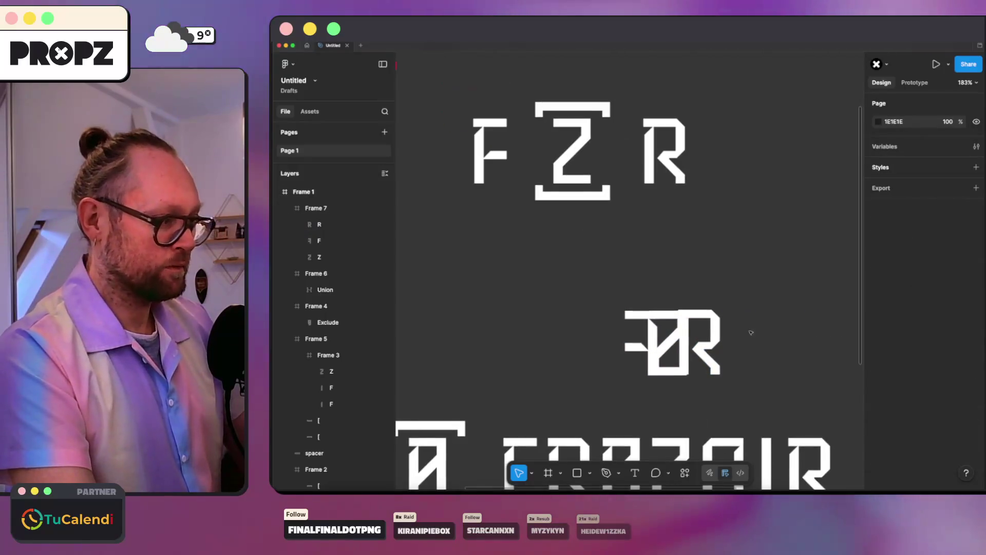
pyautogui.scroll(-2, 742, 323)
pyautogui.scroll(-3, 740, 313)
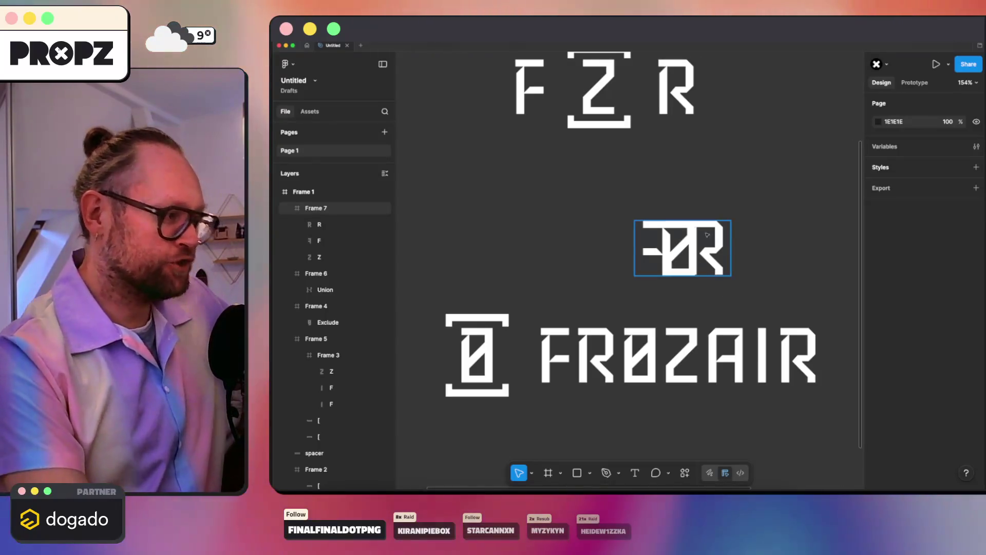
pyautogui.scroll(5, 742, 274)
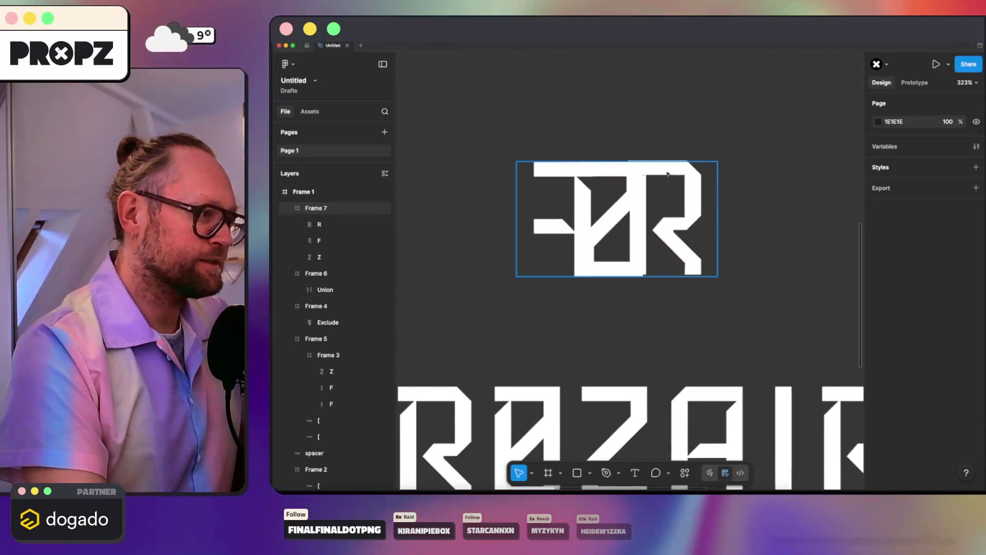
# - Shift the monogram's F slightly right to X 12.3 to meet the Z
pyautogui.click(605, 171)
pyautogui.scroll(5, 606, 171)
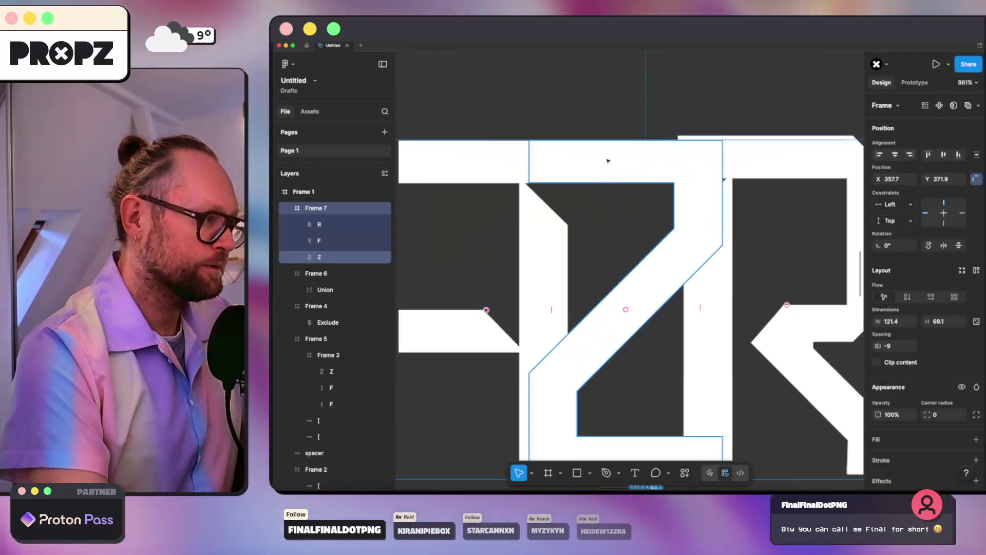
pyautogui.click(598, 159)
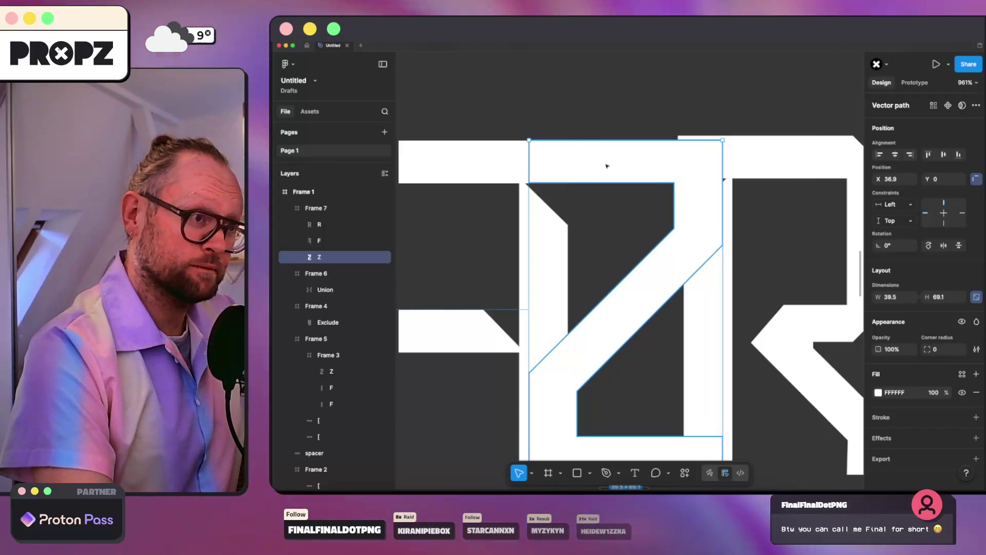
pyautogui.click(480, 163)
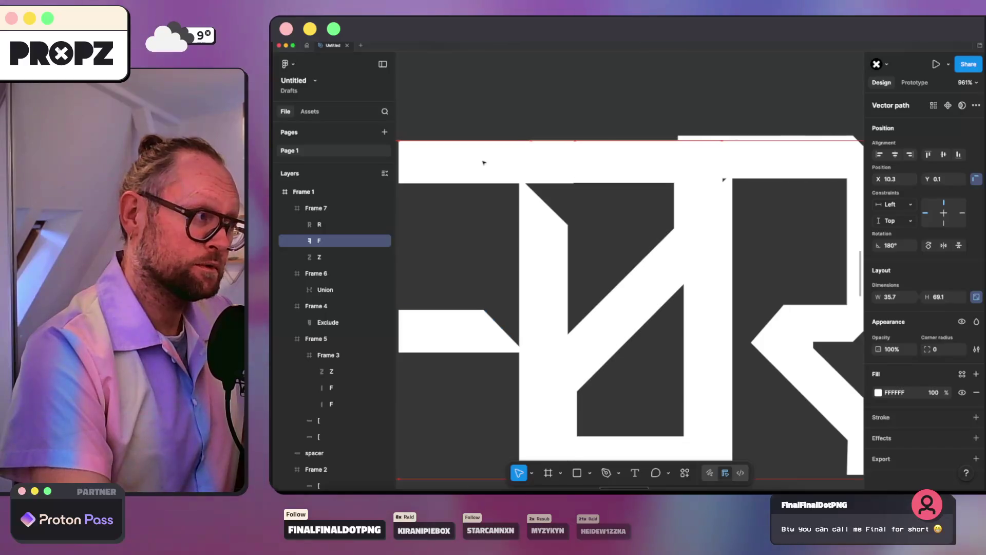
pyautogui.moveTo(481, 163); pyautogui.dragTo(495, 165)
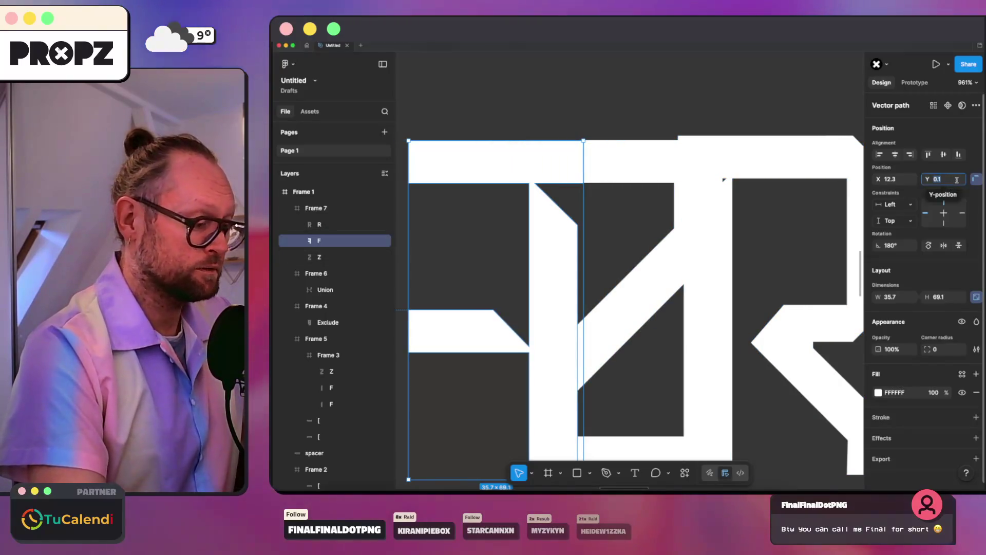
# - Set the monogram R's Y position to 0 so its top aligns with the Z
pyautogui.click(777, 151)
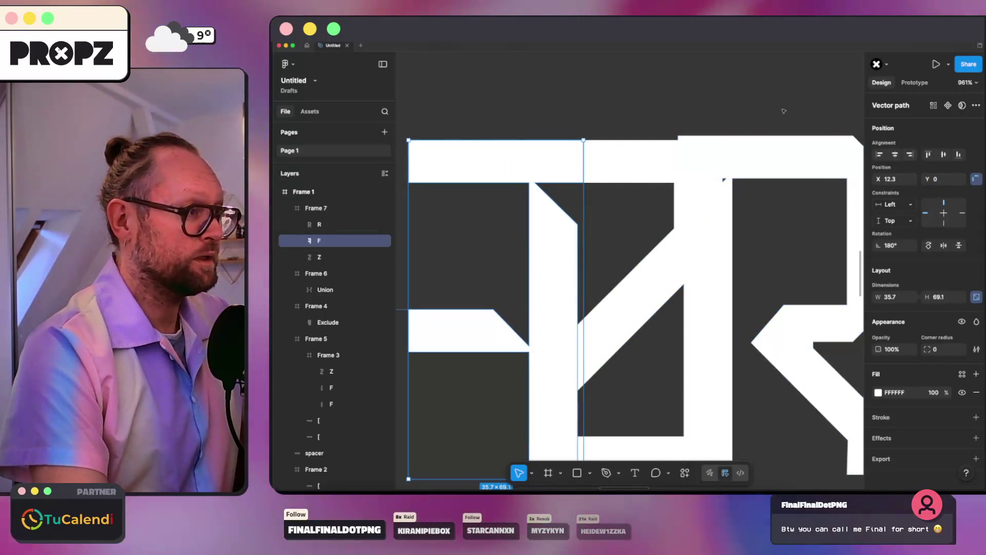
pyautogui.doubleClick(777, 151)
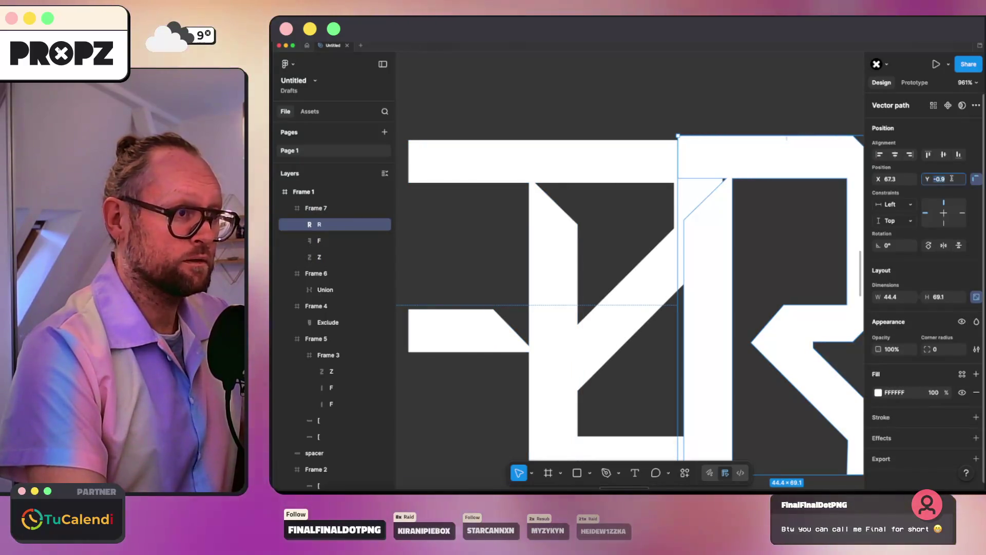
pyautogui.click(953, 179)
pyautogui.press('Return')
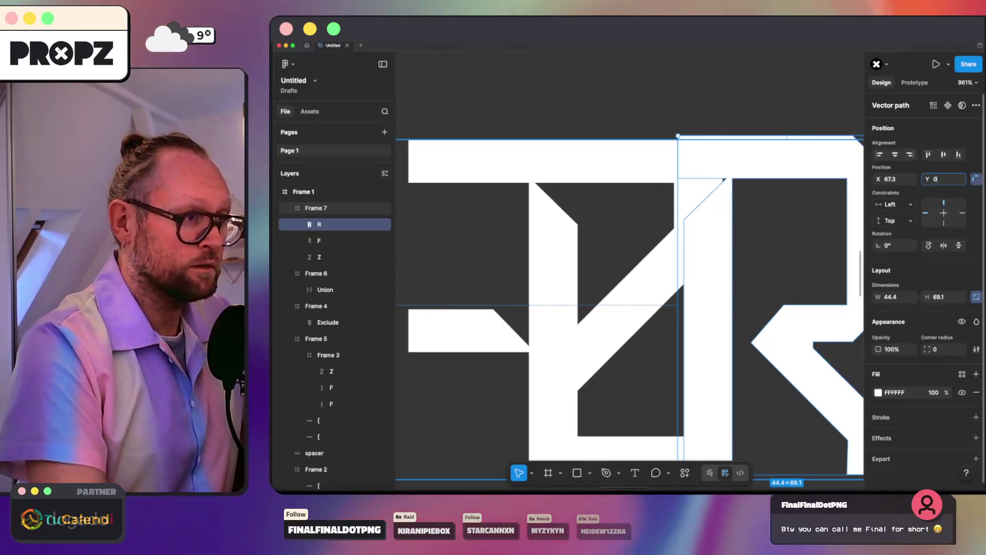
pyautogui.write('0')
pyautogui.press('Return')
pyautogui.press('Escape')
pyautogui.click(762, 160)
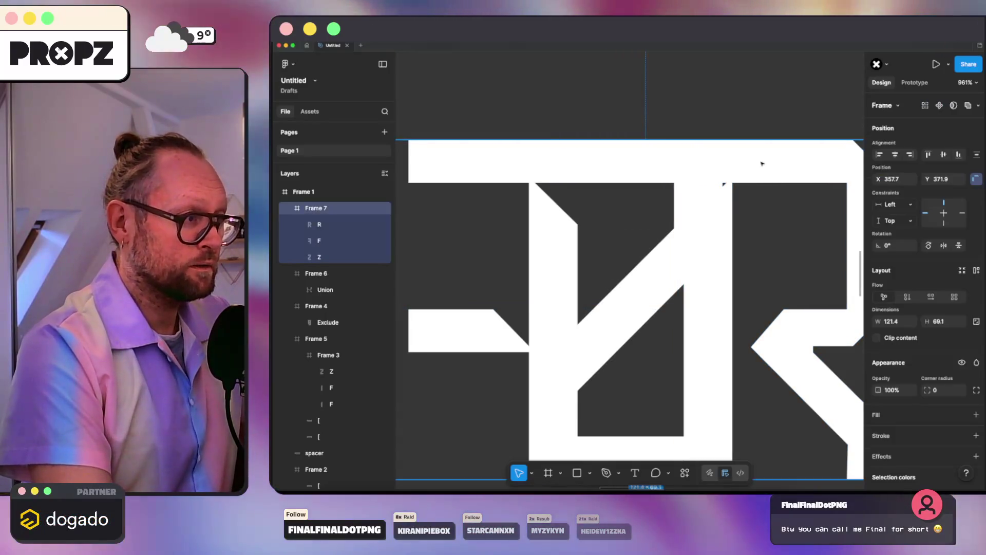
pyautogui.doubleClick(763, 164)
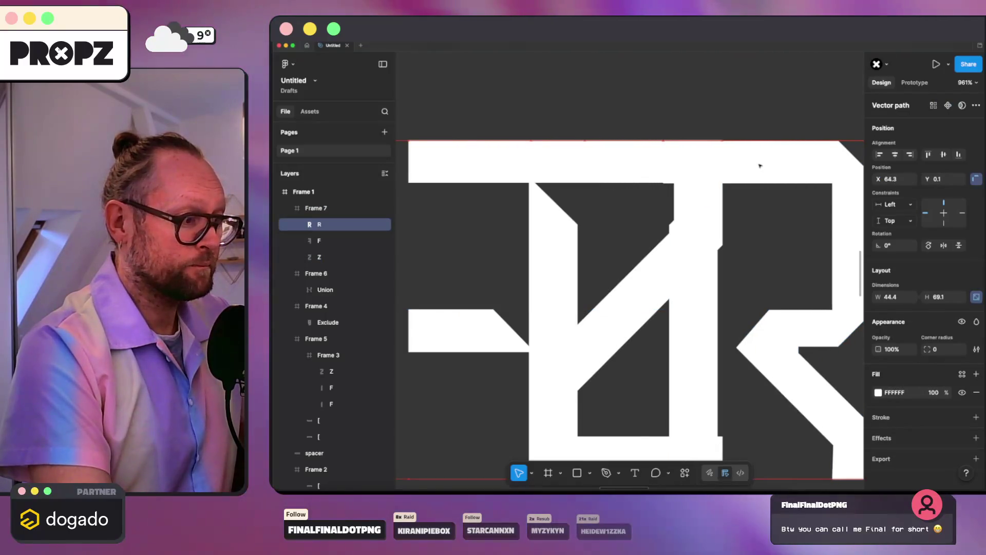
pyautogui.press('Escape')
pyautogui.scroll(-10, 672, 240)
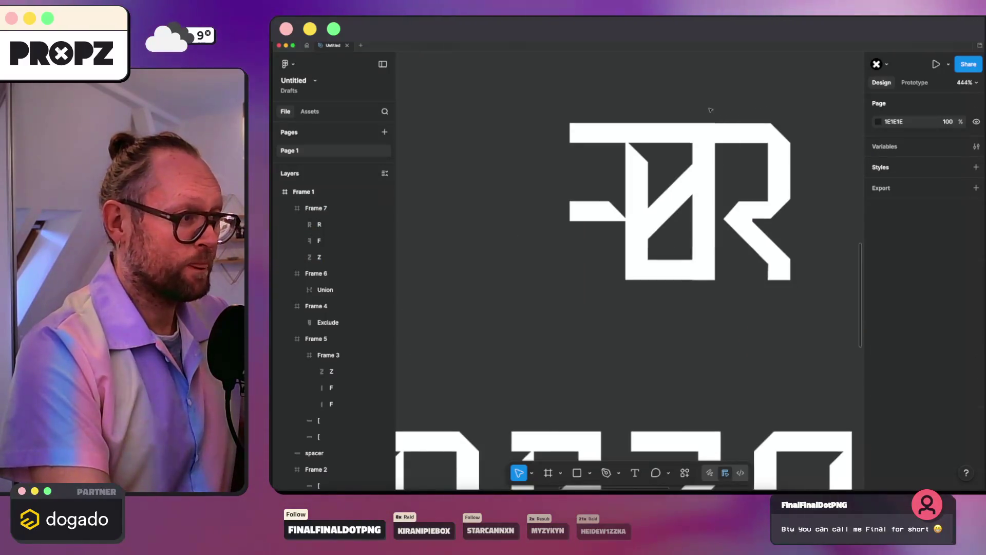
pyautogui.scroll(-5, 547, 253)
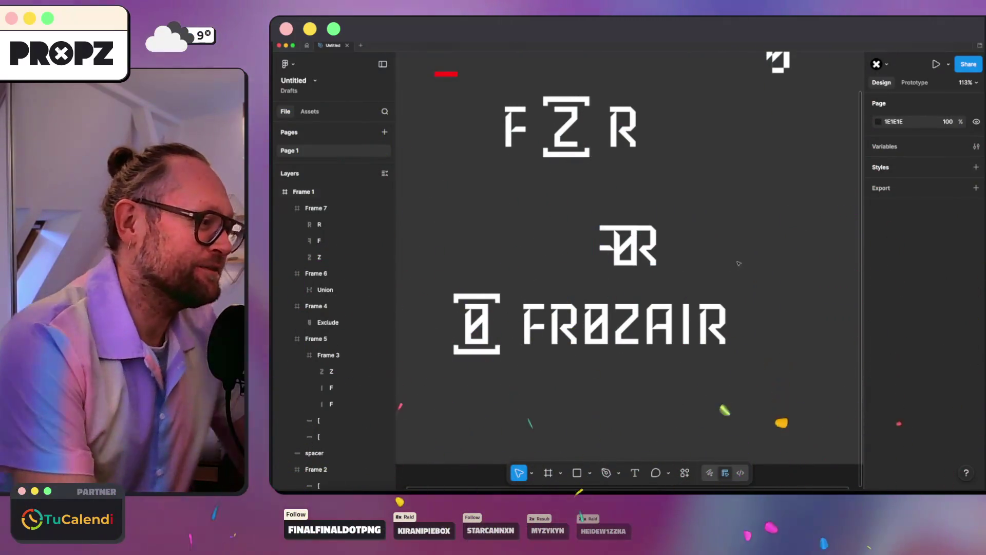
# - Delete the Fr0zair title text from Frame 1
pyautogui.keyDown('ctrl'); pyautogui.scroll(-3, 738, 263); pyautogui.keyUp('ctrl')
pyautogui.keyDown('ctrl'); pyautogui.scroll(3, 694, 212); pyautogui.keyUp('ctrl')
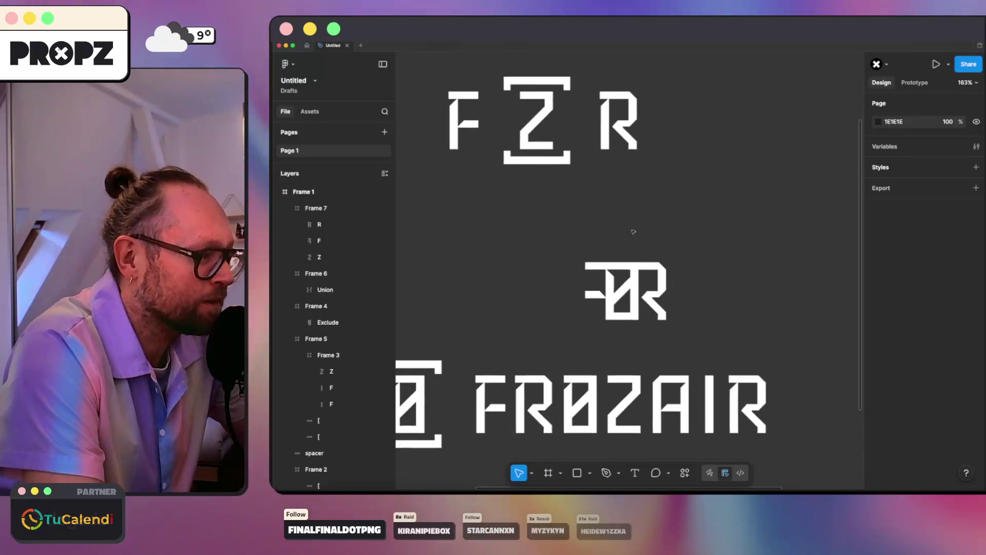
pyautogui.scroll(-2, 547, 235)
pyautogui.keyDown('ctrl'); pyautogui.scroll(-3, 539, 215); pyautogui.keyUp('ctrl')
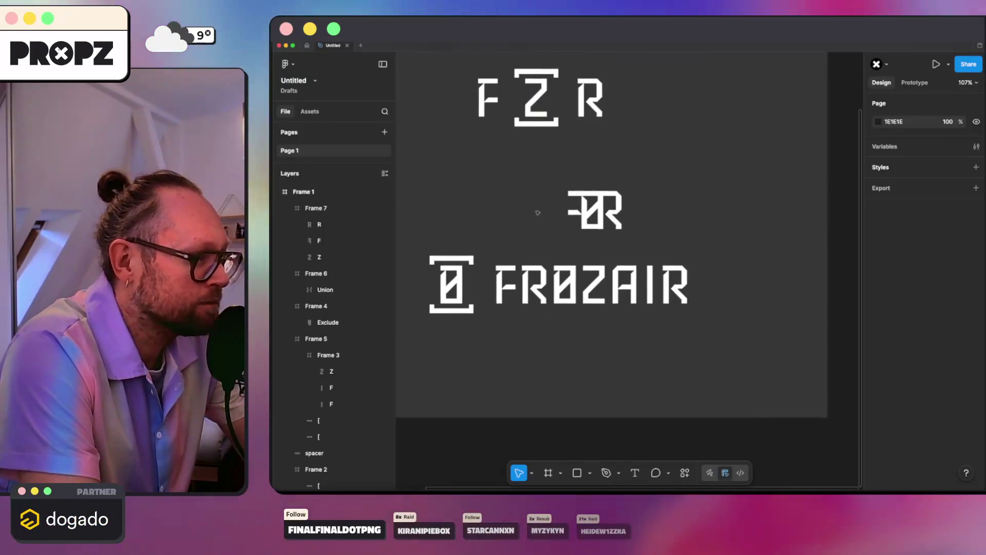
pyautogui.hscroll(-4, 504, 198)
pyautogui.scroll(3, 504, 198)
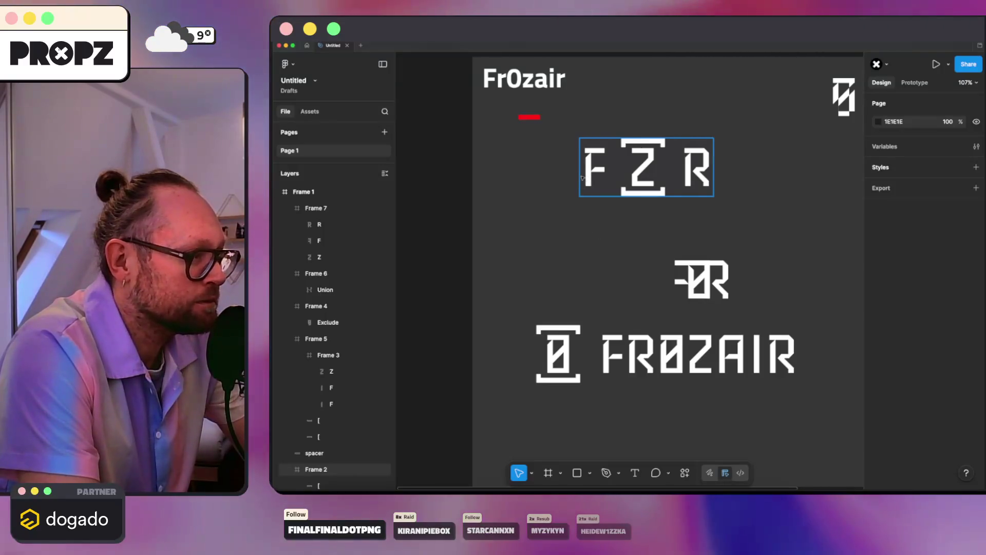
pyautogui.keyDown('ctrl'); pyautogui.scroll(-5, 590, 182); pyautogui.keyUp('ctrl')
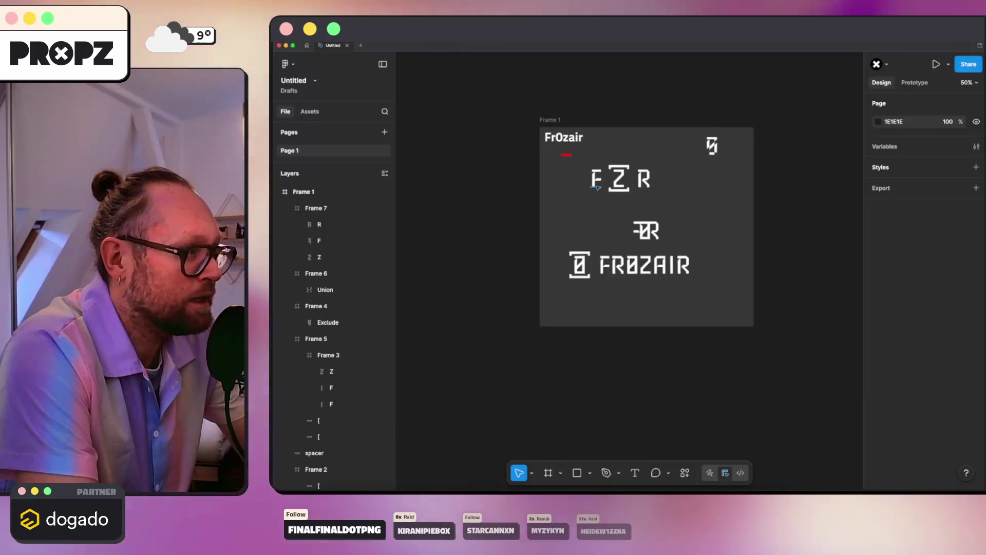
pyautogui.click(565, 144)
pyautogui.press('Delete')
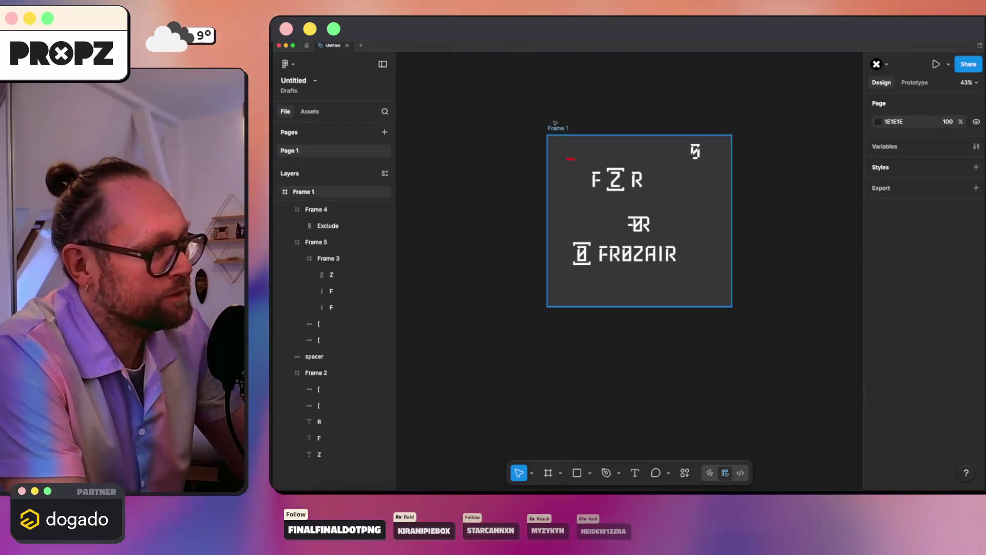
# - Remove the small slashed logo icon from the frame's top-right corner
pyautogui.click(696, 151)
pyautogui.hotkey('ctrl', 'z')
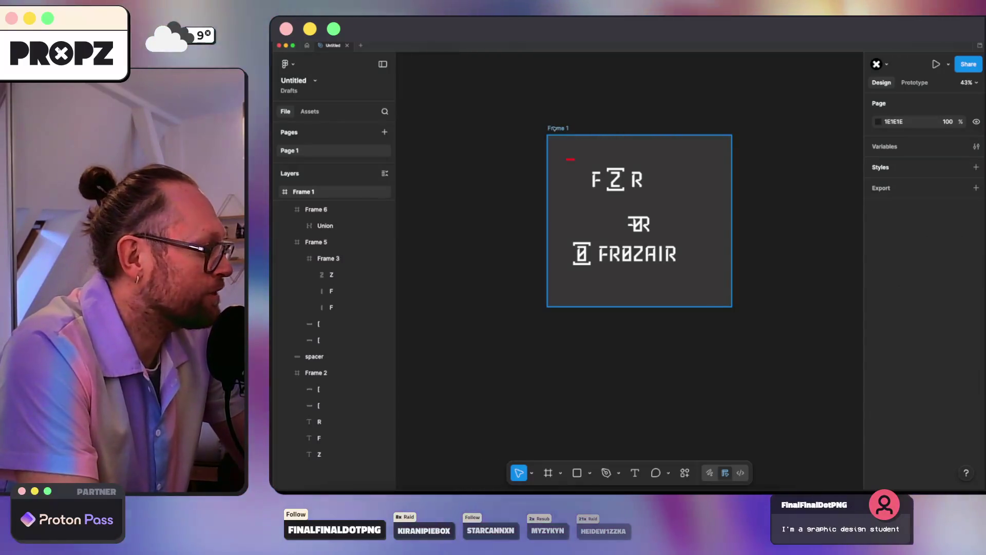
pyautogui.click(558, 127)
pyautogui.keyDown('ctrl'); pyautogui.scroll(3, 594, 150); pyautogui.keyUp('ctrl')
# - Reposition Frame 1 on the canvas and nudge the FZR wordmark up and left
pyautogui.moveTo(577, 171)
pyautogui.mouseDown()
pyautogui.moveTo(547, 150)
pyautogui.moveTo(559, 161)
pyautogui.mouseUp()
pyautogui.click(559, 162)
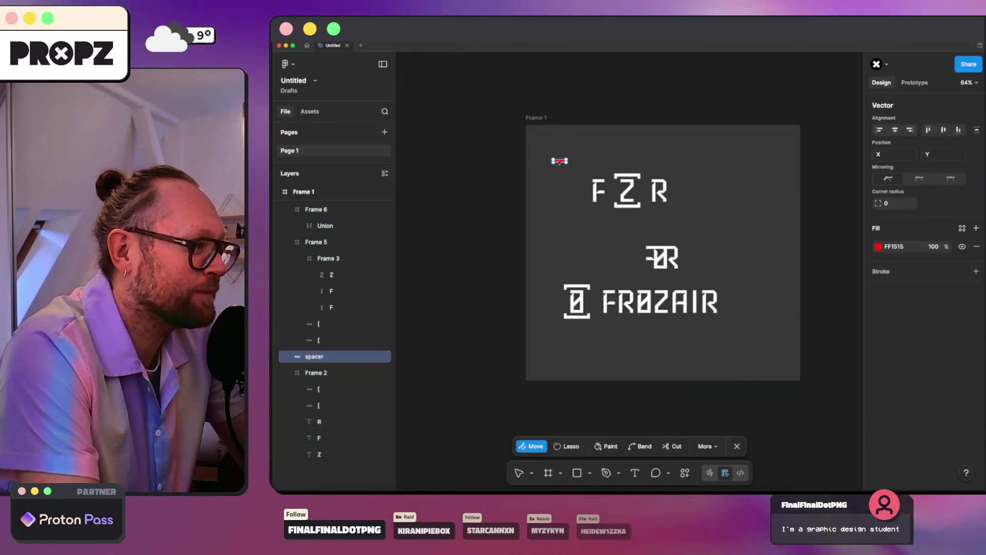
pyautogui.click(627, 191)
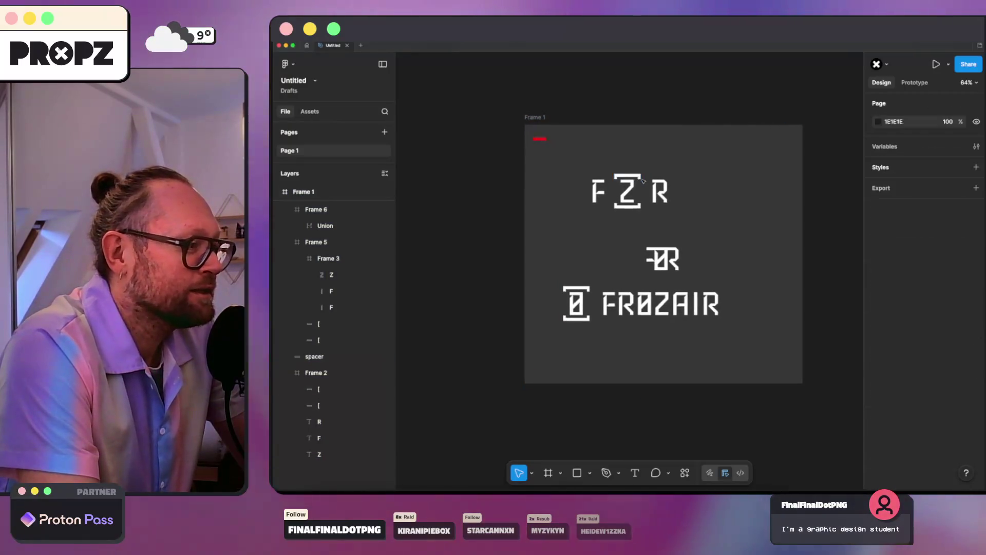
pyautogui.keyDown('ctrl'); pyautogui.scroll(5, 601, 192); pyautogui.keyUp('ctrl')
pyautogui.keyDown('ctrl'); pyautogui.scroll(-2, 600, 192); pyautogui.keyUp('ctrl')
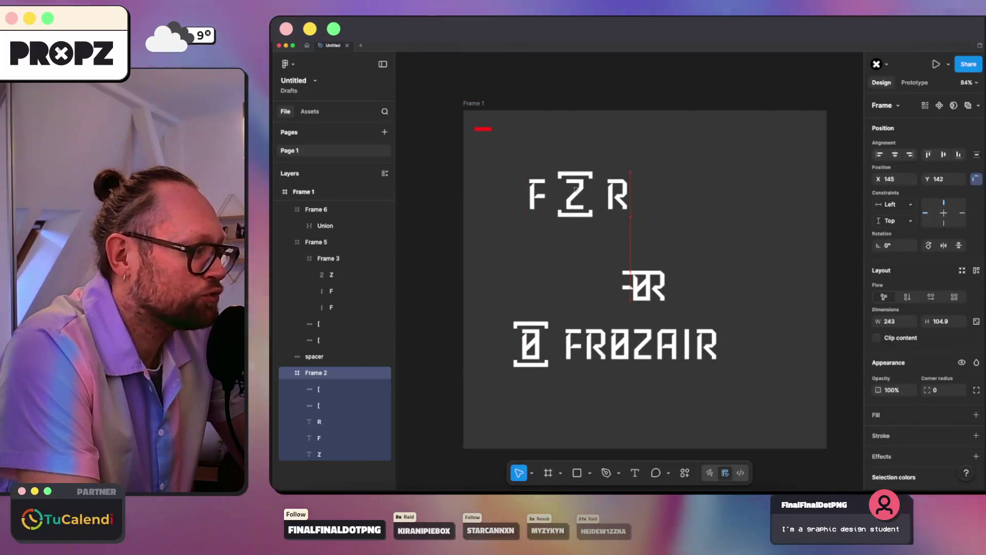
pyautogui.moveTo(559, 171); pyautogui.dragTo(558, 170)
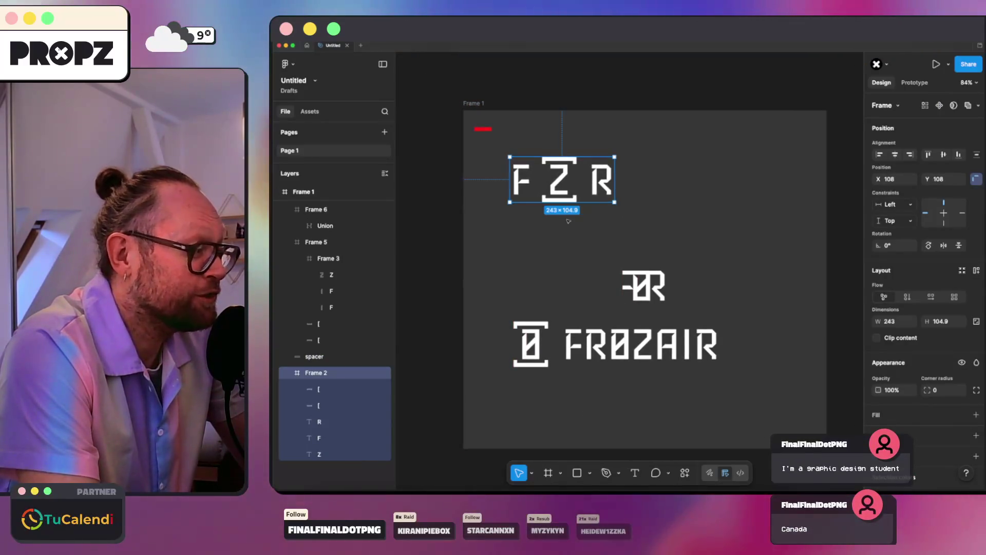
pyautogui.click(561, 256)
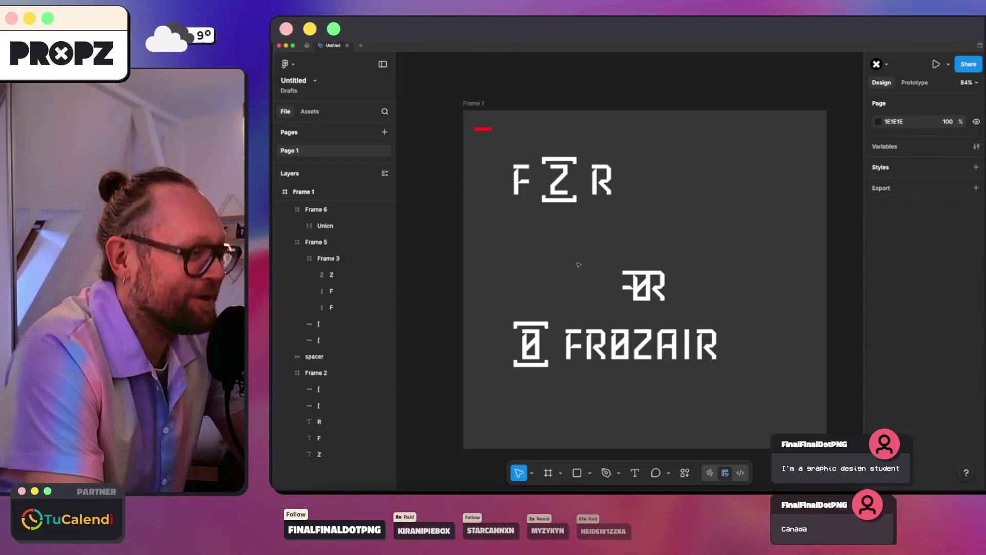
# - Make the monogram frame hug its letters and move it to Frame 1's top-right corner
pyautogui.moveTo(595, 258); pyautogui.dragTo(671, 311)
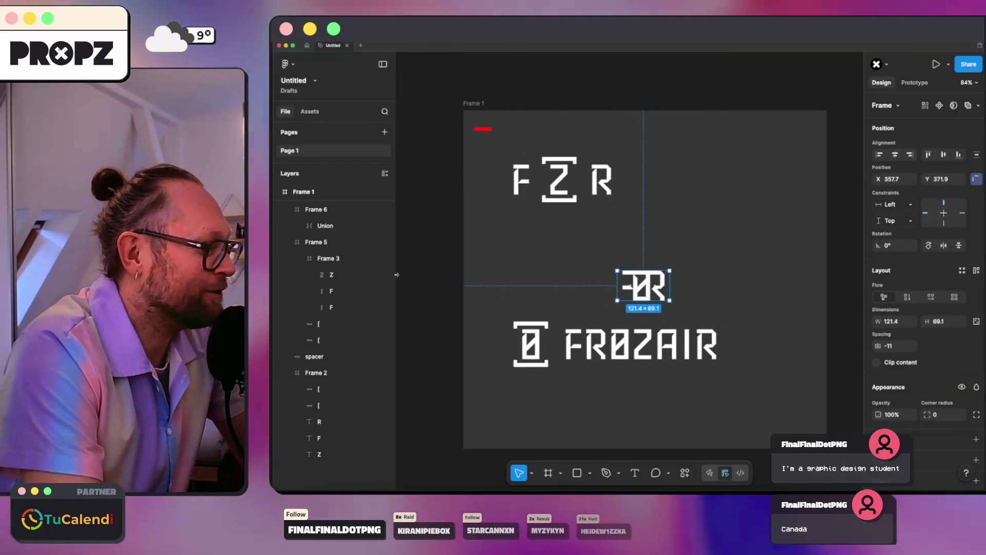
pyautogui.click(638, 264)
pyautogui.click(643, 284)
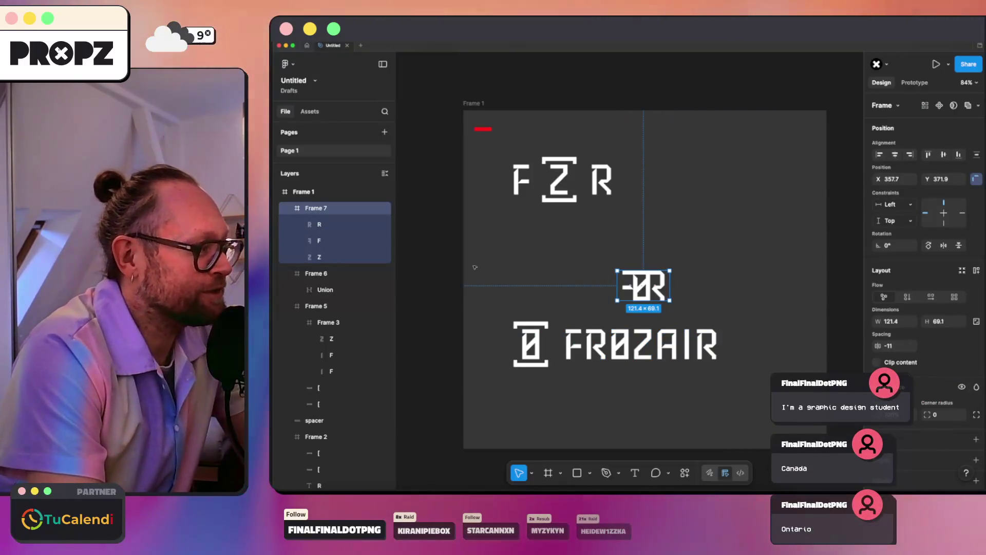
pyautogui.hotkey('ctrl', 'z')
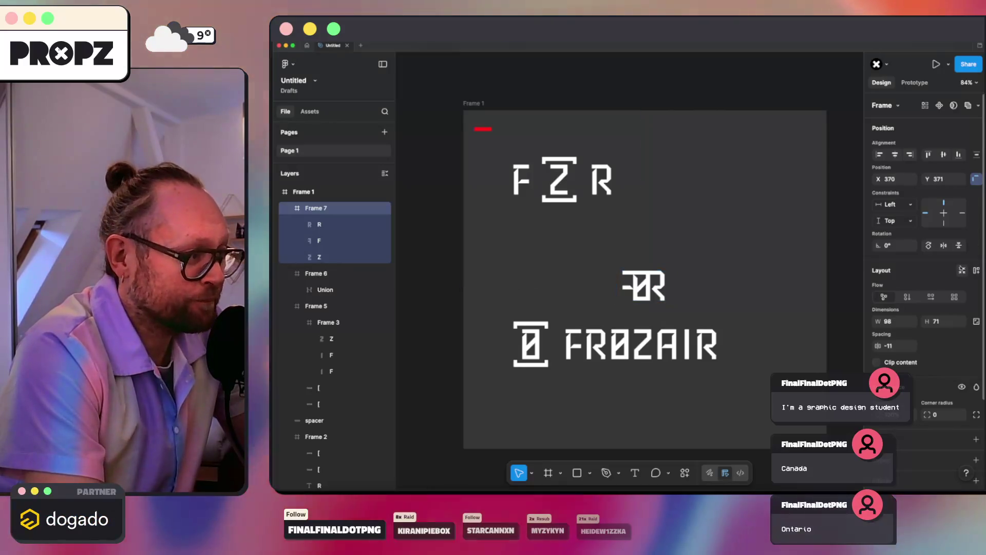
pyautogui.moveTo(637, 283)
pyautogui.mouseDown()
pyautogui.moveTo(547, 243)
pyautogui.moveTo(734, 212)
pyautogui.moveTo(765, 163)
pyautogui.mouseUp()
pyautogui.click(586, 277)
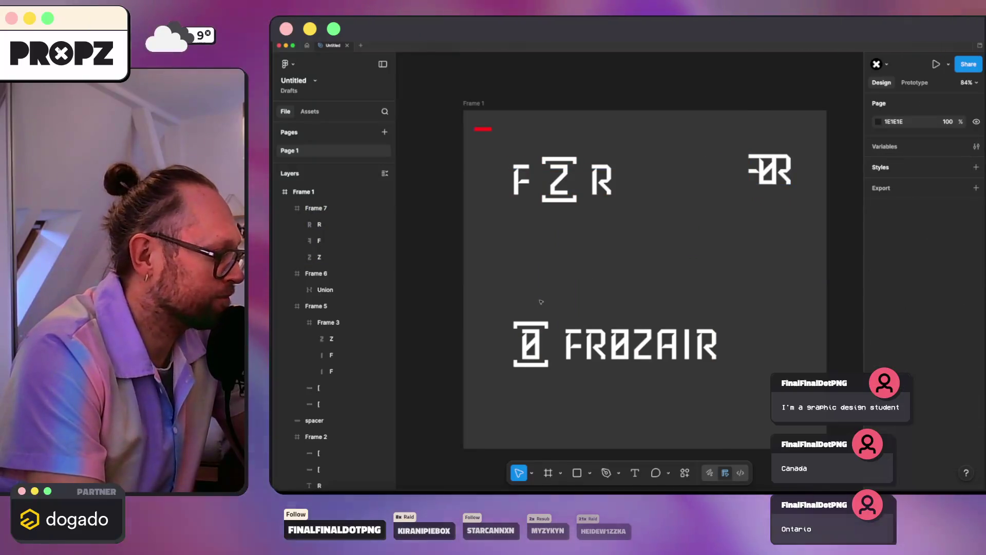
pyautogui.click(634, 331)
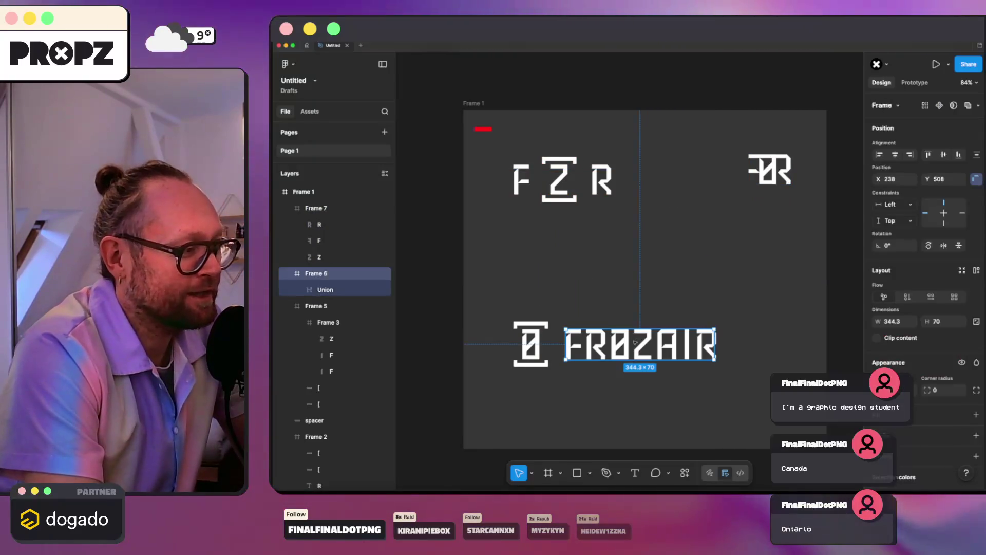
pyautogui.click(624, 305)
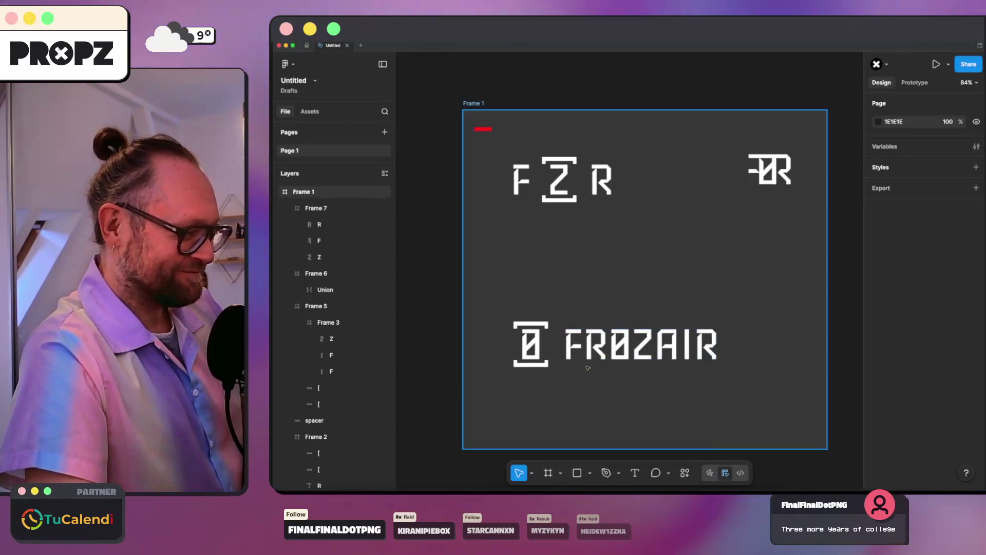
# - Zoom around the canvas to review the finished layout around the FR0ZAIR wordmark
pyautogui.scroll(5, 575, 360)
pyautogui.click(662, 331)
pyautogui.click(628, 288)
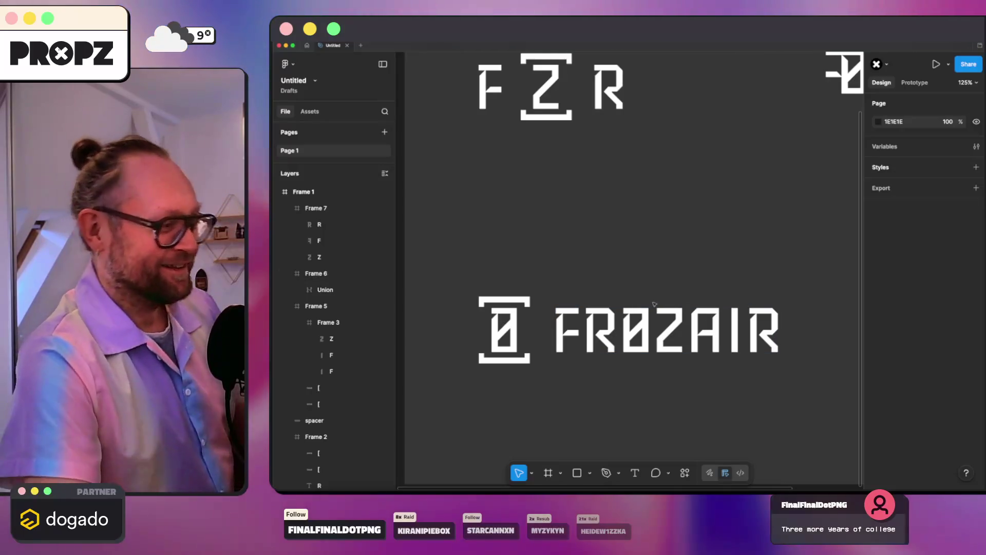
pyautogui.scroll(-2, 651, 304)
pyautogui.scroll(-2, 648, 304)
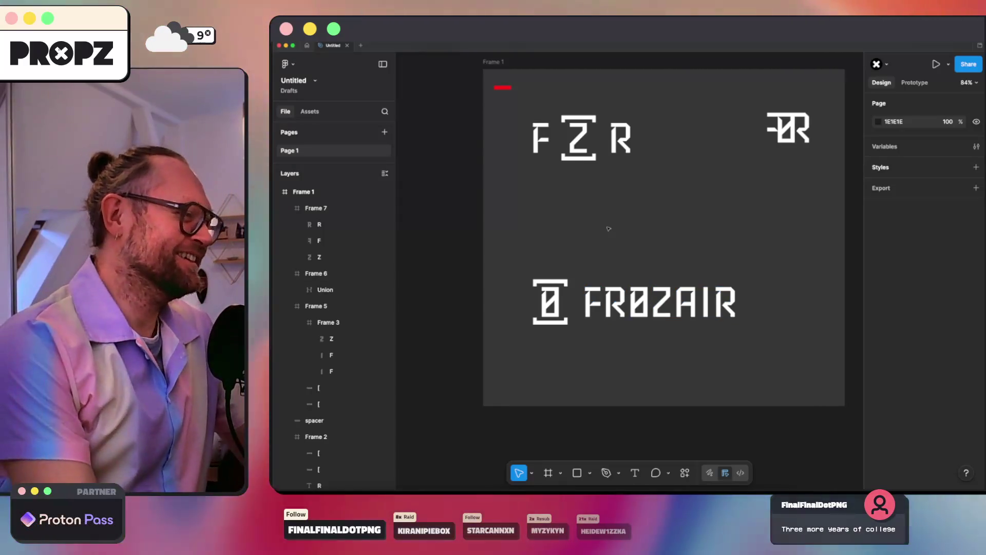
pyautogui.scroll(3, 625, 353)
pyautogui.click(646, 276)
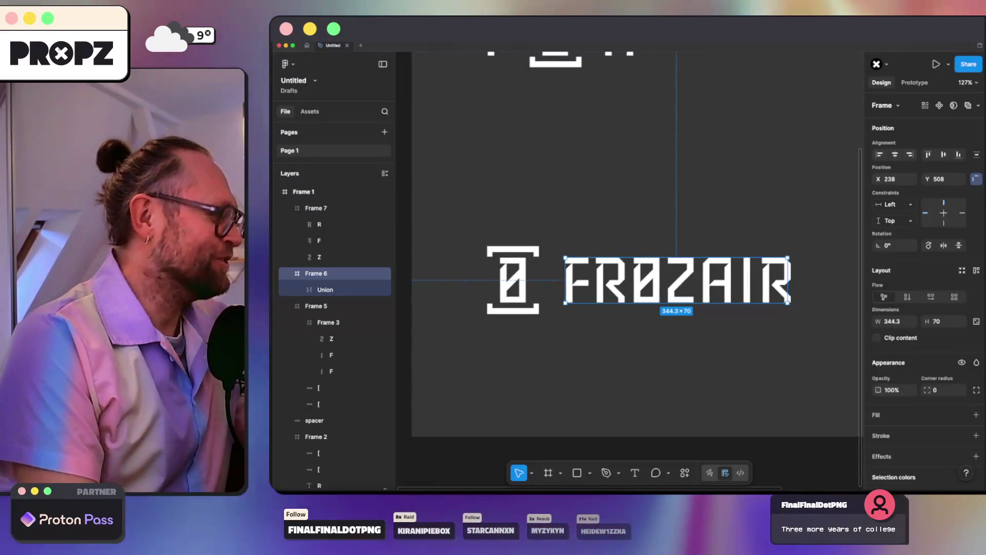
# - Switch to the browser and load Google Maps by searching 'maps'
pyautogui.press('super+Tab')
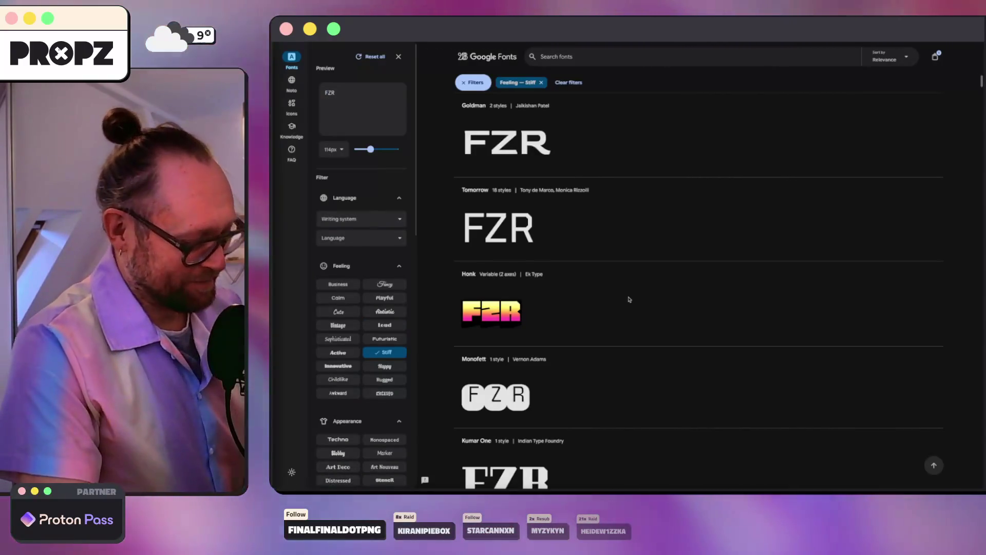
pyautogui.press('super+t')
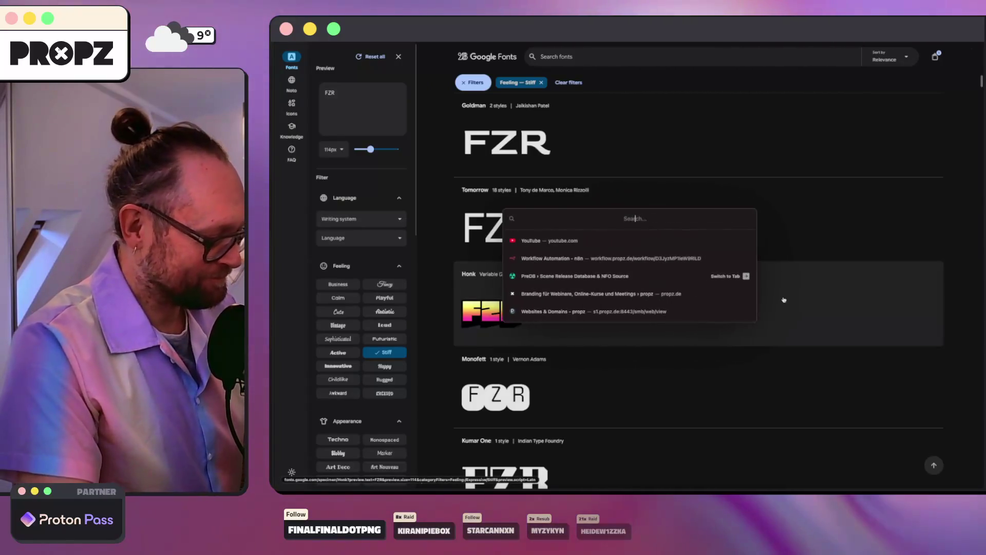
pyautogui.write('maps.google.com/')
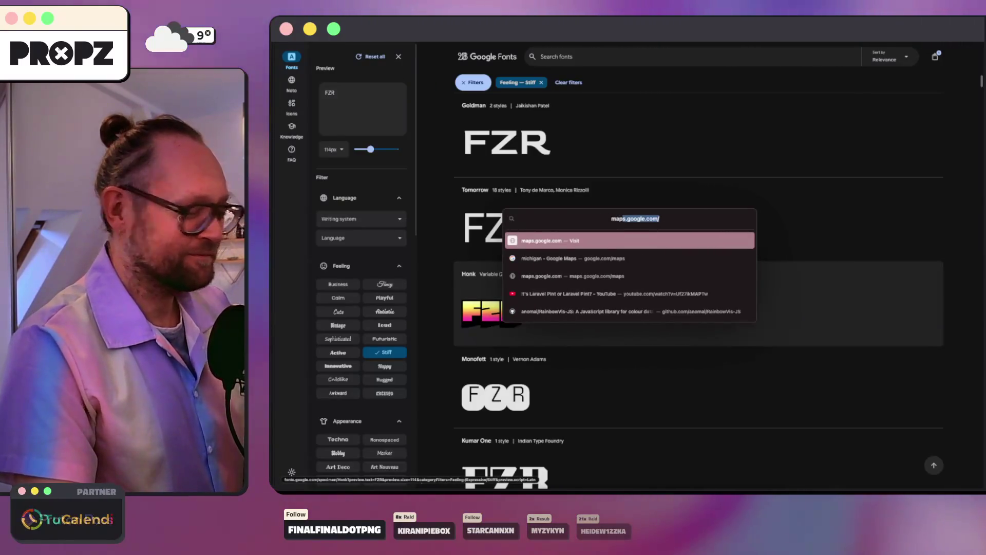
pyautogui.press('Return')
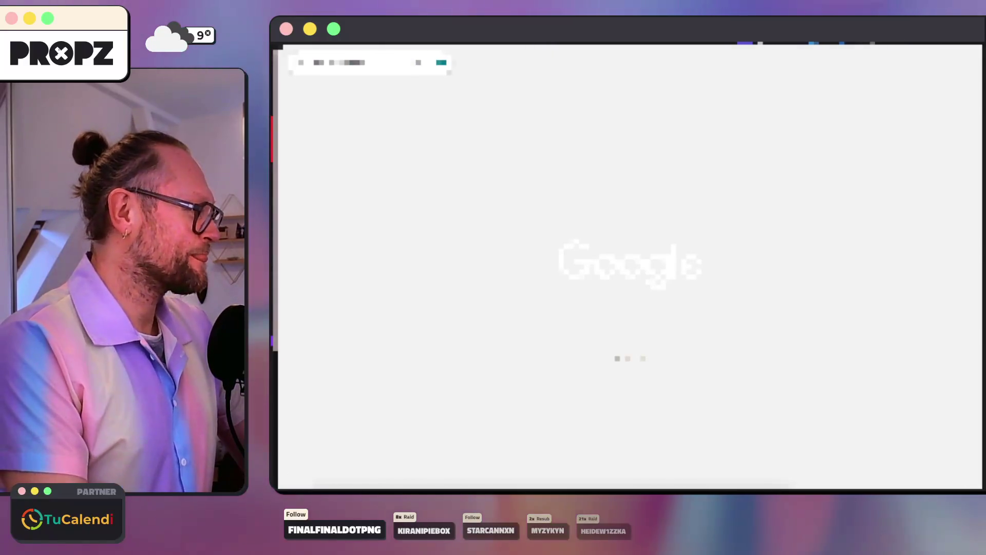
# - Pan and zoom the Google Maps satellite view to centre on Canada and the US
pyautogui.scroll(-10, 505, 240)
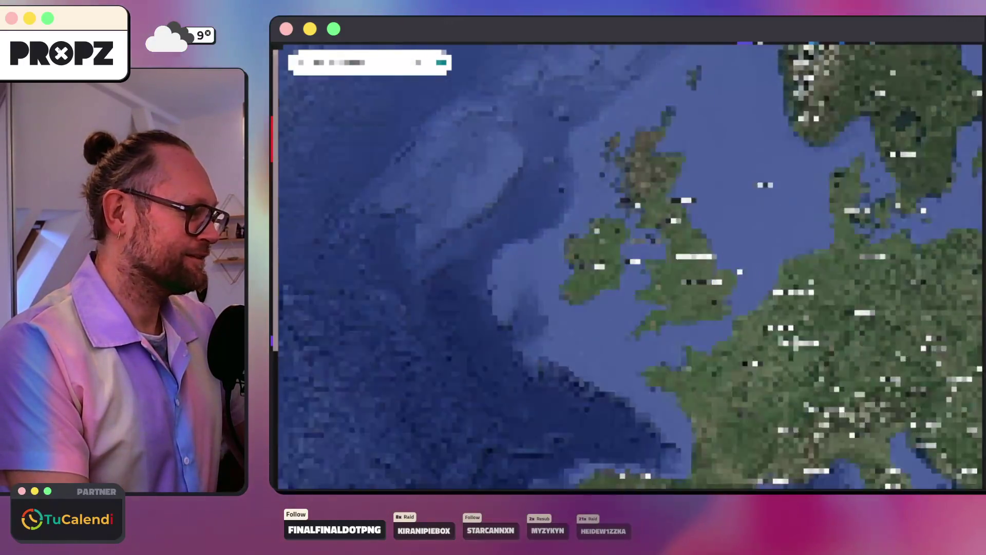
pyautogui.moveTo(505, 240)
pyautogui.mouseDown()
pyautogui.moveTo(761, 312)
pyautogui.moveTo(847, 282)
pyautogui.mouseUp()
pyautogui.scroll(-3, 581, 266)
pyautogui.scroll(3, 847, 283)
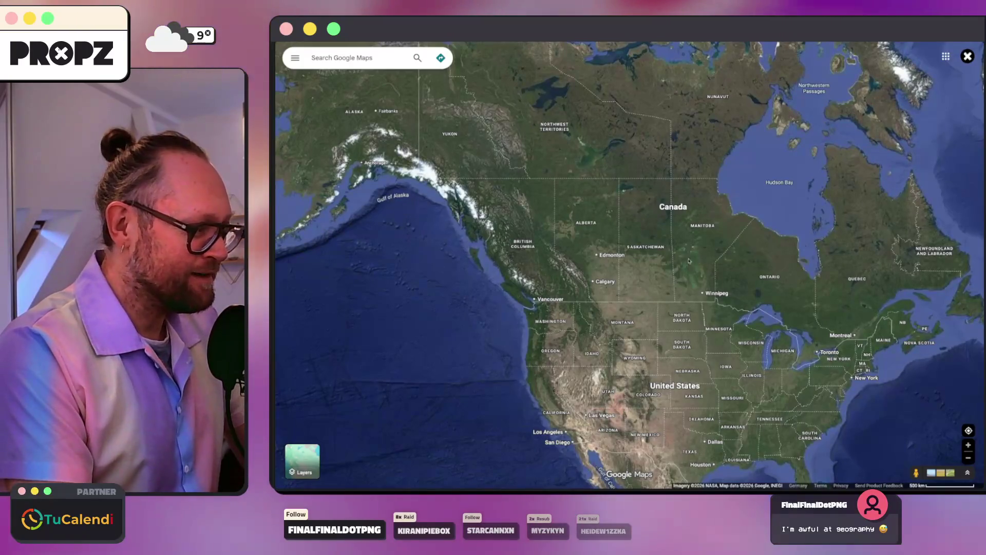
pyautogui.scroll(2, 697, 260)
pyautogui.moveTo(697, 260); pyautogui.dragTo(596, 230)
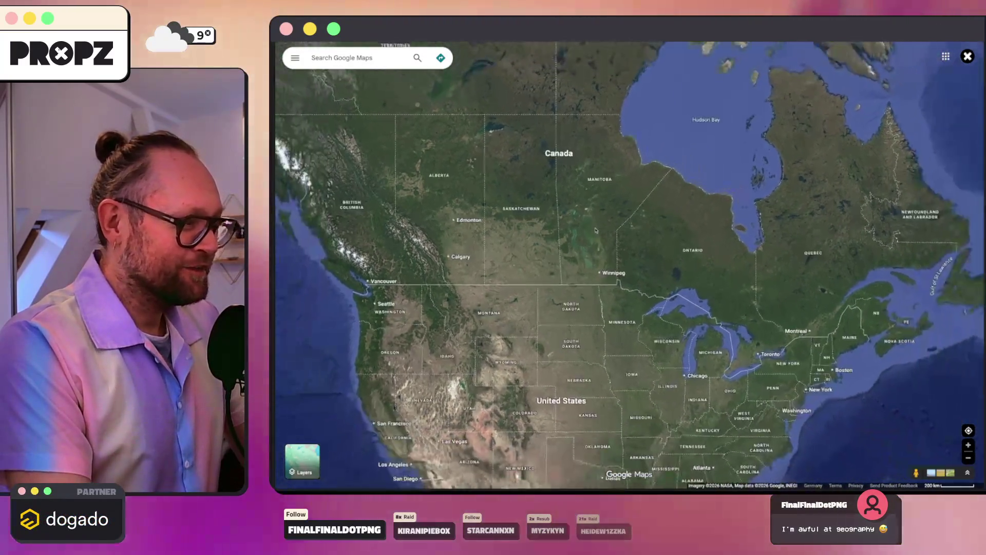
pyautogui.scroll(-1, 595, 230)
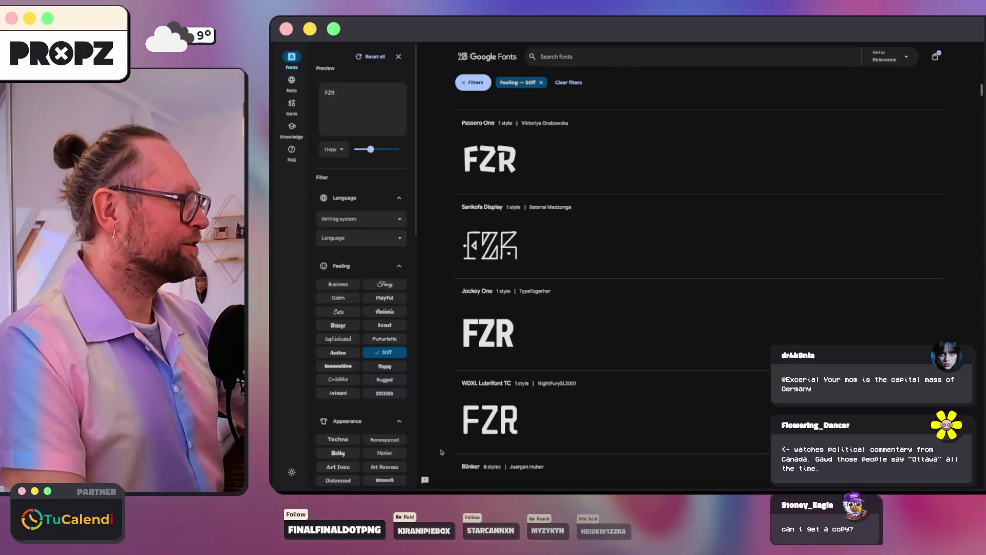
# - Scroll through the Stiff font results, then return to the Figma logo file
pyautogui.moveTo(277, 462)
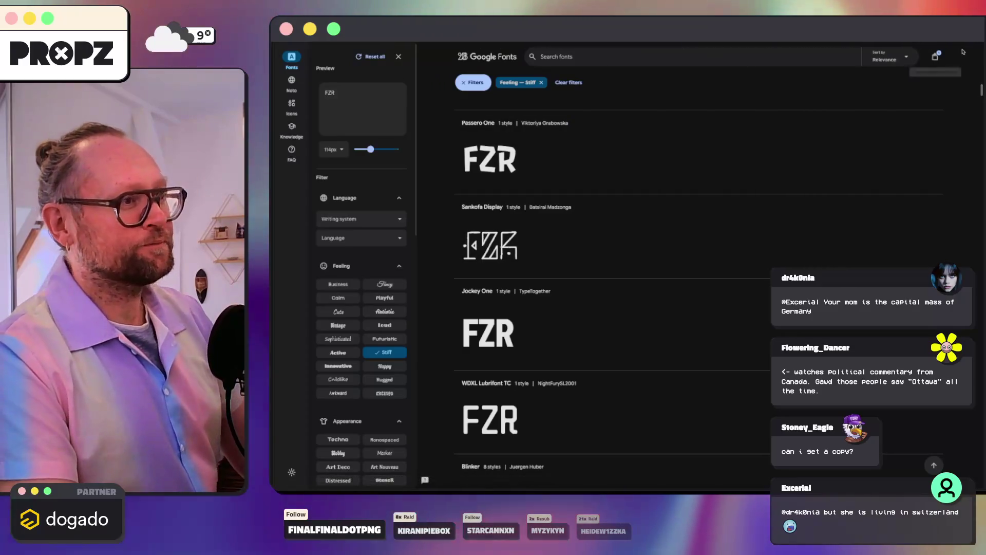
pyautogui.scroll(-2, 541, 181)
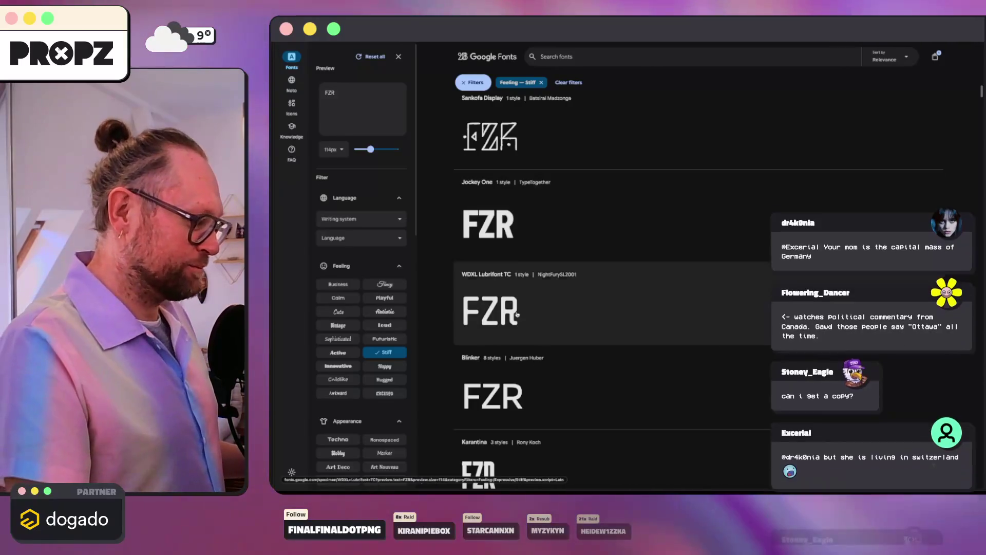
pyautogui.press('super+Tab')
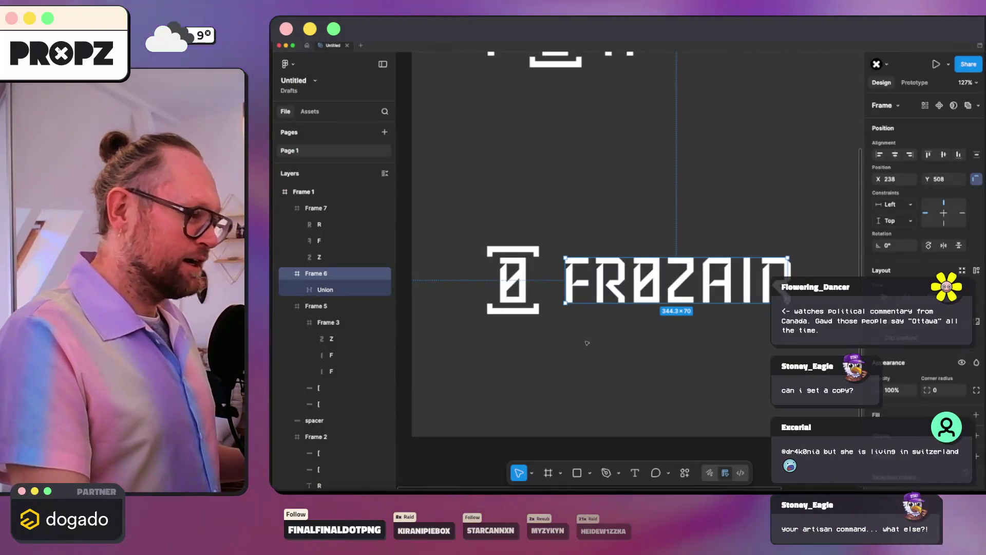
pyautogui.click(587, 343)
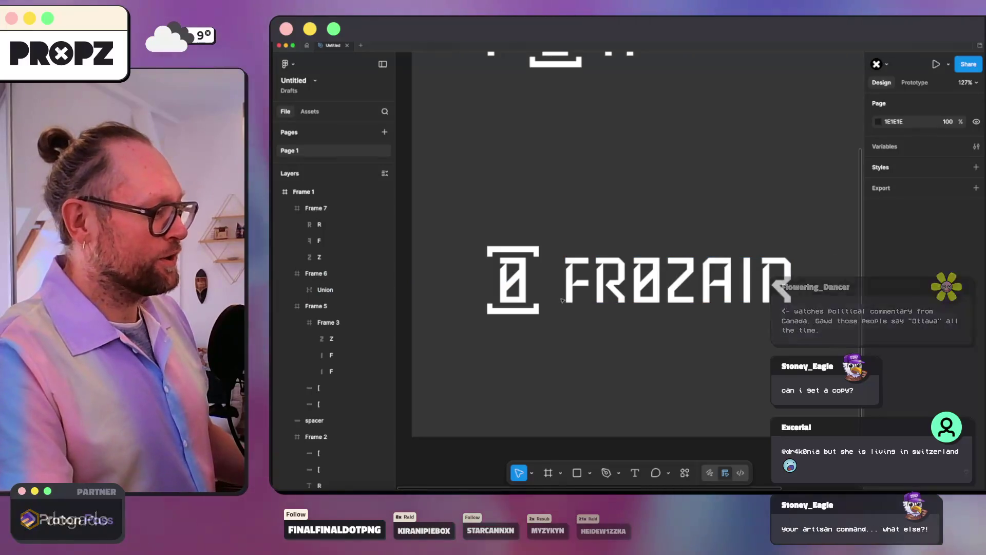
pyautogui.scroll(-5, 671, 210)
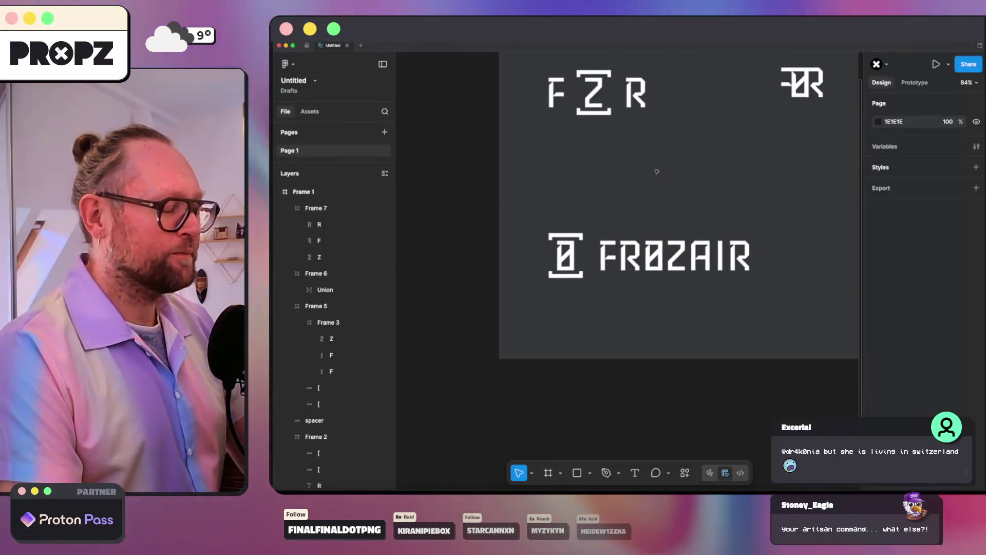
pyautogui.moveTo(689, 188); pyautogui.dragTo(620, 211)
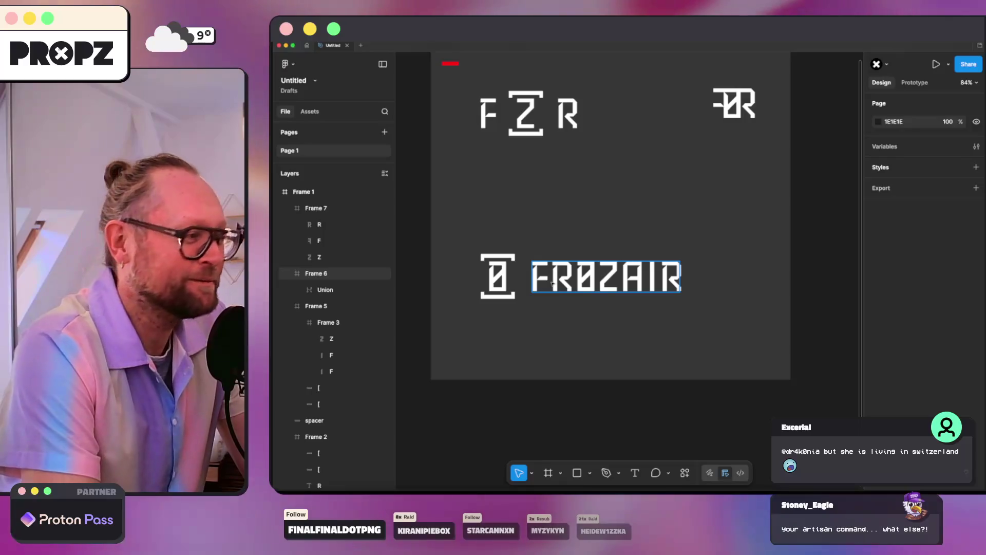
pyautogui.scroll(2, 688, 238)
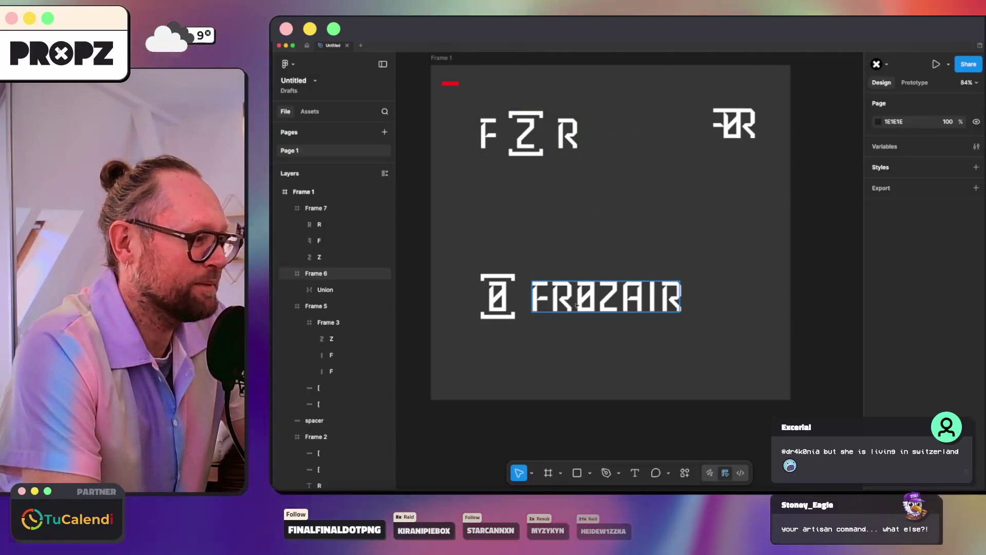
pyautogui.scroll(5, 621, 214)
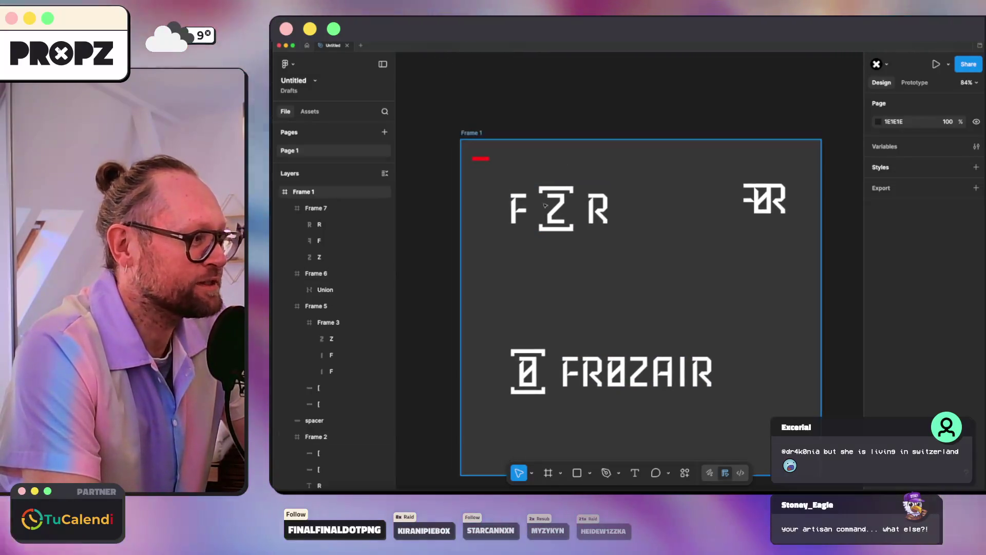
pyautogui.keyDown('ctrl'); pyautogui.scroll(5, 527, 187); pyautogui.keyUp('ctrl')
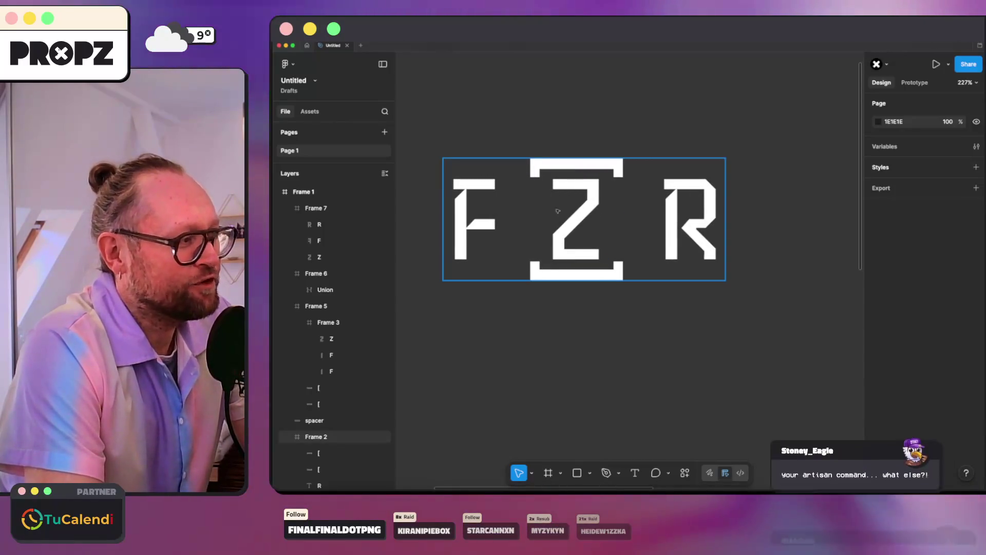
pyautogui.press('Escape')
pyautogui.scroll(-3, 501, 208)
pyautogui.scroll(-3, 501, 207)
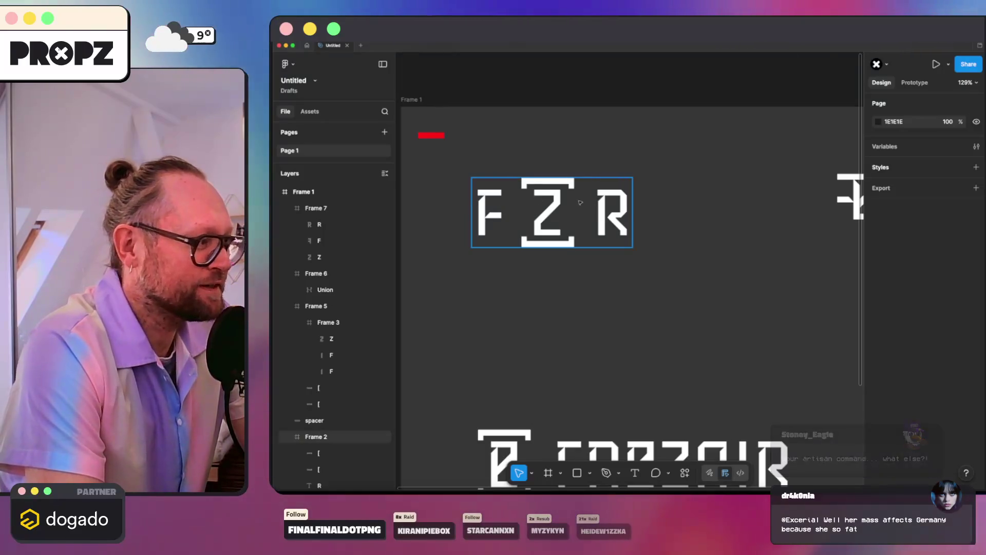
pyautogui.scroll(5, 547, 190)
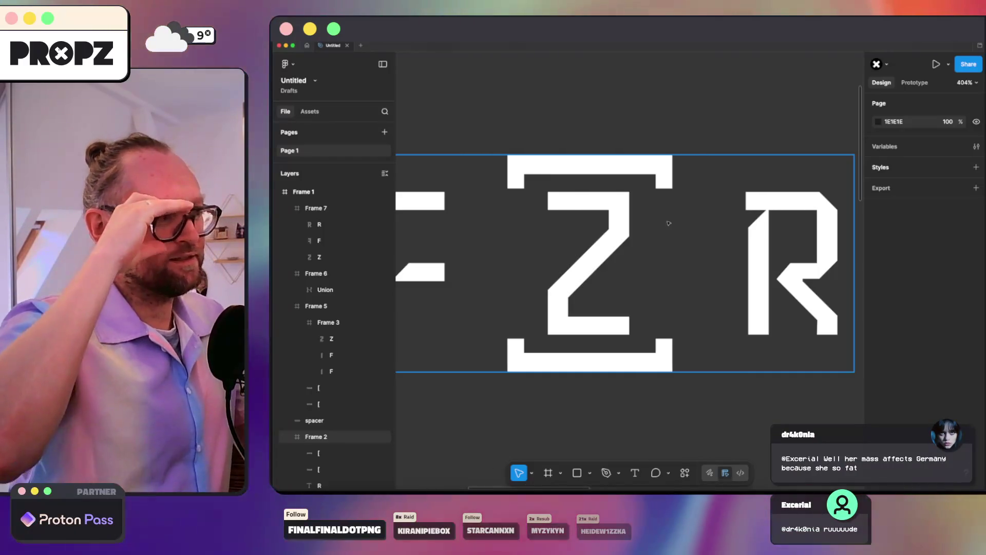
pyautogui.scroll(-5, 668, 222)
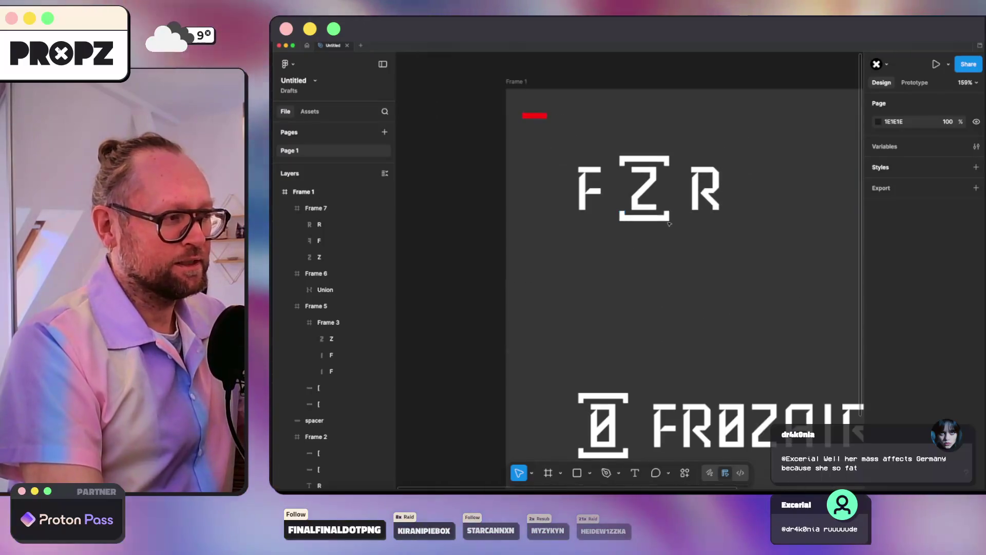